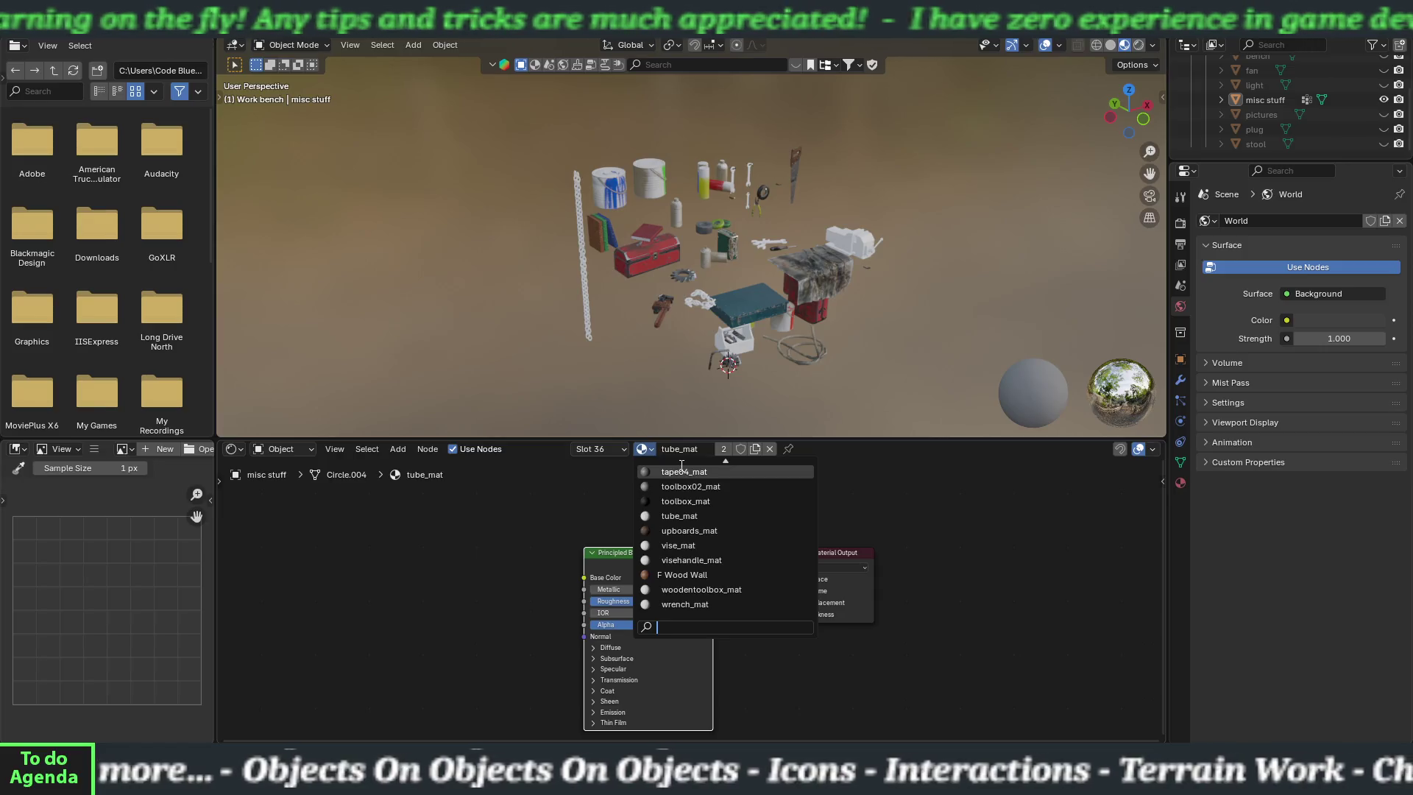
# - Switch the edited material to vise_mat and start texture setup on its Principled BSDF
pyautogui.click(696, 550)
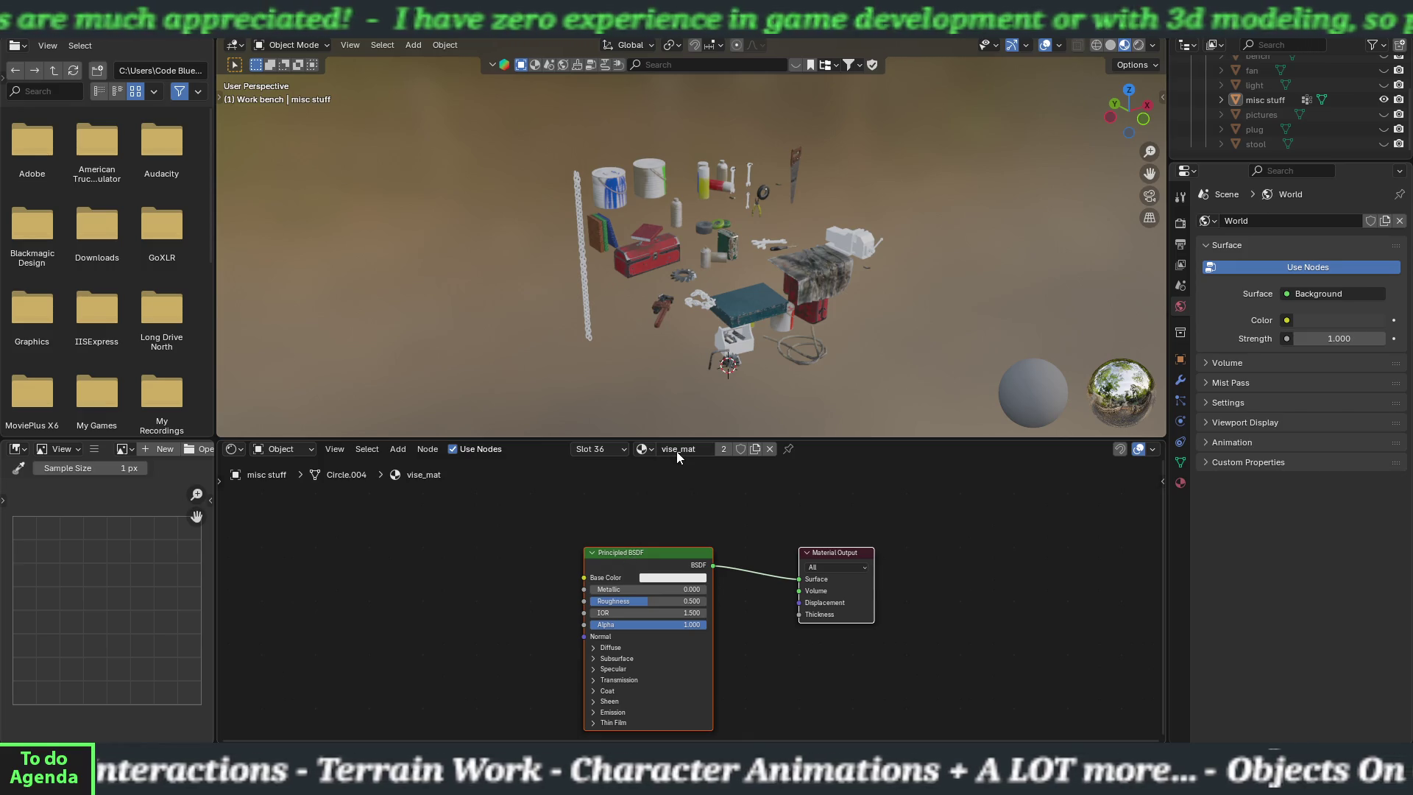
pyautogui.click(630, 554)
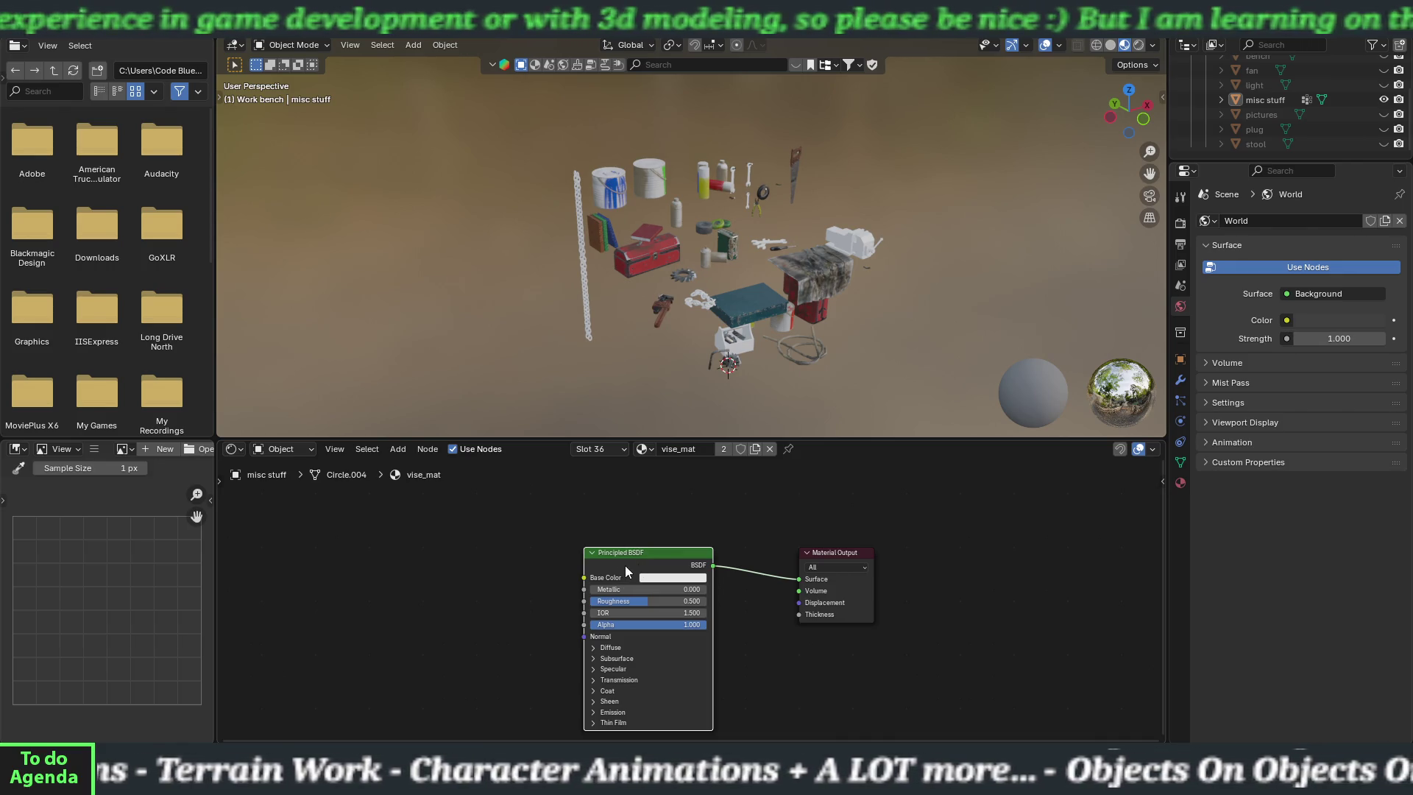
pyautogui.hotkey('shift', 'w')
# - Load the vise BaseColor through Roughness maps as image nodes wired into vise_mat's Principled BSDF
pyautogui.click(624, 565)
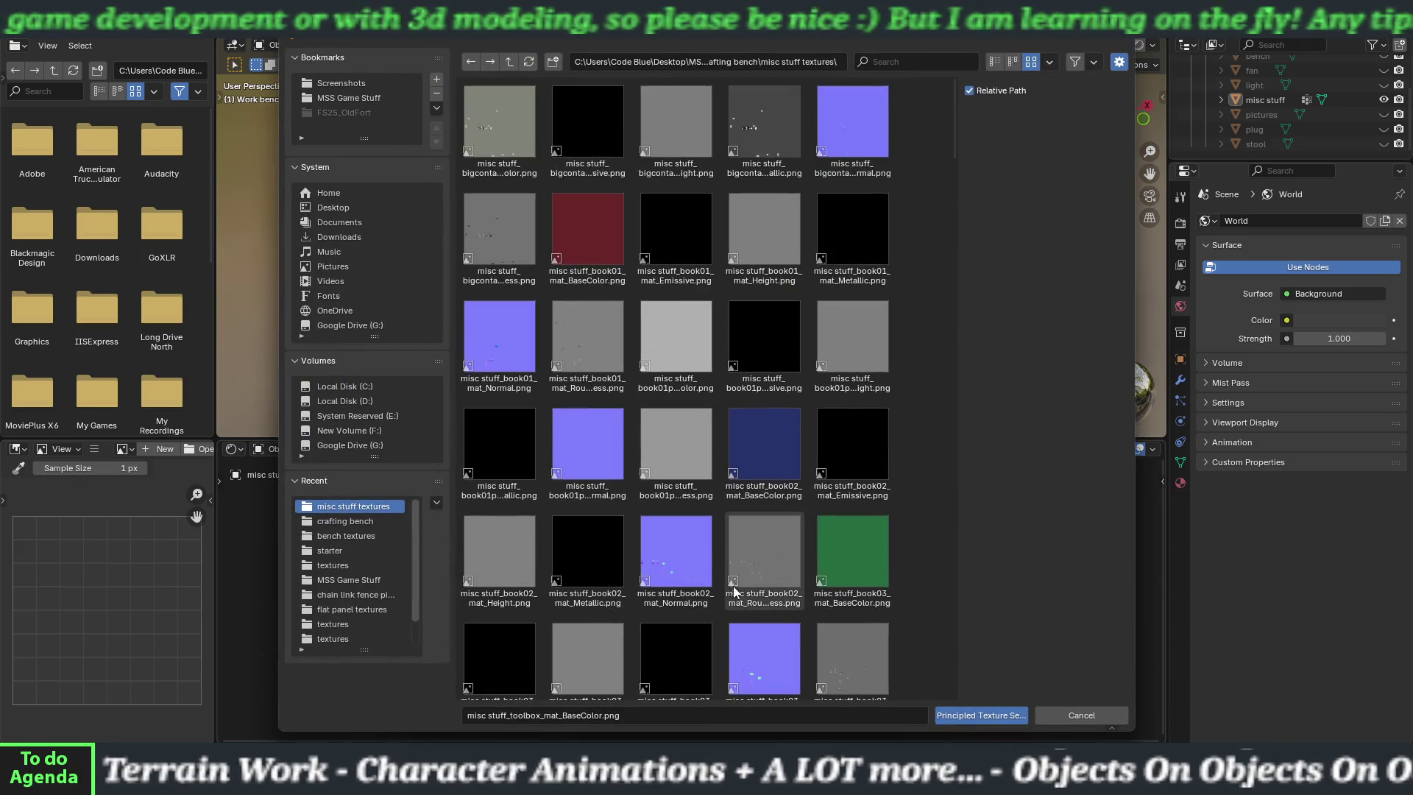
pyautogui.scroll(-3, 735, 590)
pyautogui.scroll(-15, 735, 590)
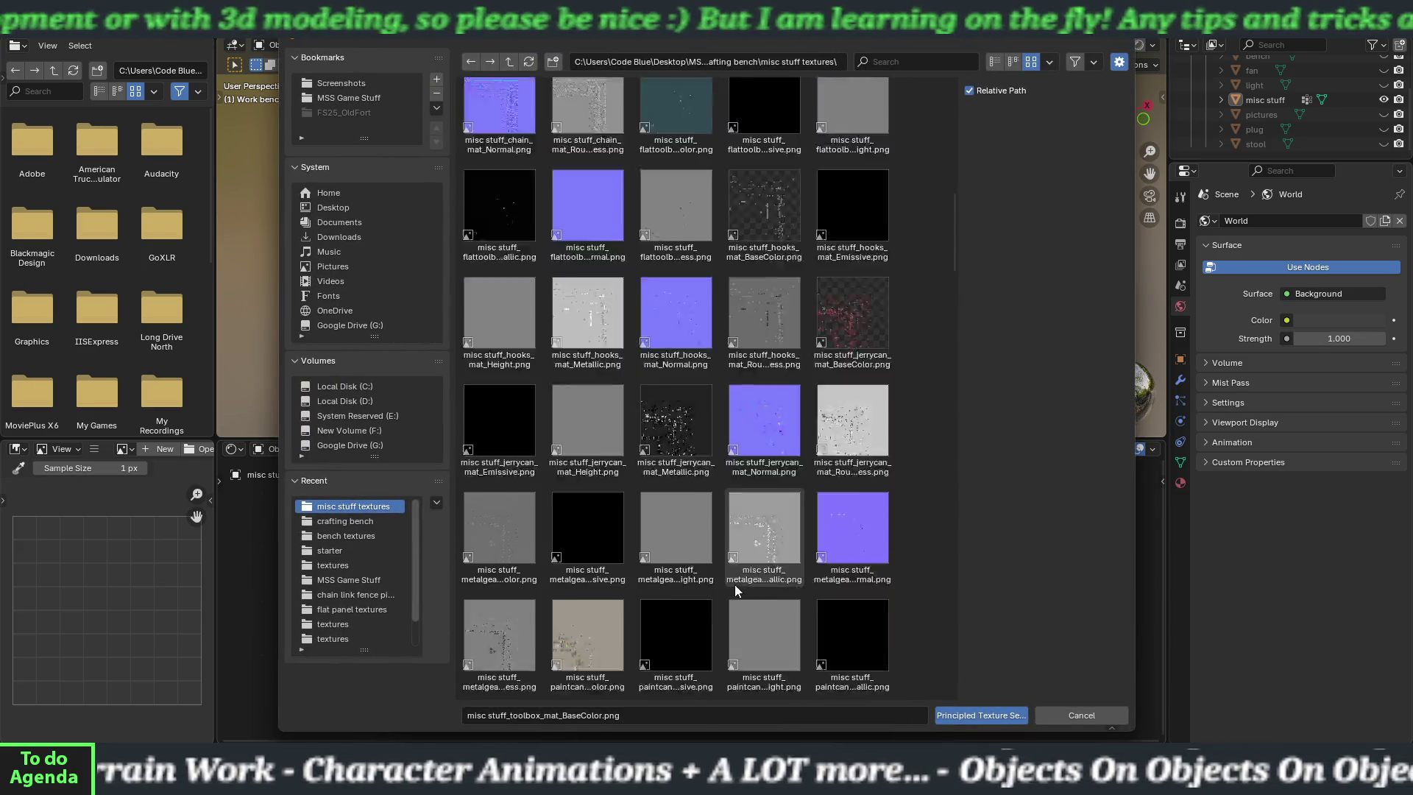
pyautogui.scroll(-10, 734, 582)
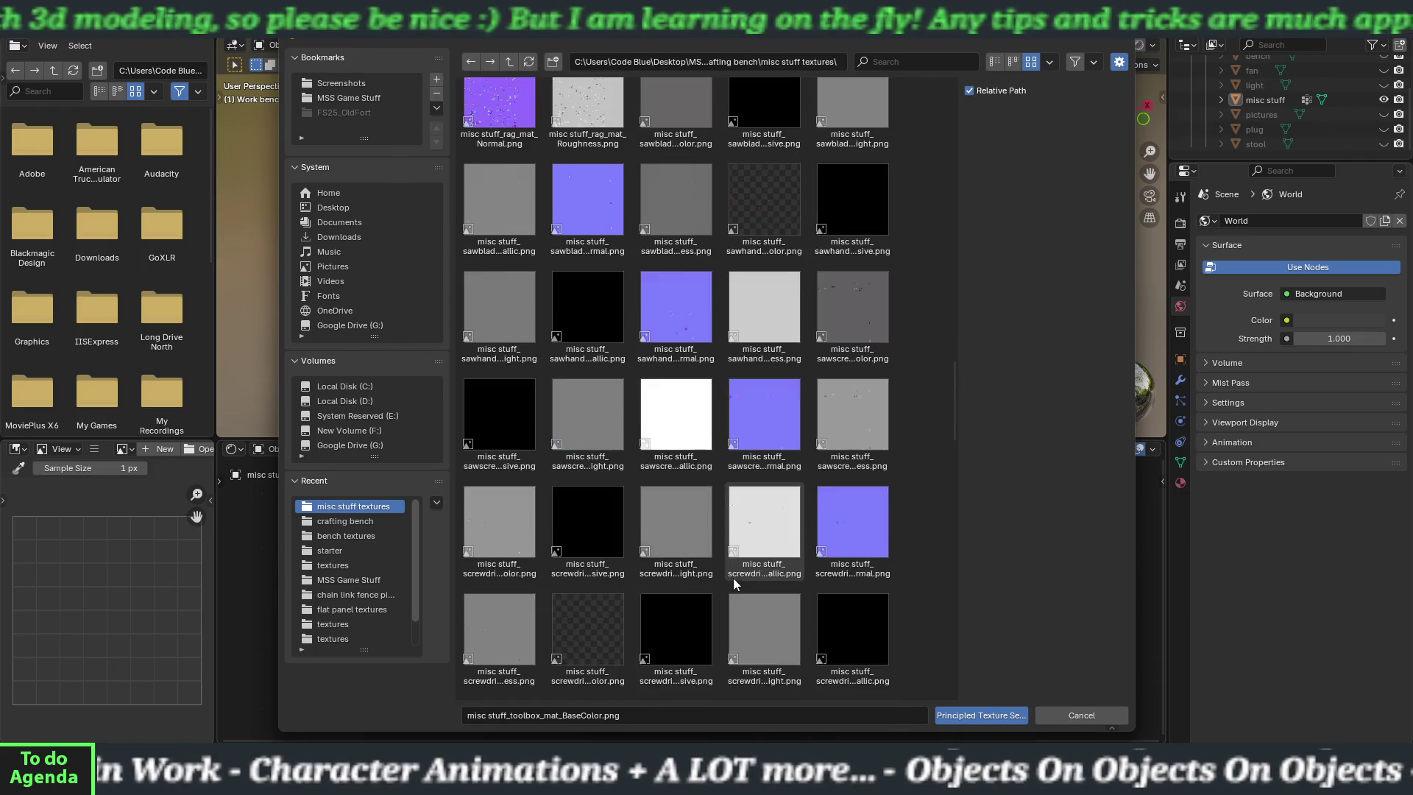
pyautogui.scroll(-10, 733, 583)
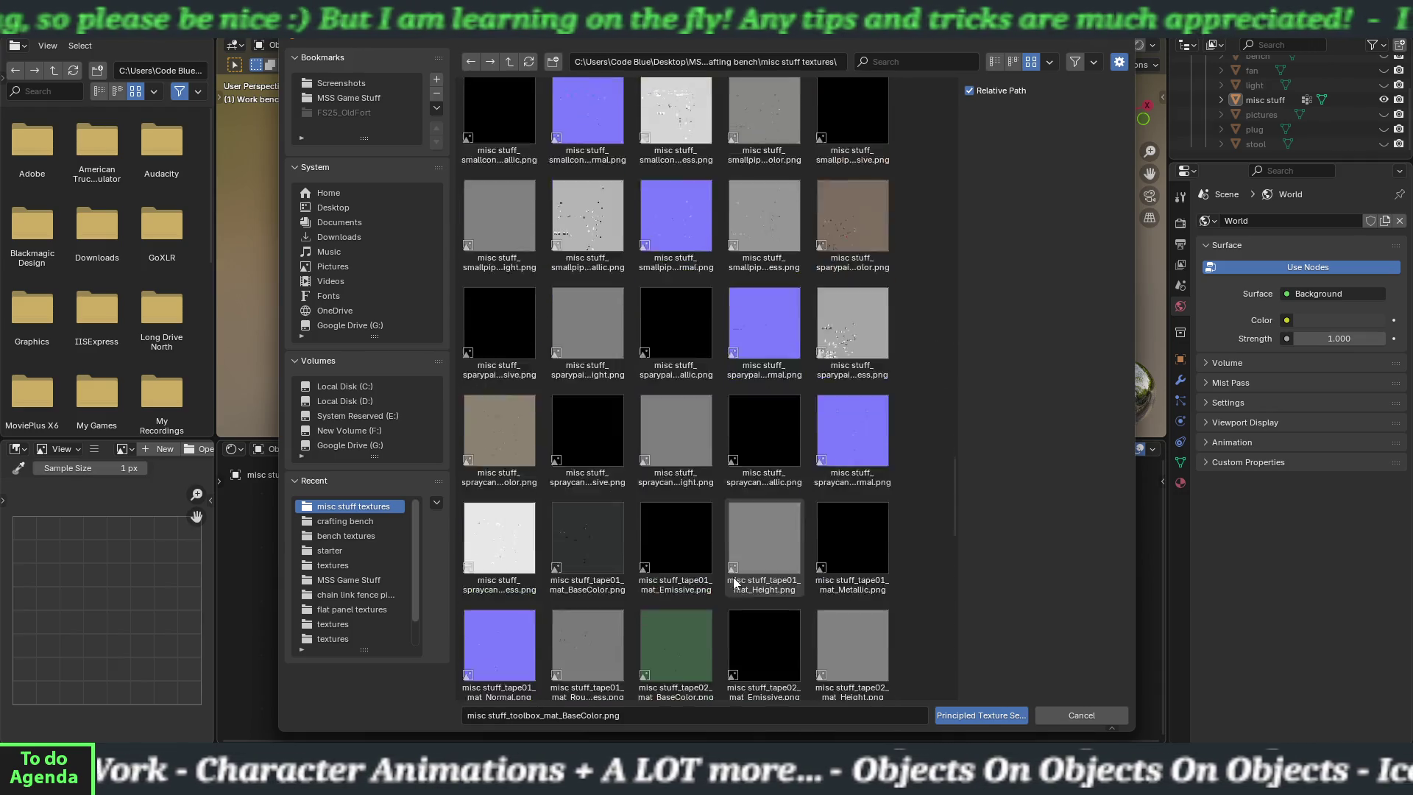
pyautogui.scroll(-1, 734, 583)
pyautogui.scroll(-15, 734, 583)
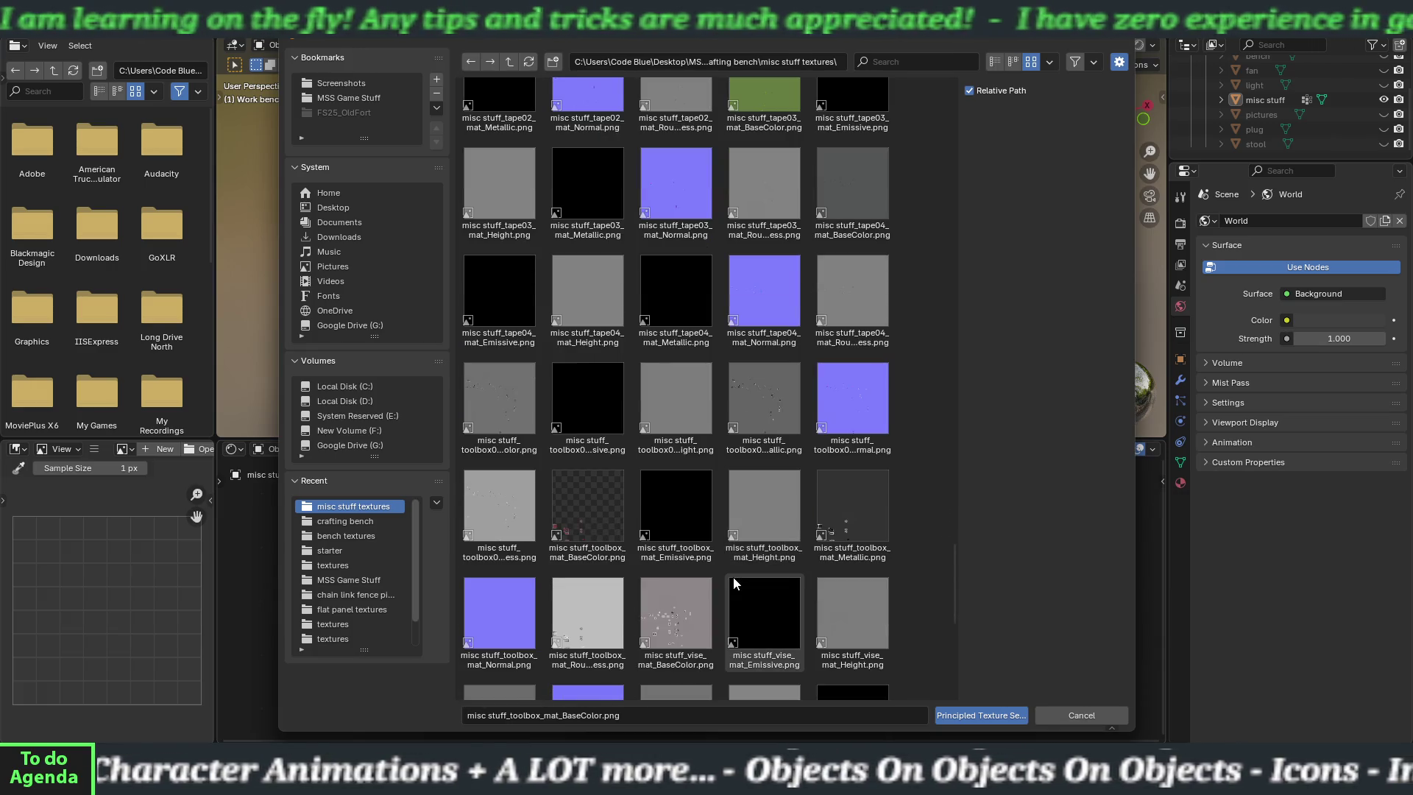
pyautogui.scroll(-3, 733, 577)
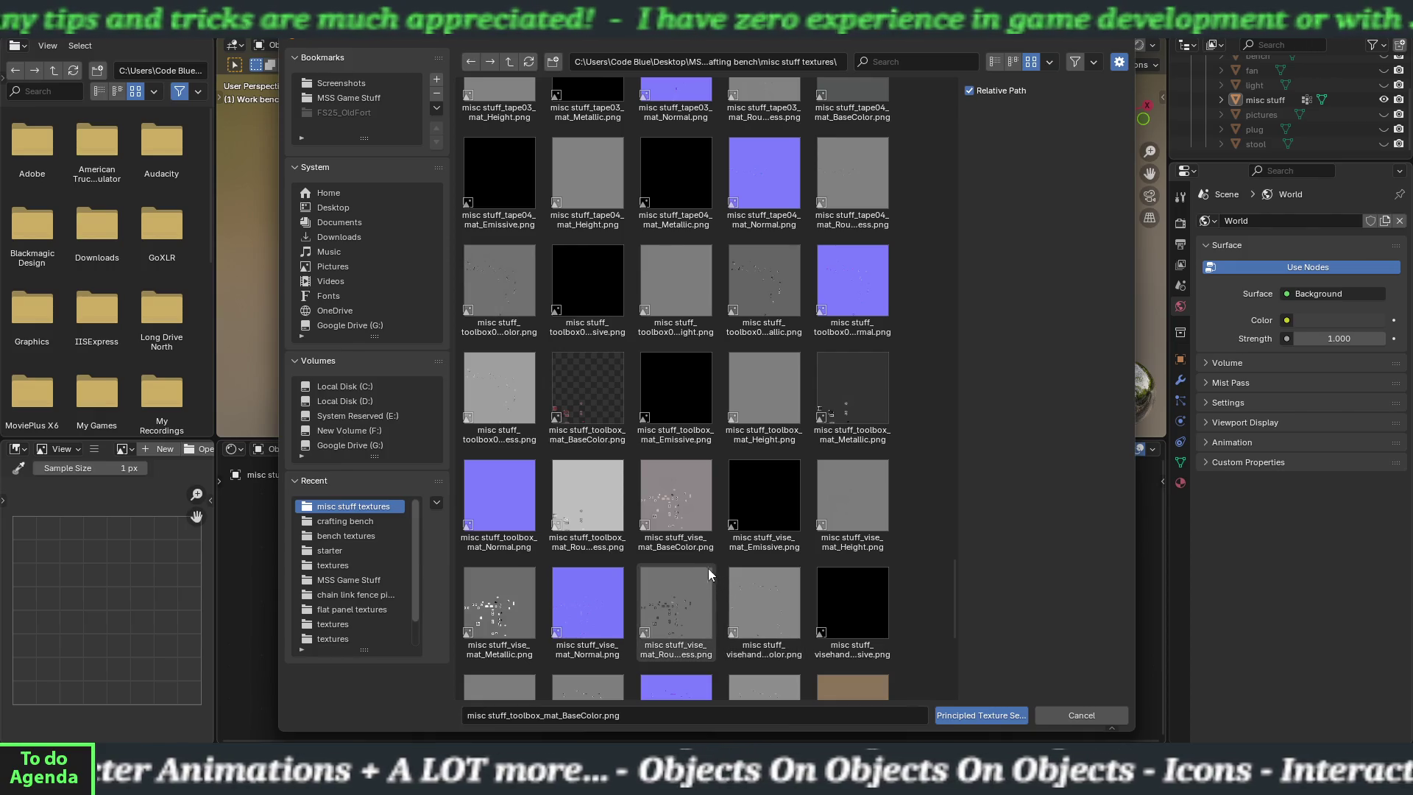
pyautogui.click(684, 532)
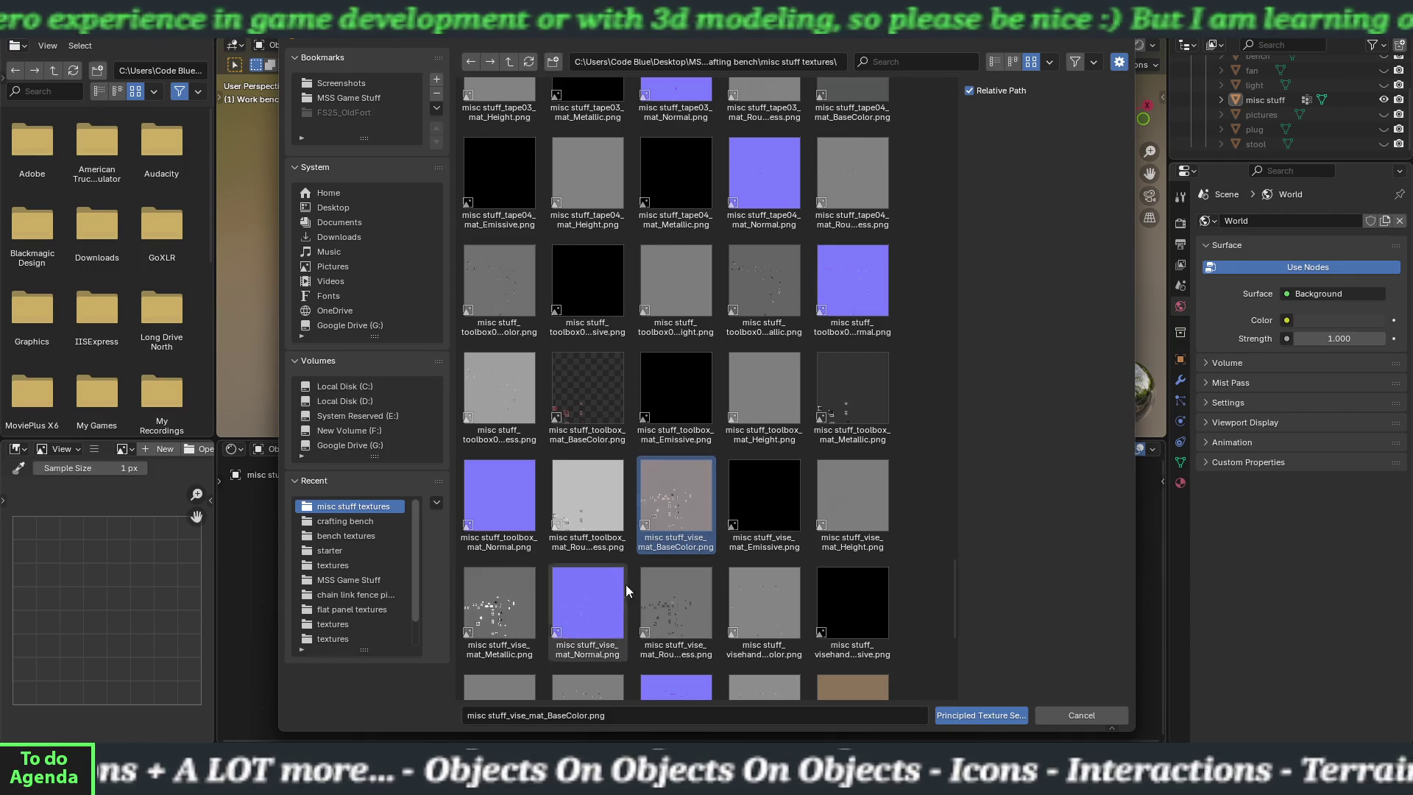
pyautogui.keyDown('shift'); pyautogui.click(667, 607); pyautogui.keyUp('shift')
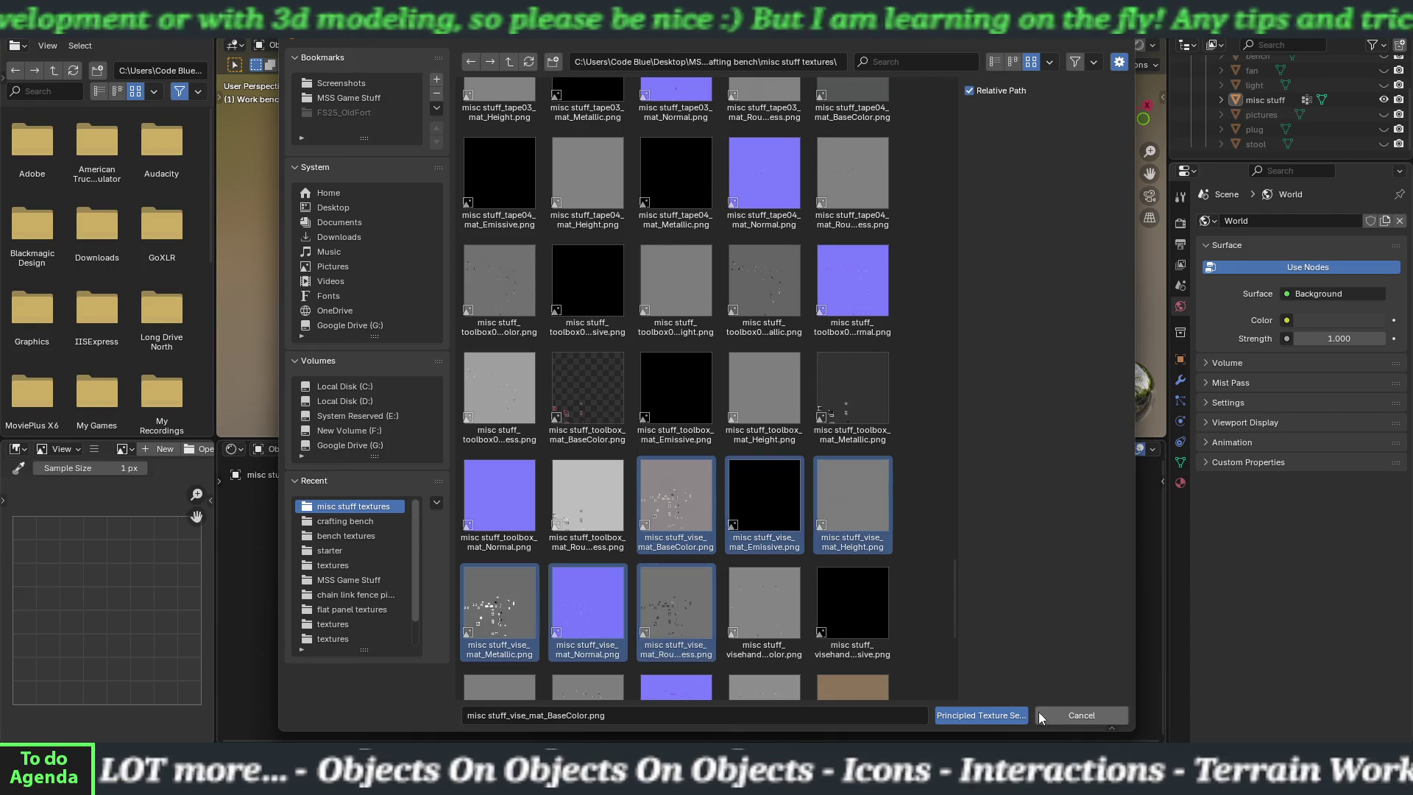
pyautogui.click(973, 713)
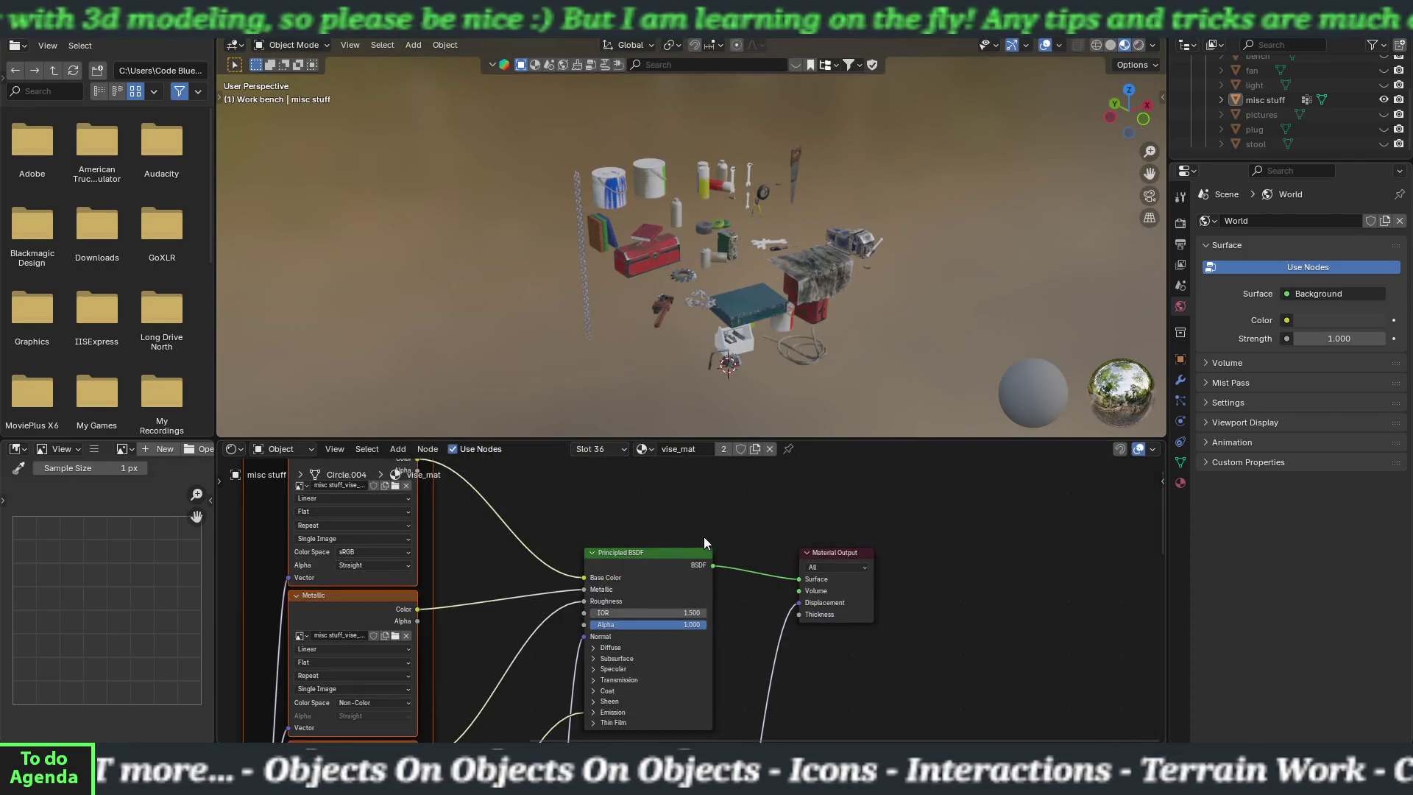
pyautogui.click(643, 448)
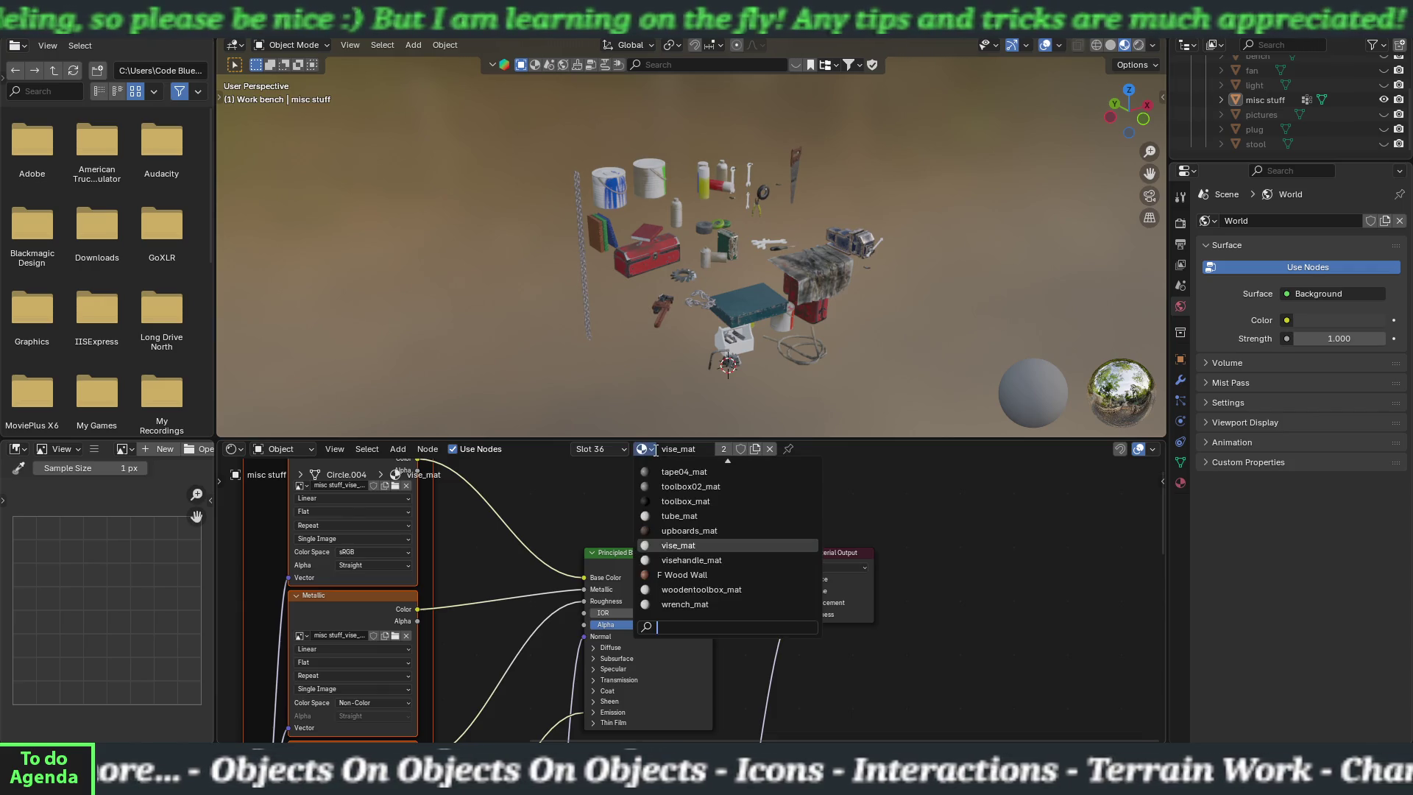
# - Switch to visehandle_mat and start texture setup on its Principled BSDF
pyautogui.click(684, 560)
pyautogui.hotkey('shift', 'w')
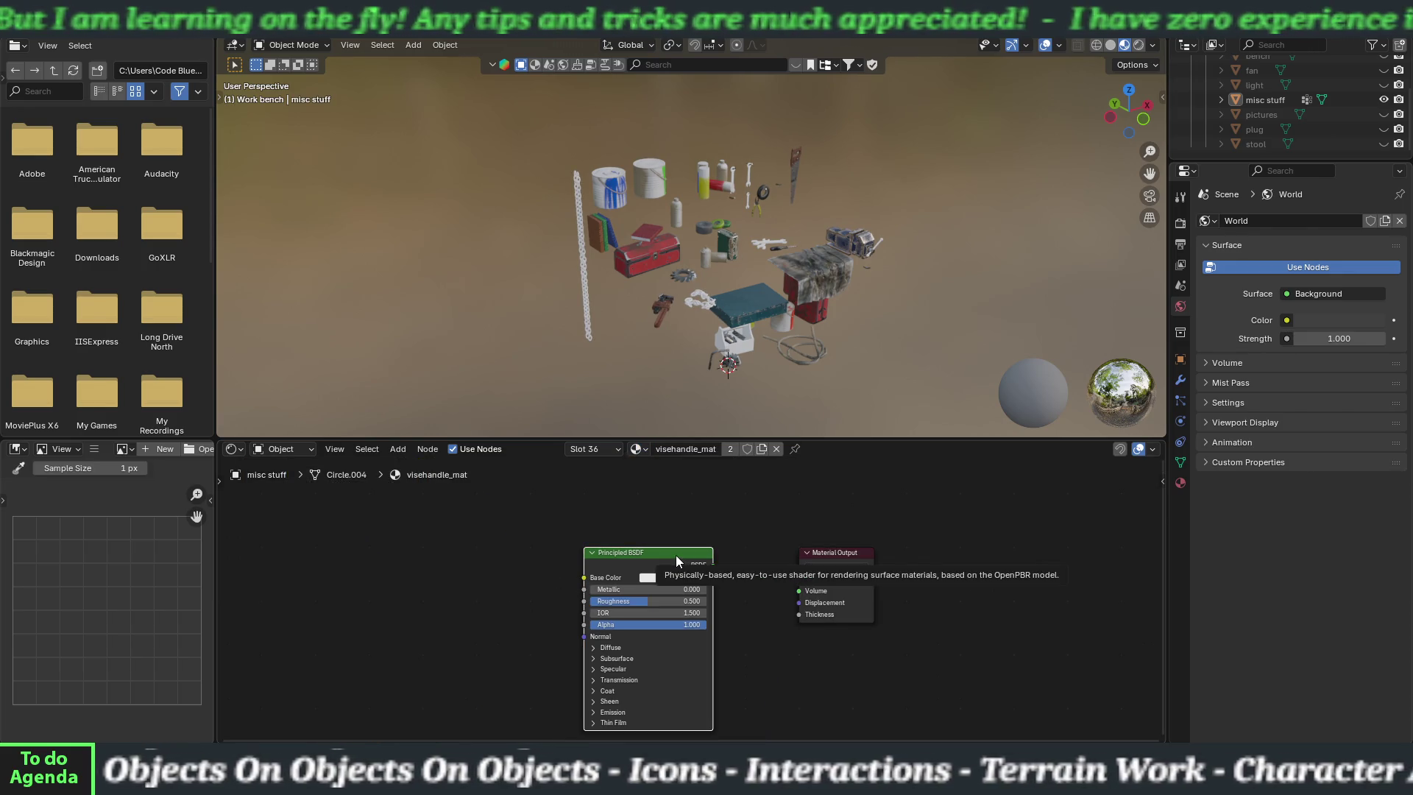
pyautogui.click(676, 555)
pyautogui.scroll(-5, 677, 555)
pyautogui.scroll(-15, 677, 555)
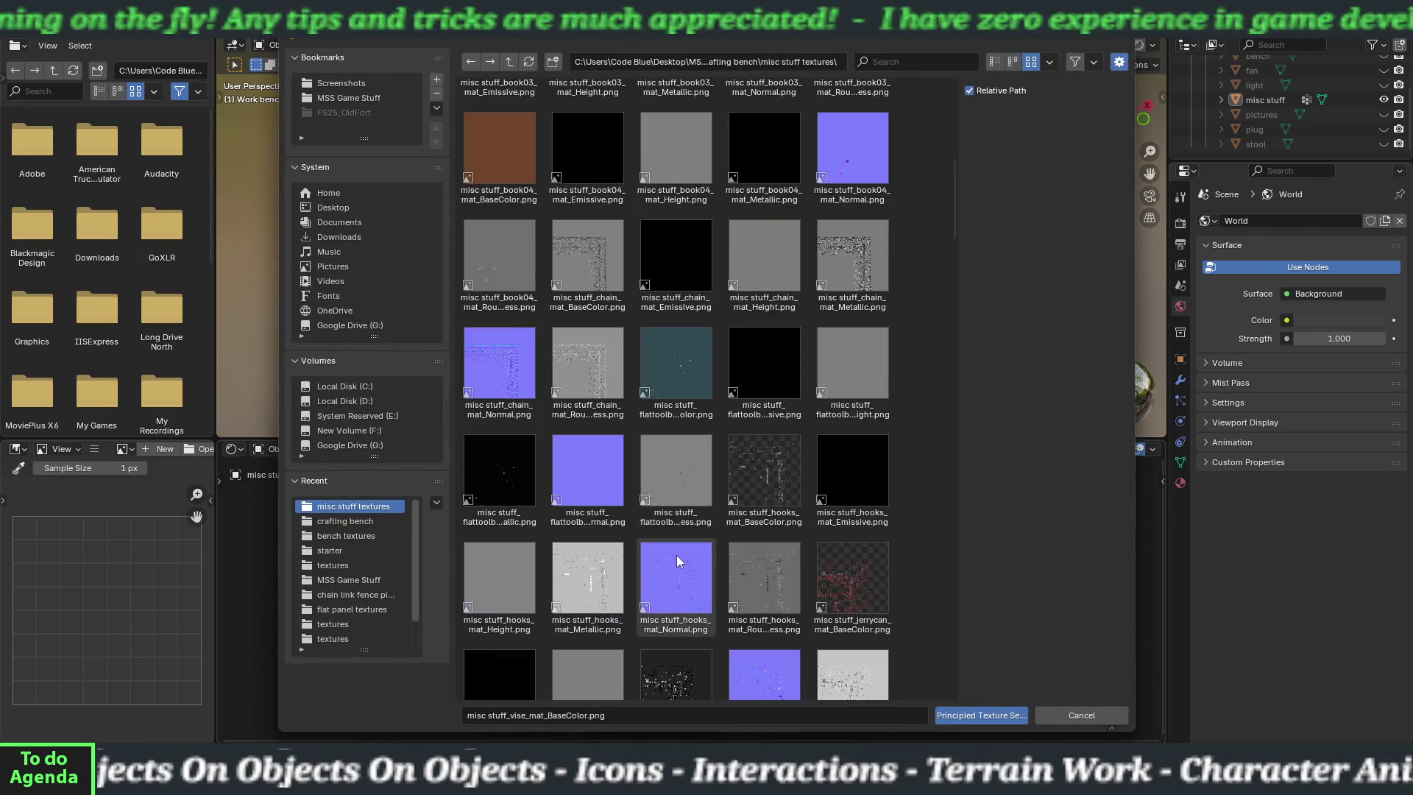
pyautogui.scroll(-15, 677, 555)
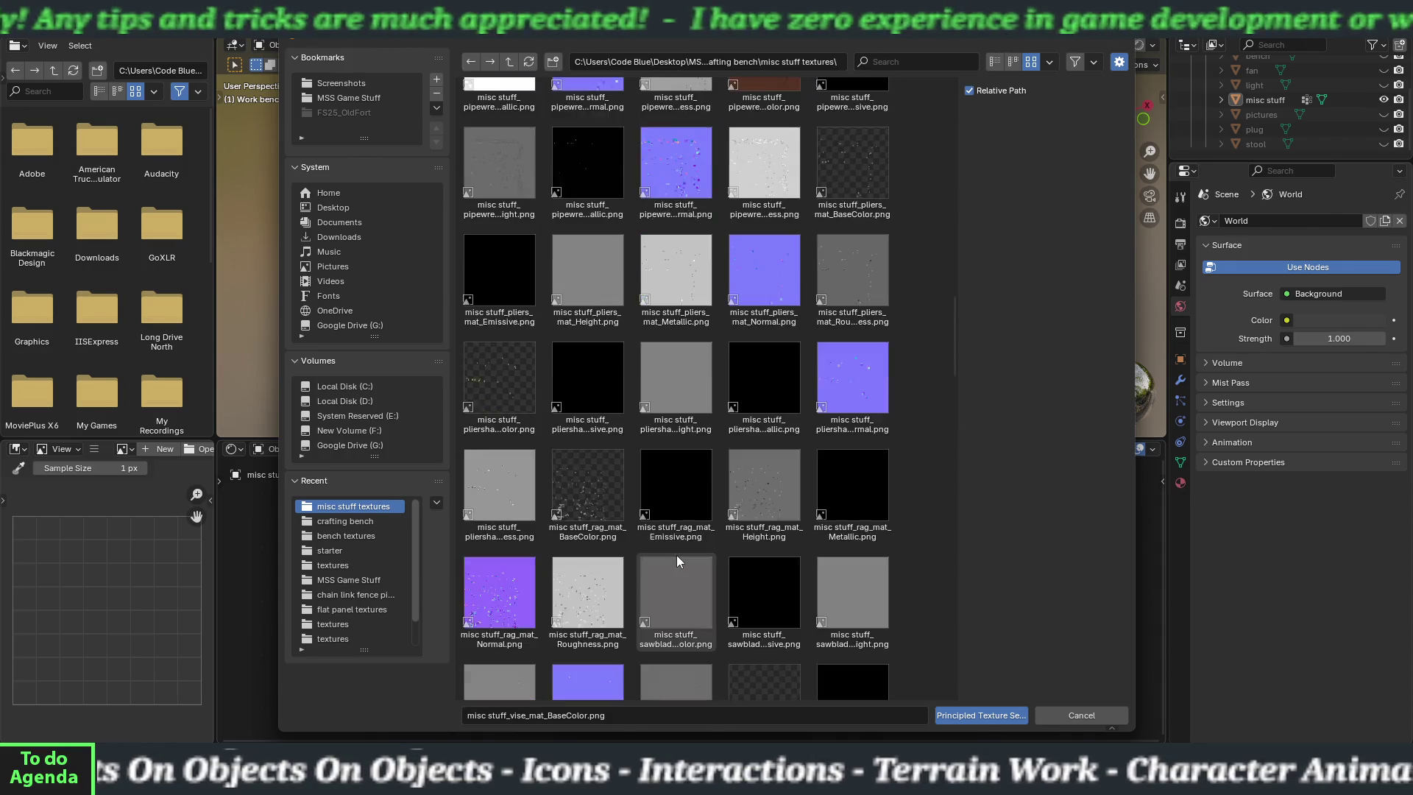
pyautogui.scroll(-15, 677, 555)
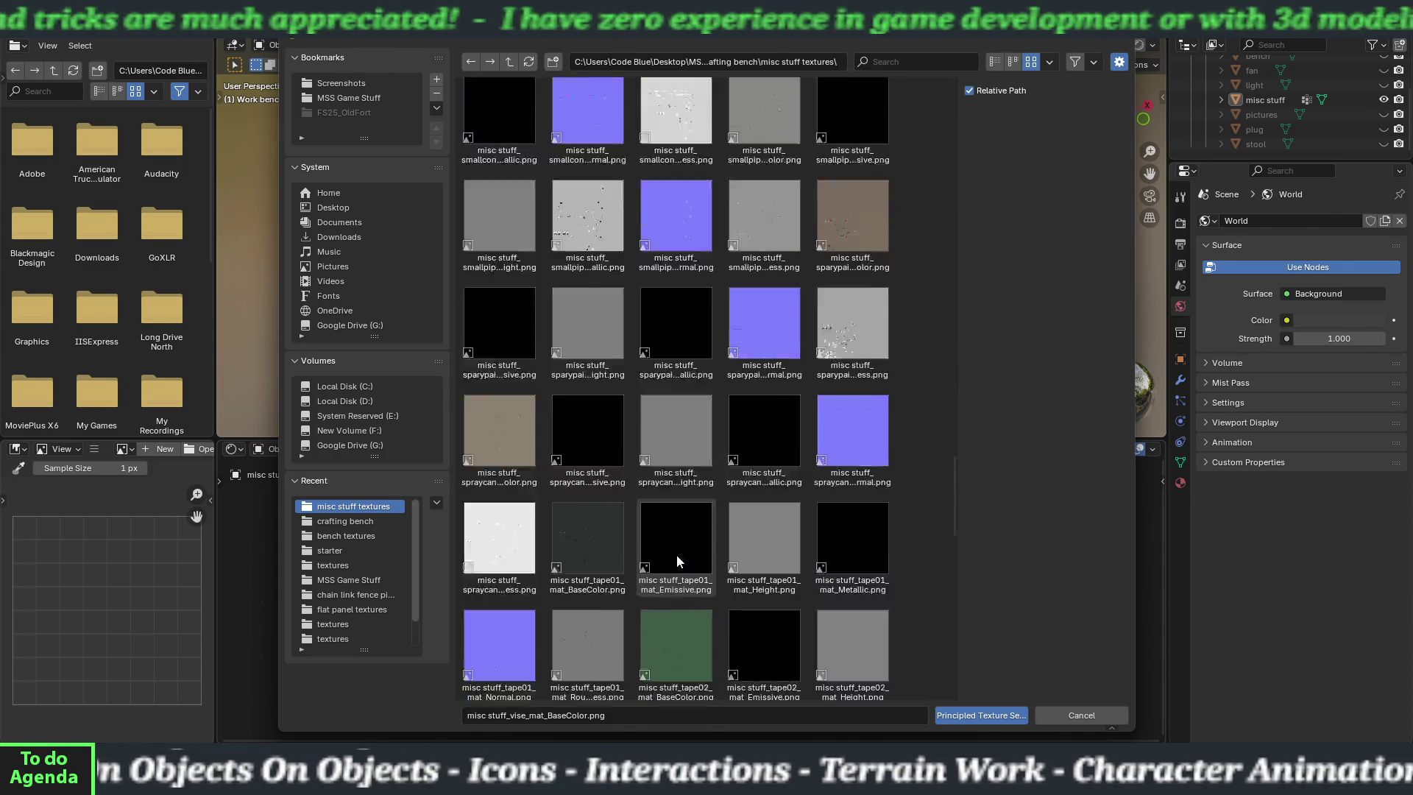
pyautogui.scroll(-2, 677, 559)
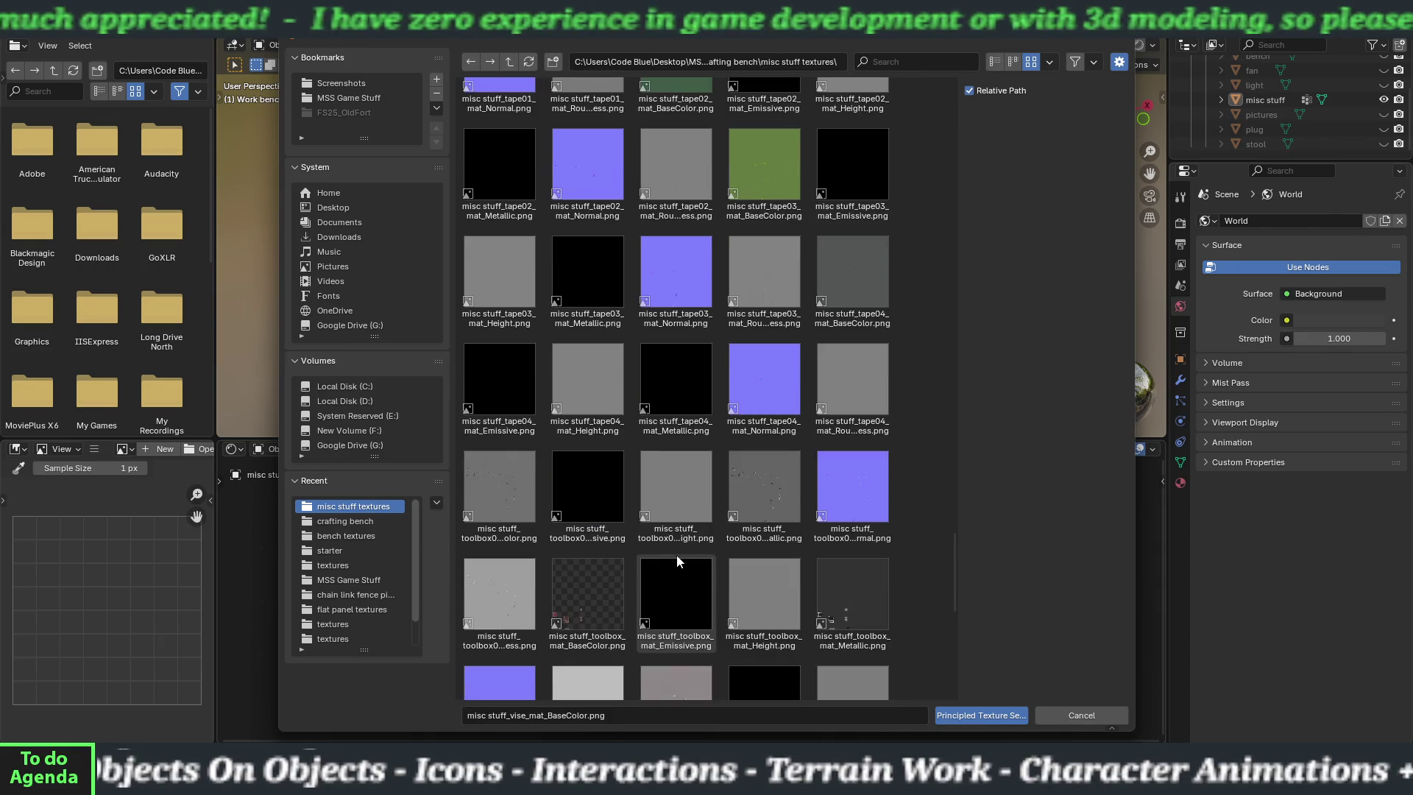
pyautogui.scroll(-8, 677, 559)
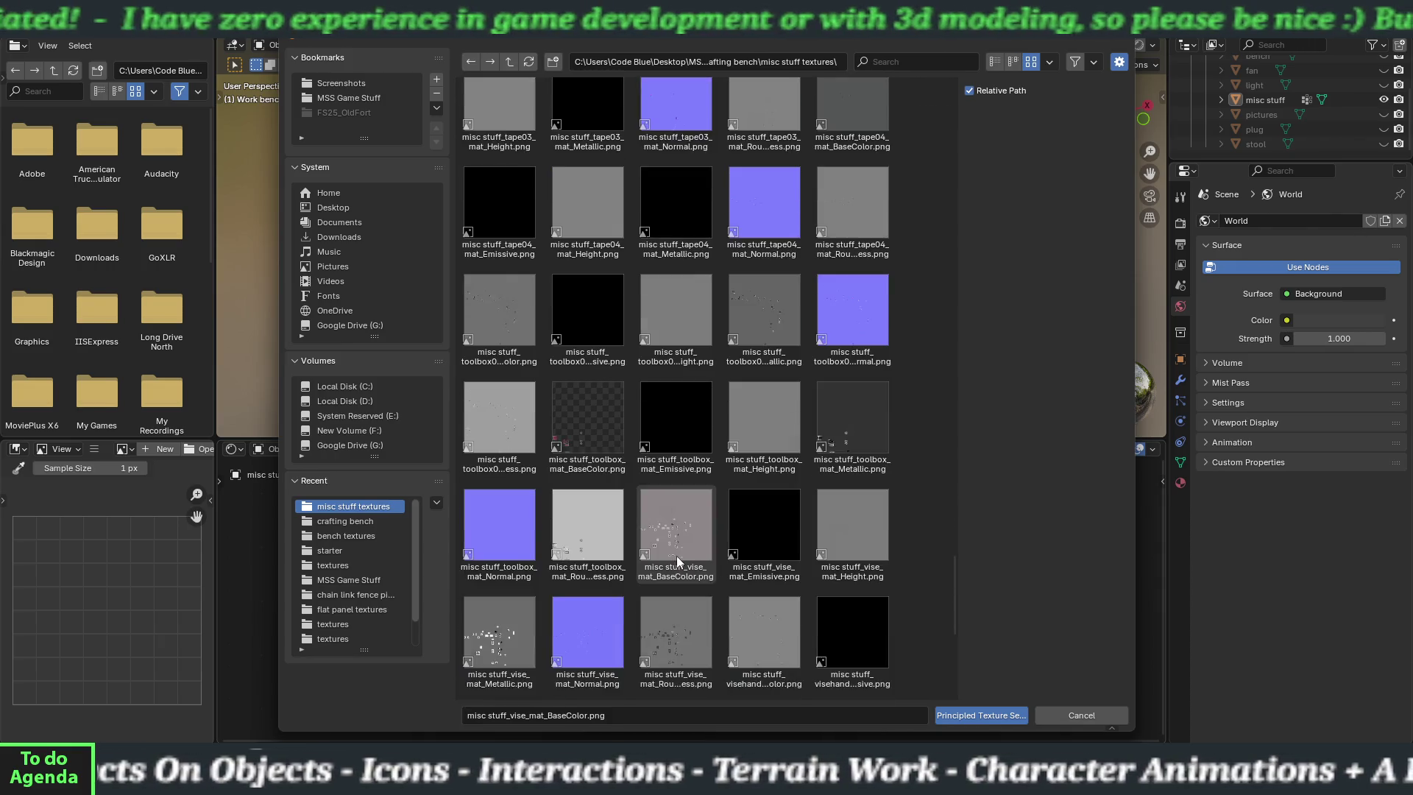
pyautogui.scroll(-1, 676, 561)
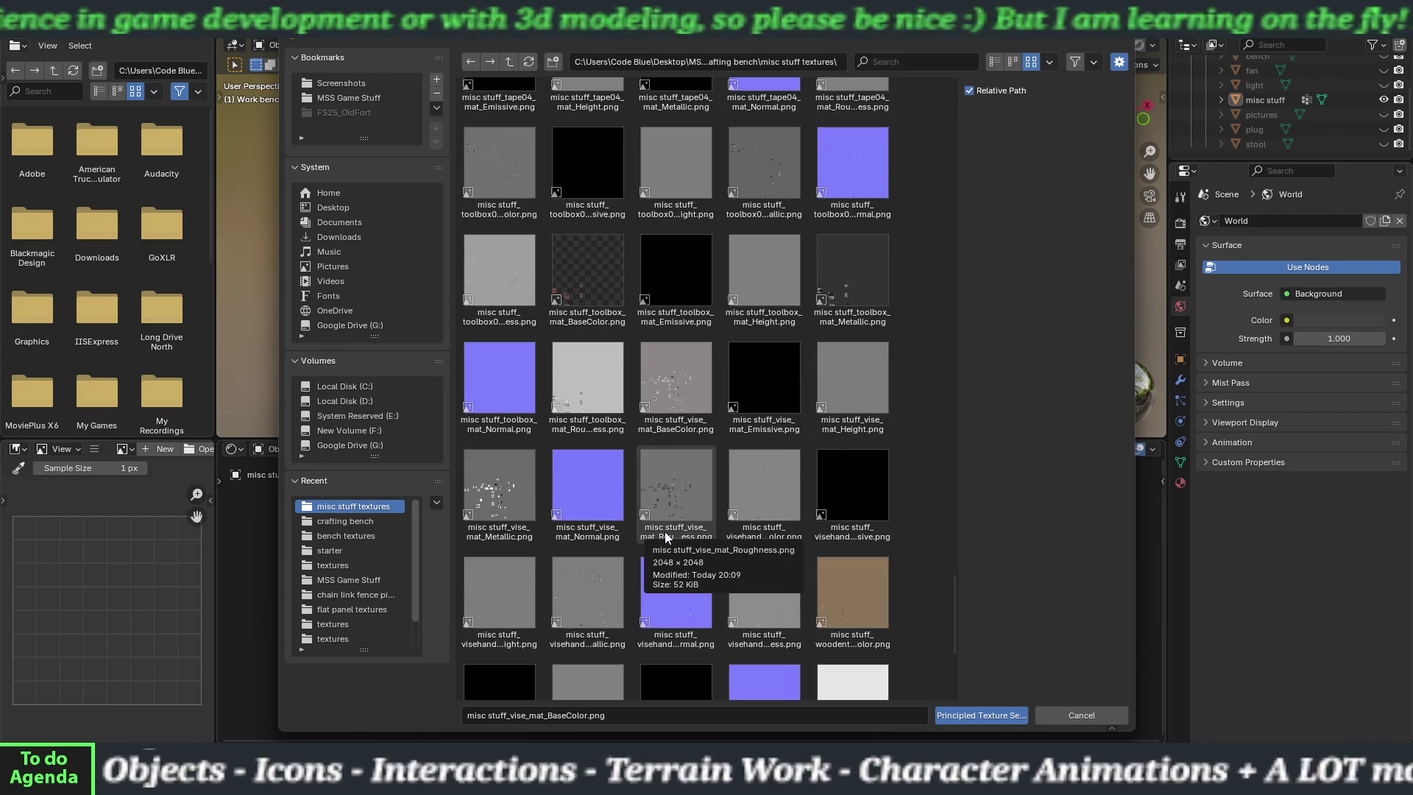
# - Load the six visehand texture maps as image nodes wired into the Principled BSDF
pyautogui.click(761, 505)
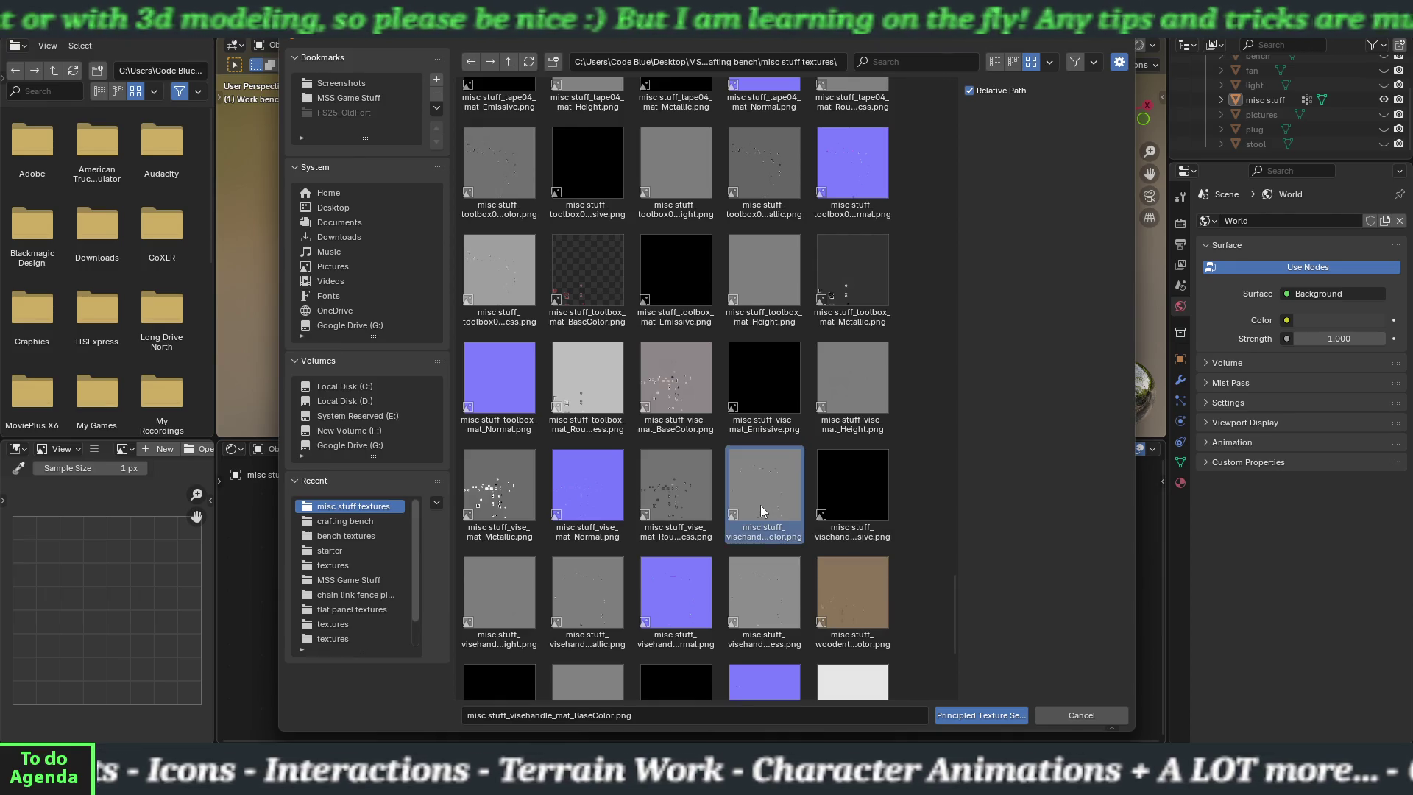
pyautogui.keyDown('shift'); pyautogui.click(762, 594); pyautogui.keyUp('shift')
pyautogui.click(1009, 714)
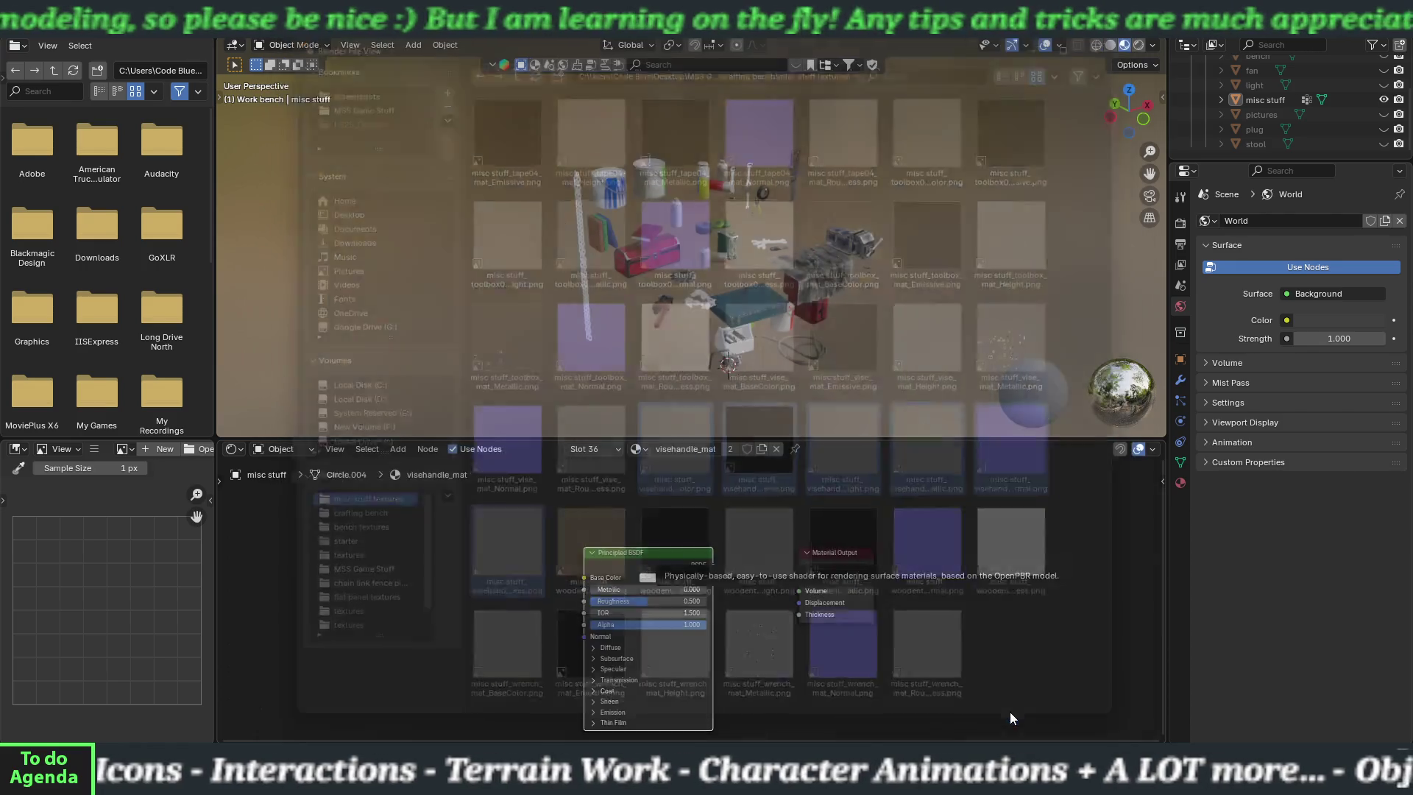
pyautogui.click(647, 450)
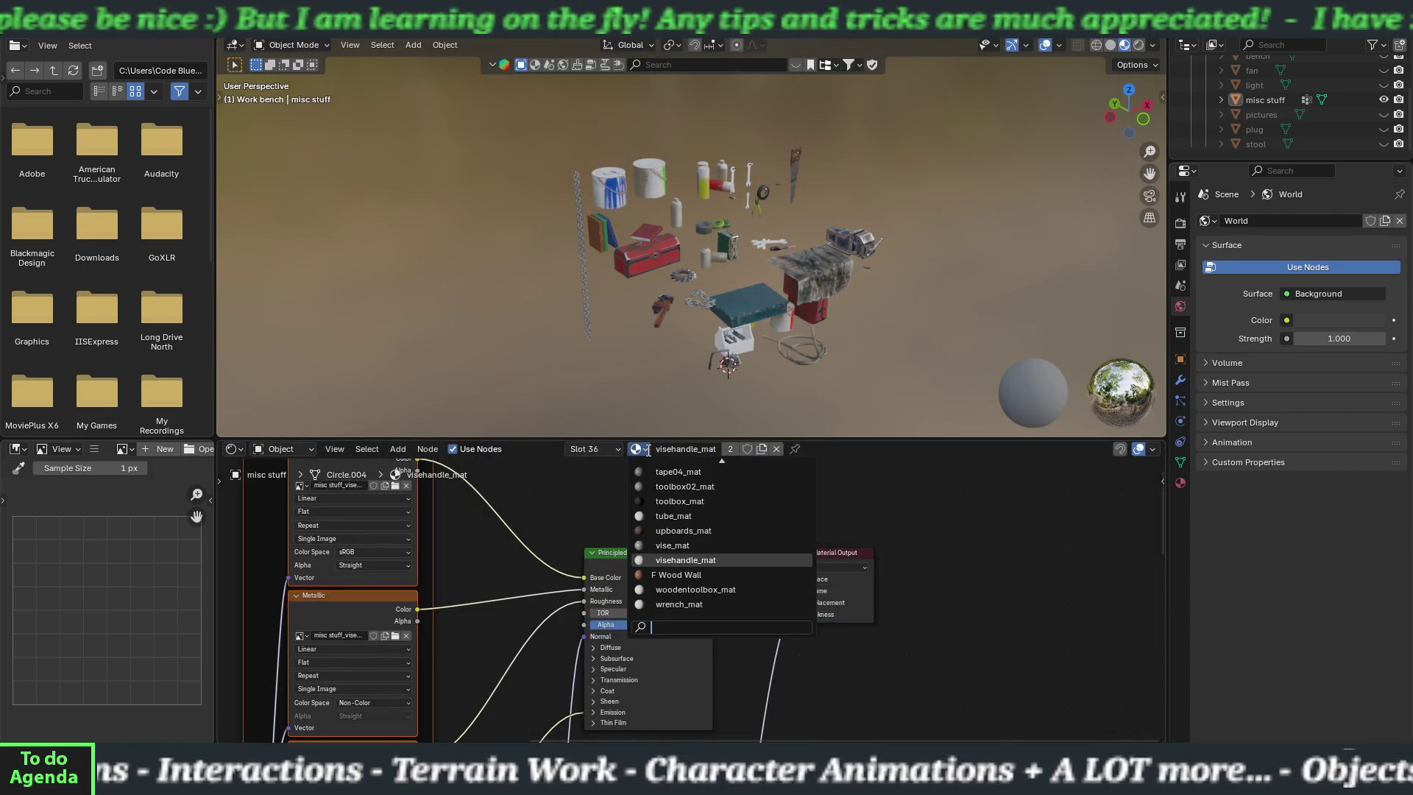
# - Switch to woodentoolbox_mat and start texture setup on its Principled BSDF
pyautogui.click(684, 590)
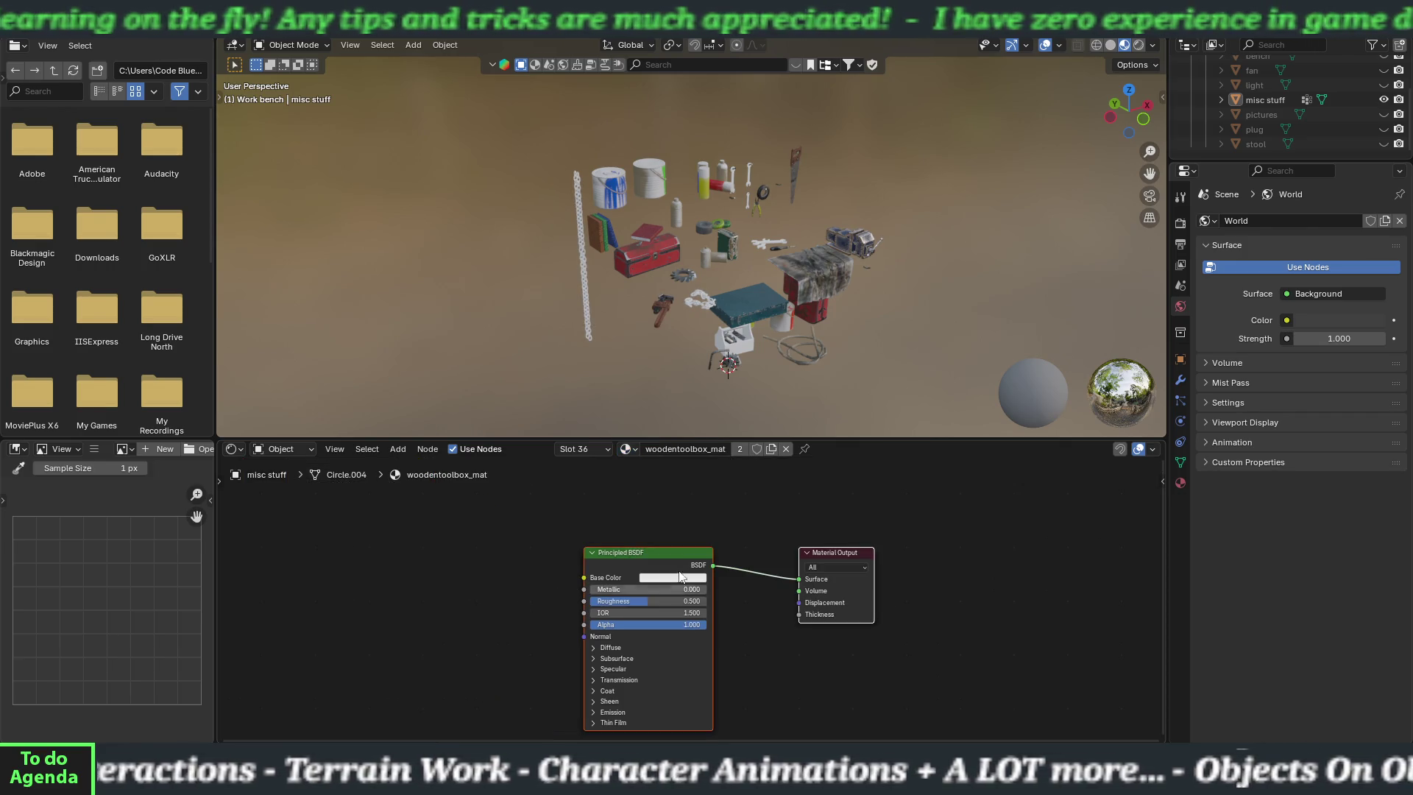
pyautogui.click(626, 448)
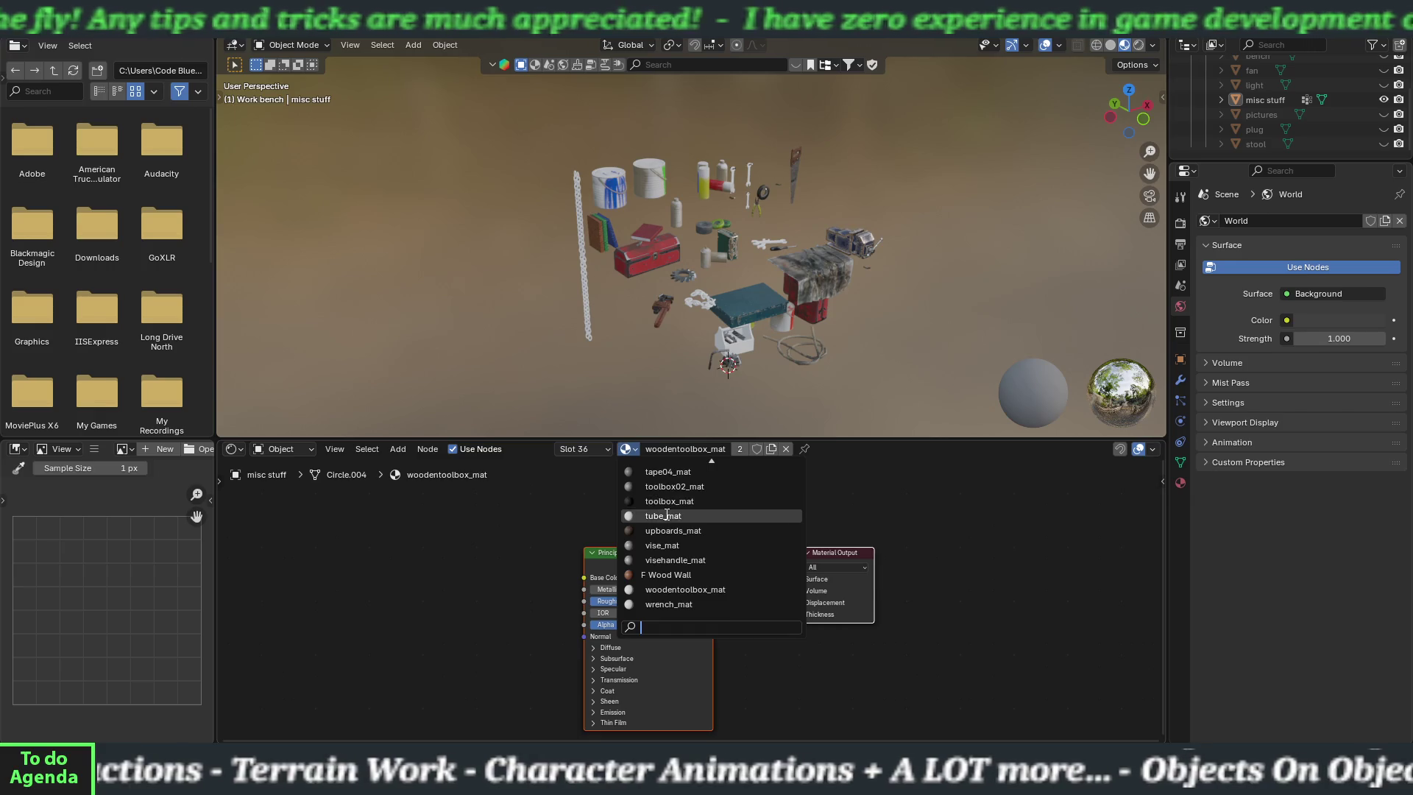
pyautogui.click(580, 534)
pyautogui.rightClick(629, 556)
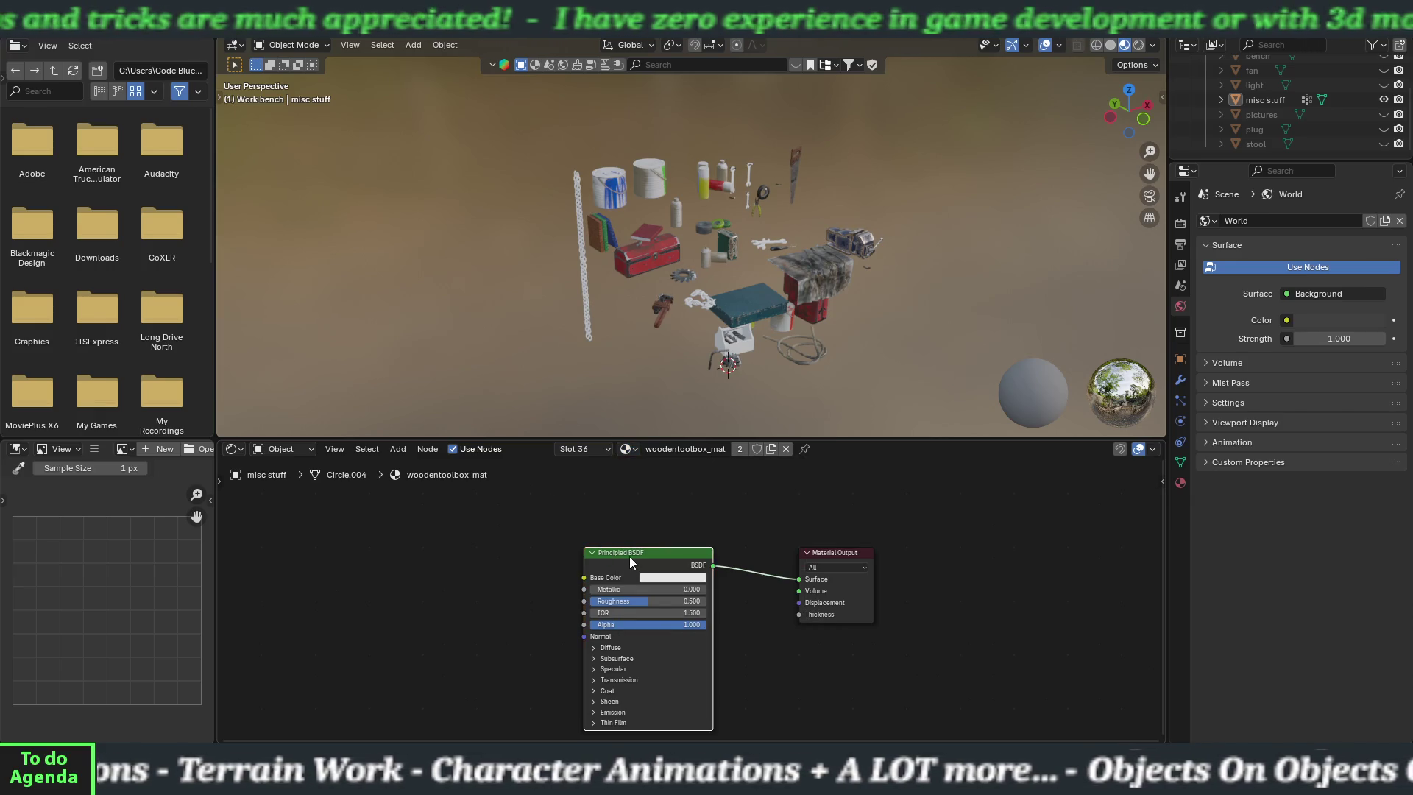
pyautogui.click(629, 557)
# - Load all woodentoolbox texture maps as wired image nodes, then switch to wrench_mat
pyautogui.scroll(-15, 678, 550)
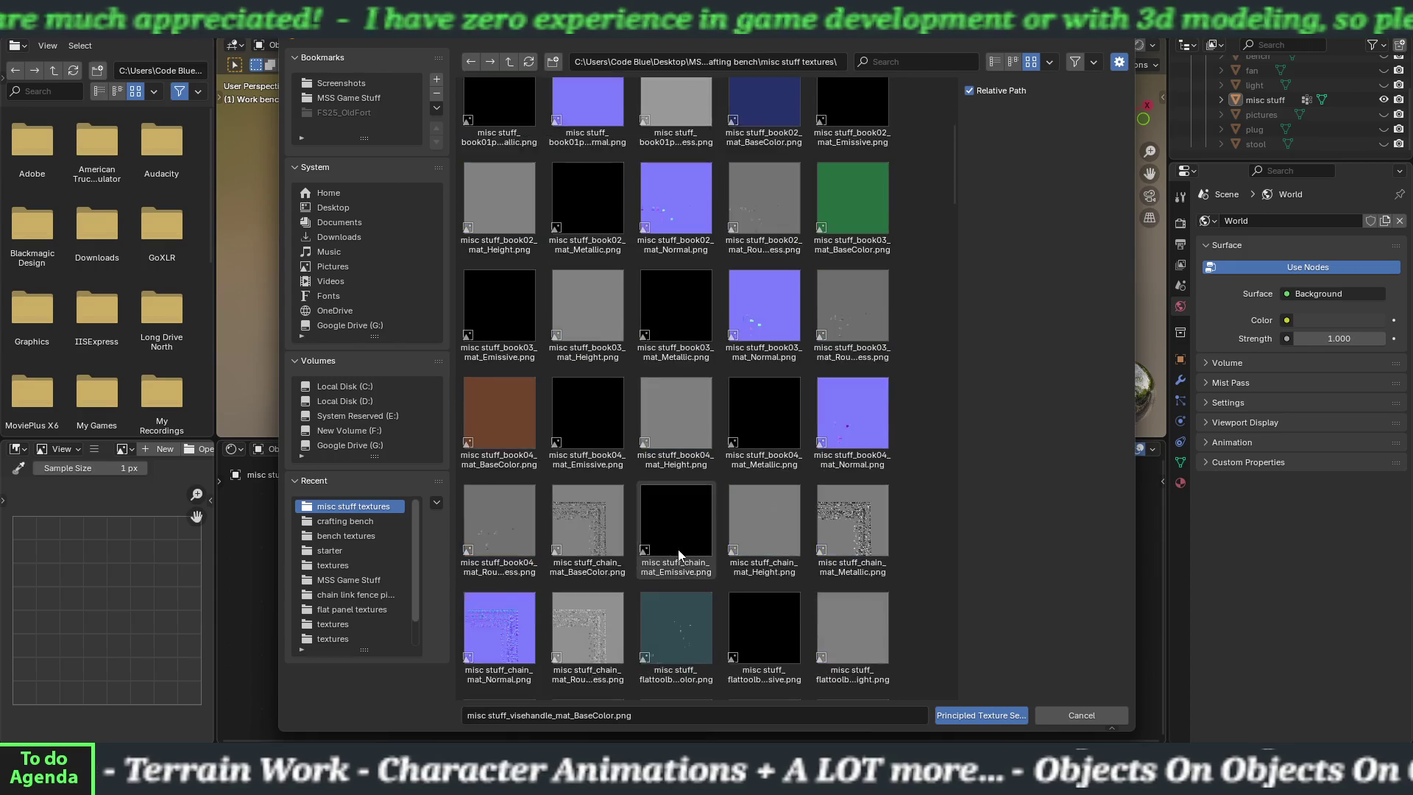
pyautogui.scroll(-5, 678, 550)
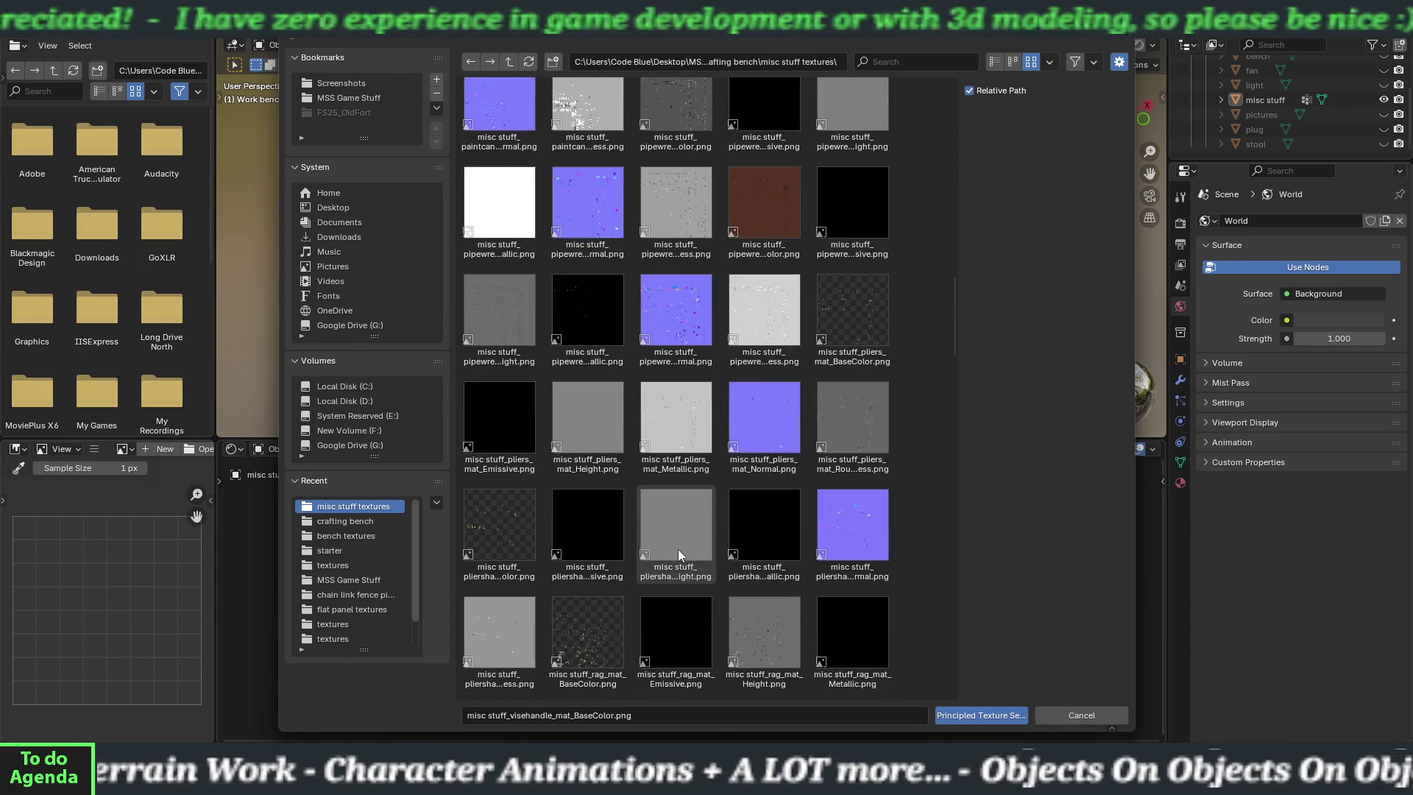
pyautogui.scroll(-6, 678, 548)
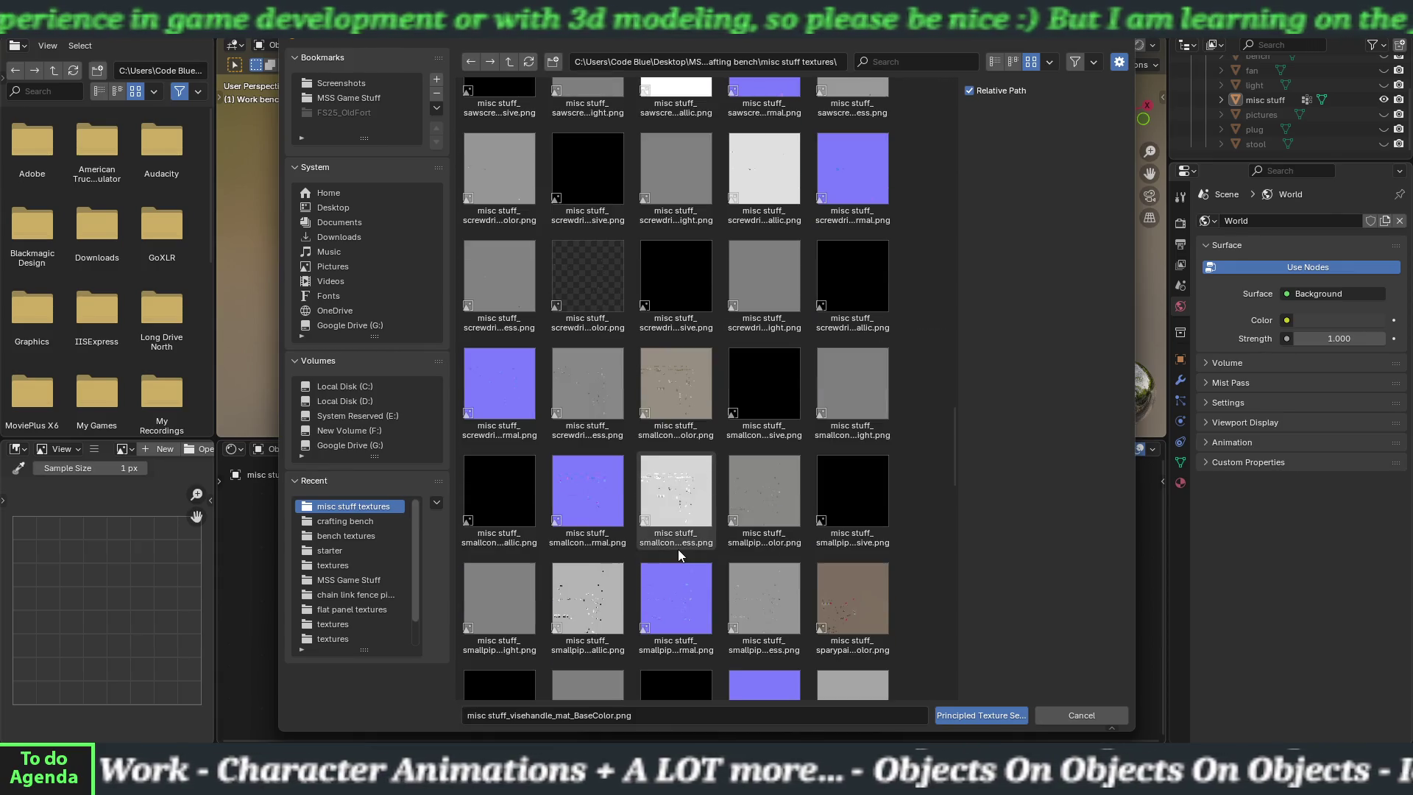
pyautogui.scroll(-3, 678, 549)
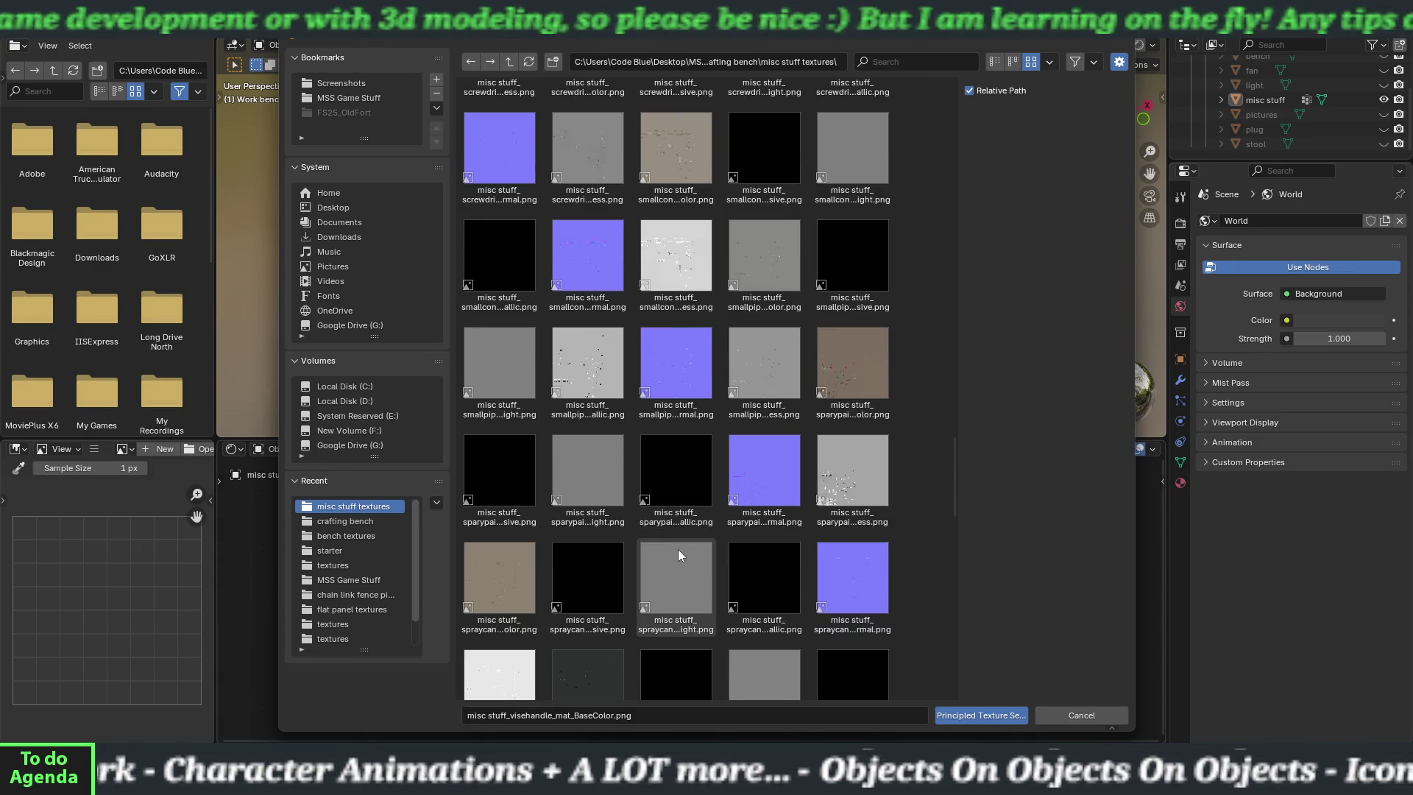
pyautogui.scroll(-10, 678, 548)
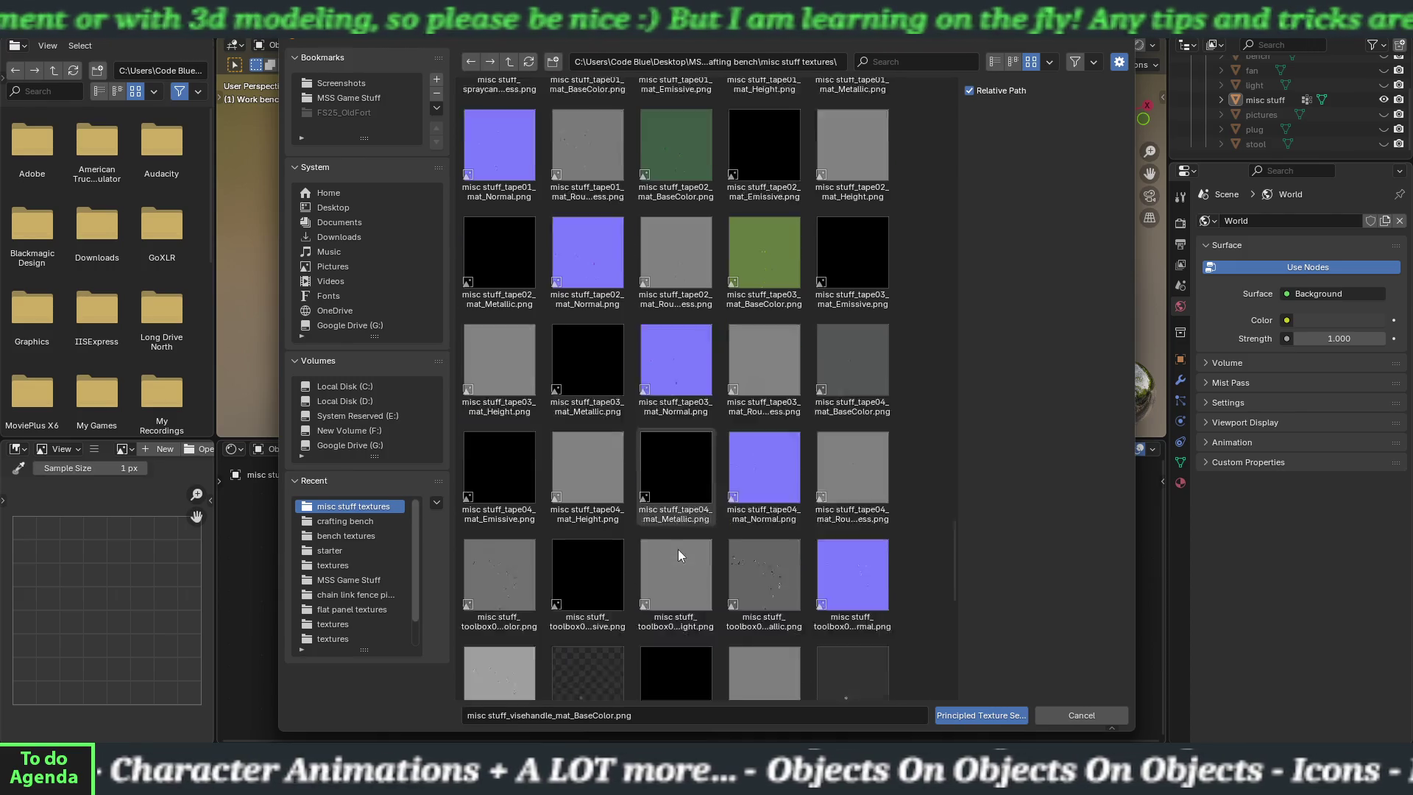
pyautogui.scroll(-1, 678, 548)
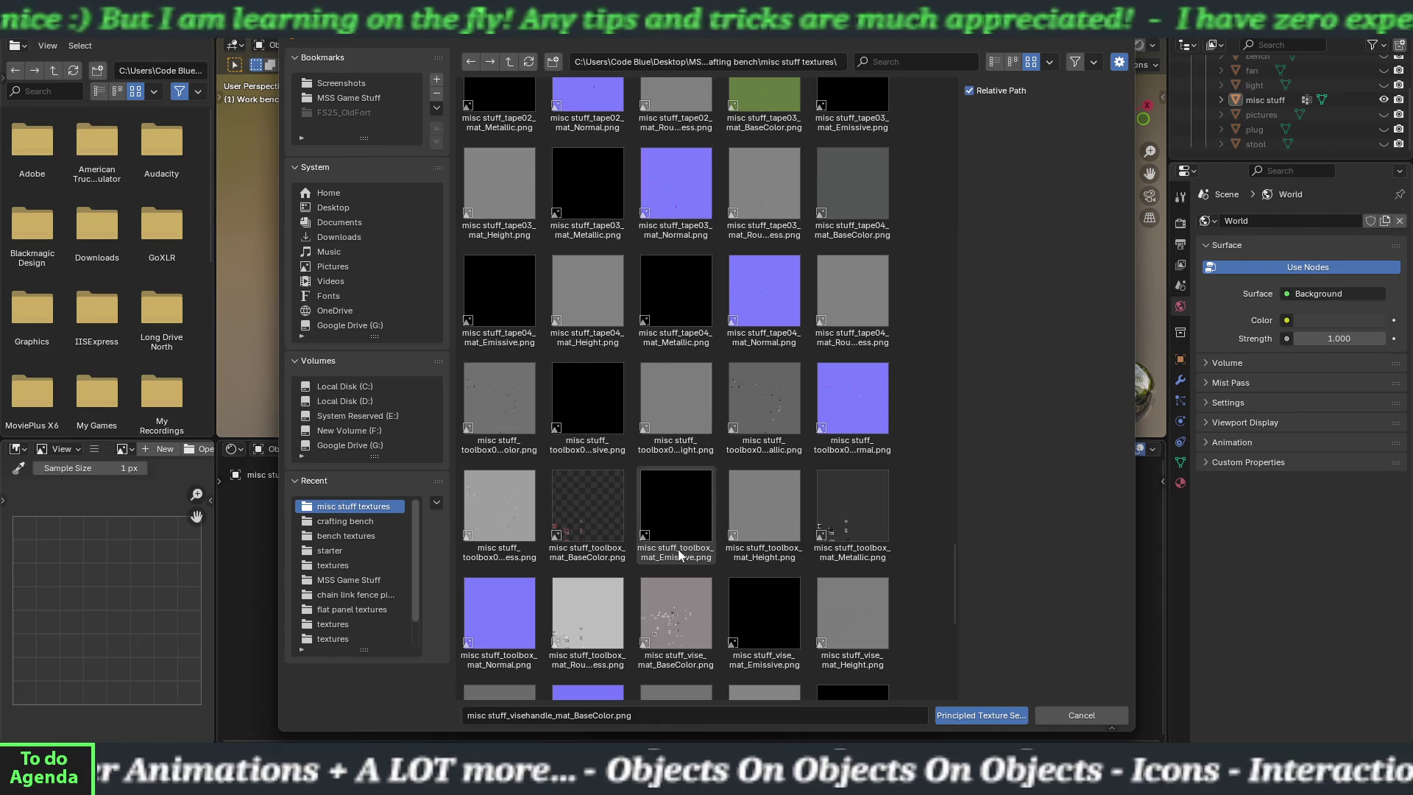
pyautogui.scroll(-3, 678, 549)
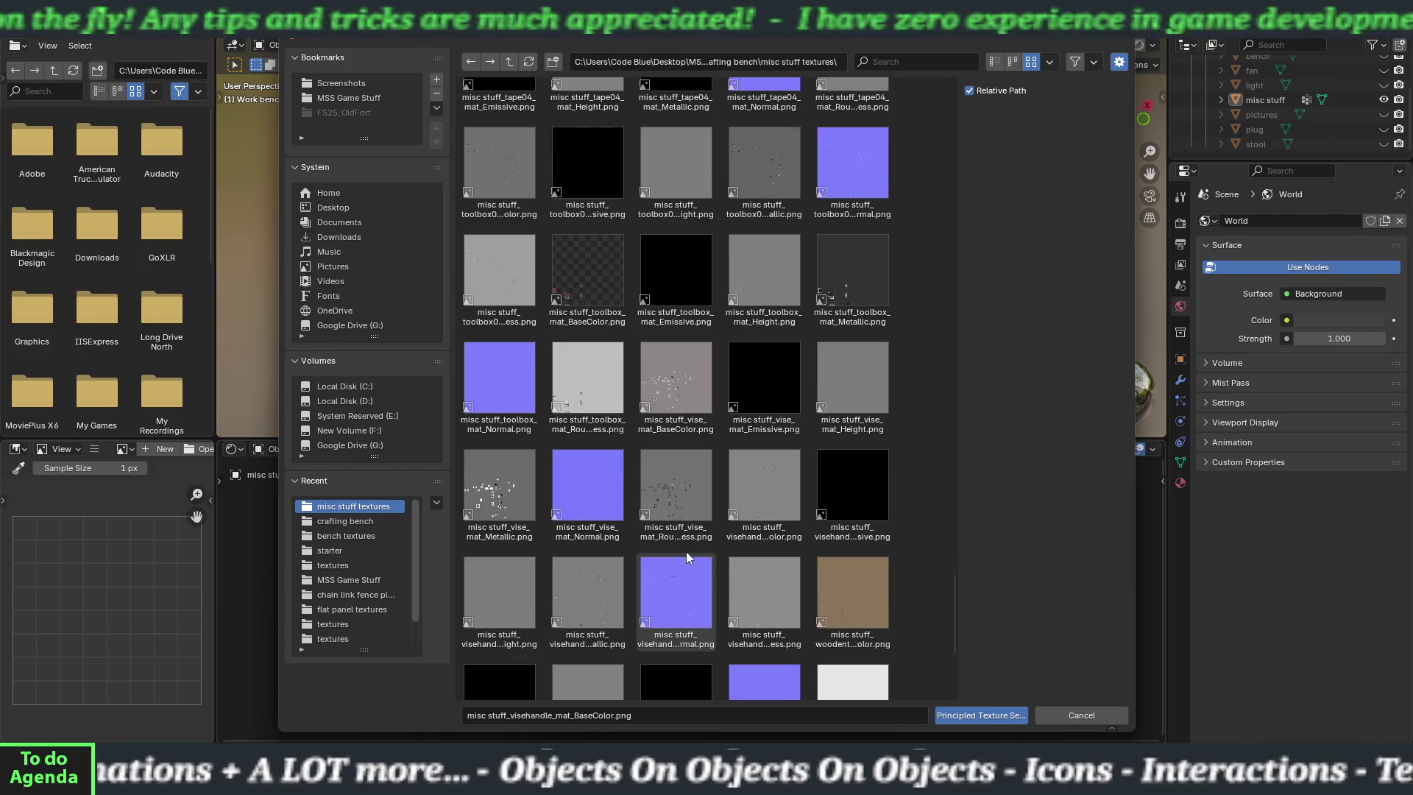
pyautogui.click(834, 608)
pyautogui.scroll(-1, 835, 608)
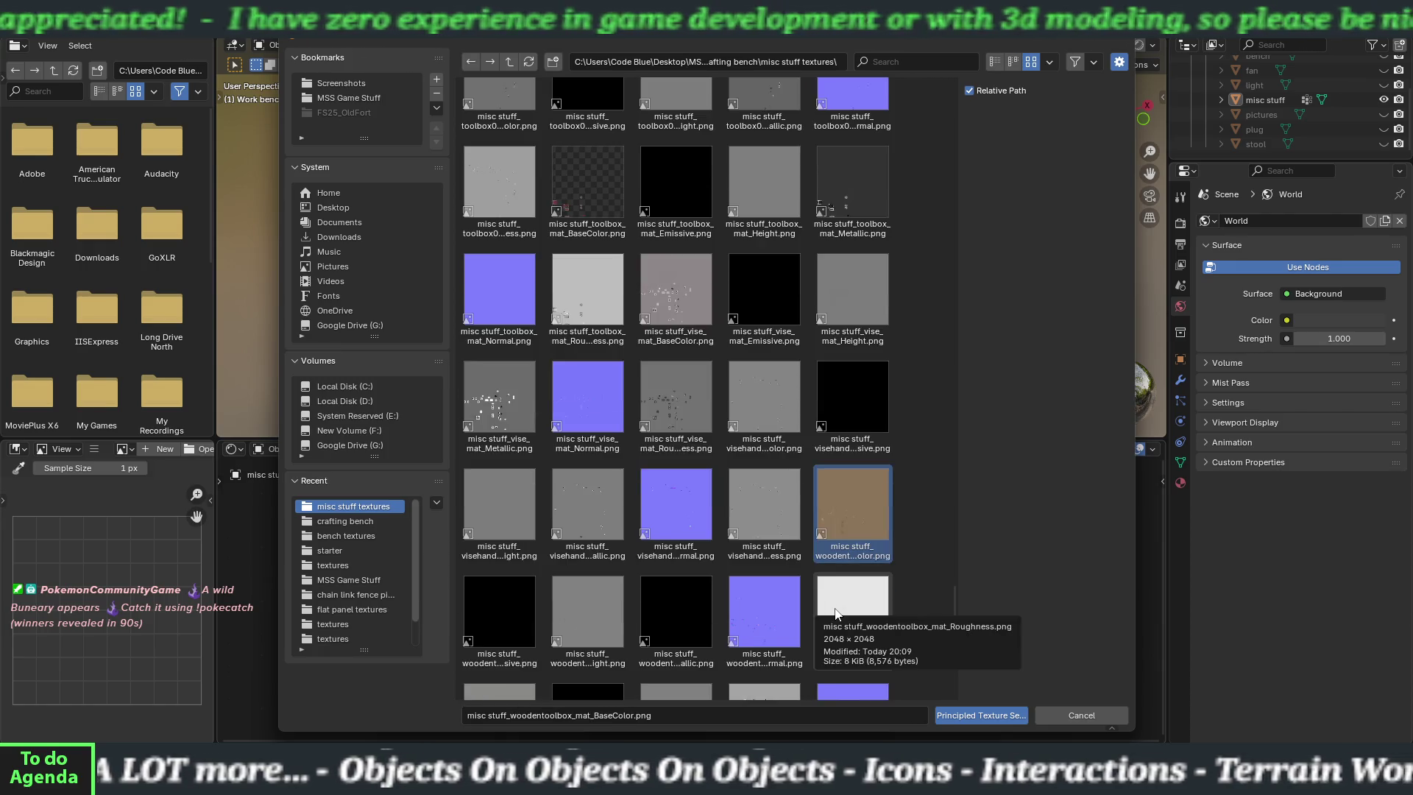
pyautogui.keyDown('shift'); pyautogui.click(844, 612); pyautogui.keyUp('shift')
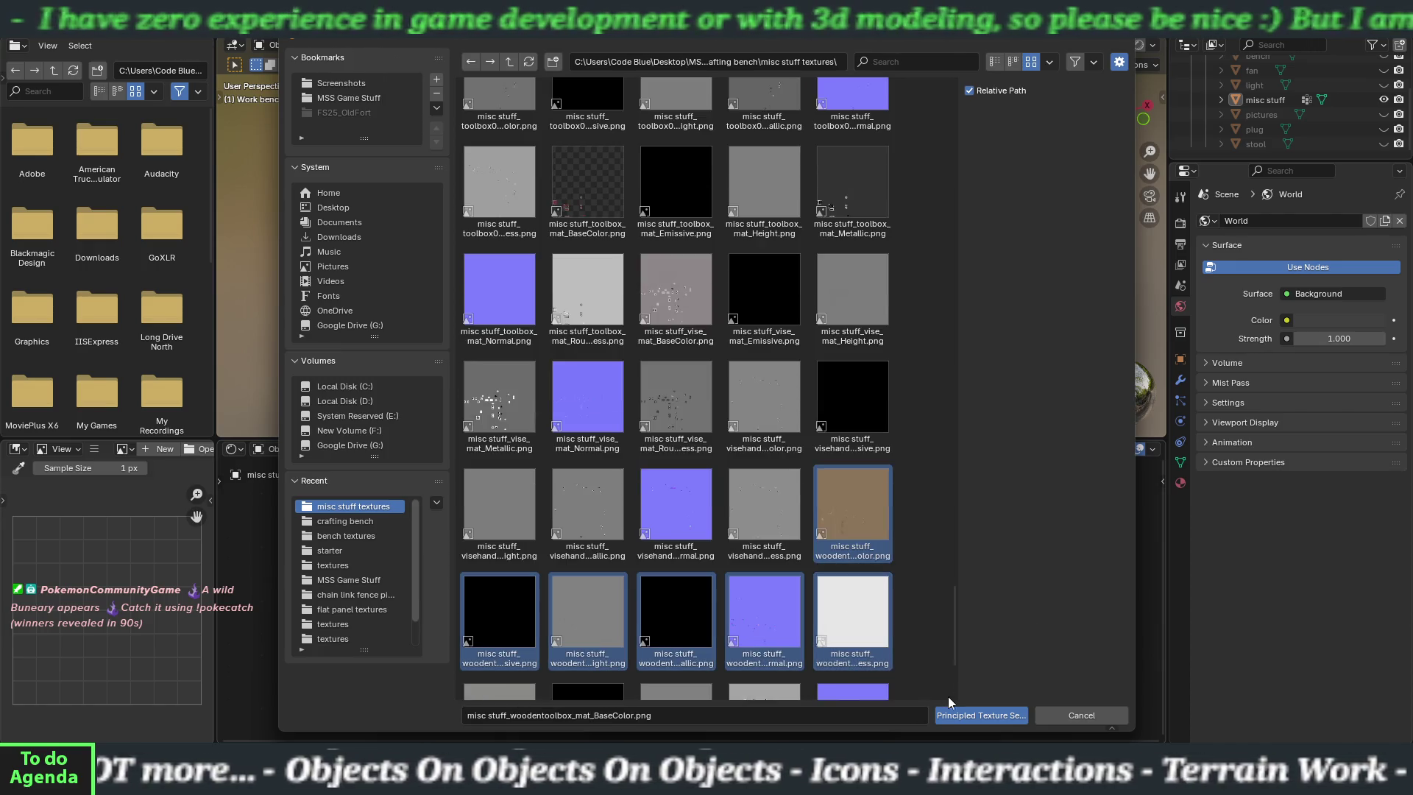
pyautogui.click(960, 714)
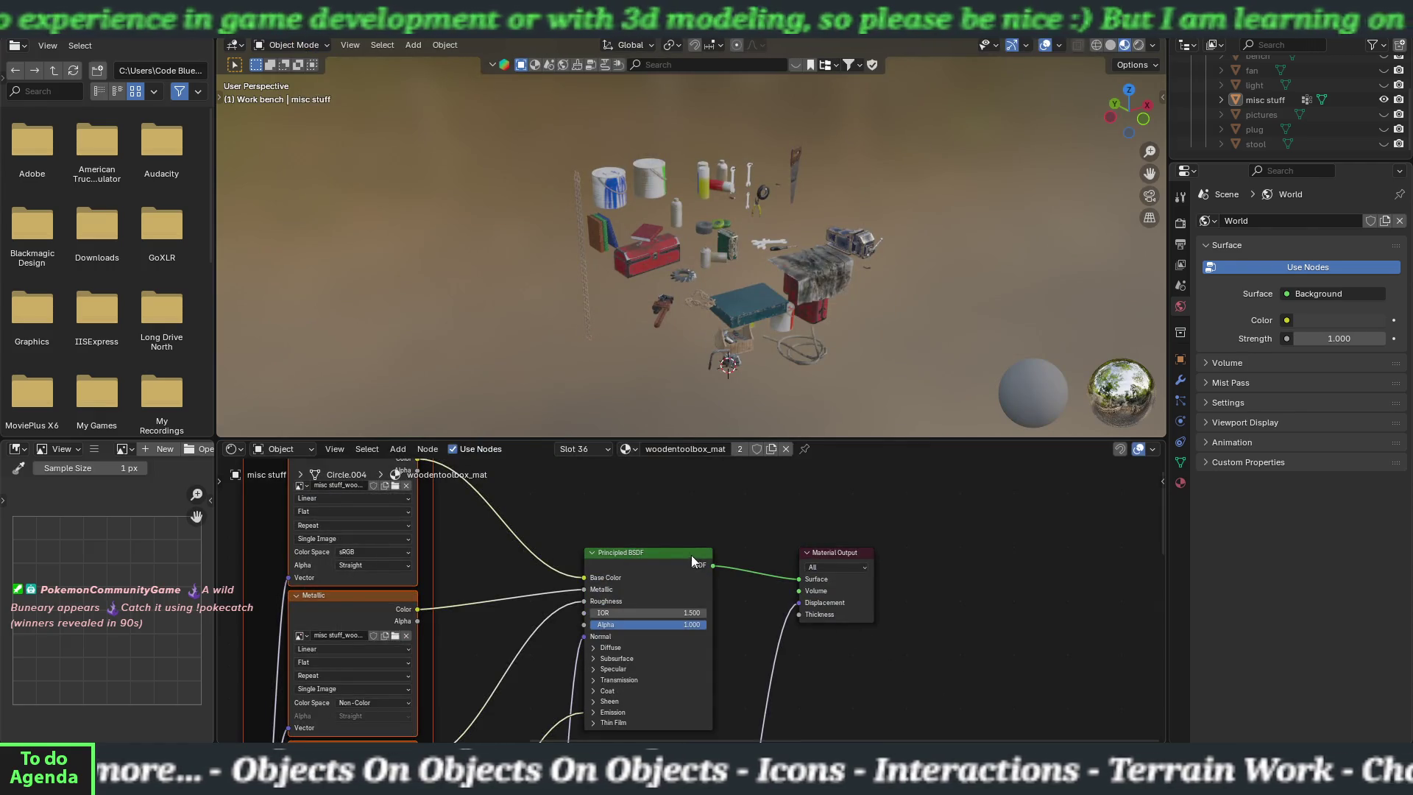
pyautogui.click(627, 449)
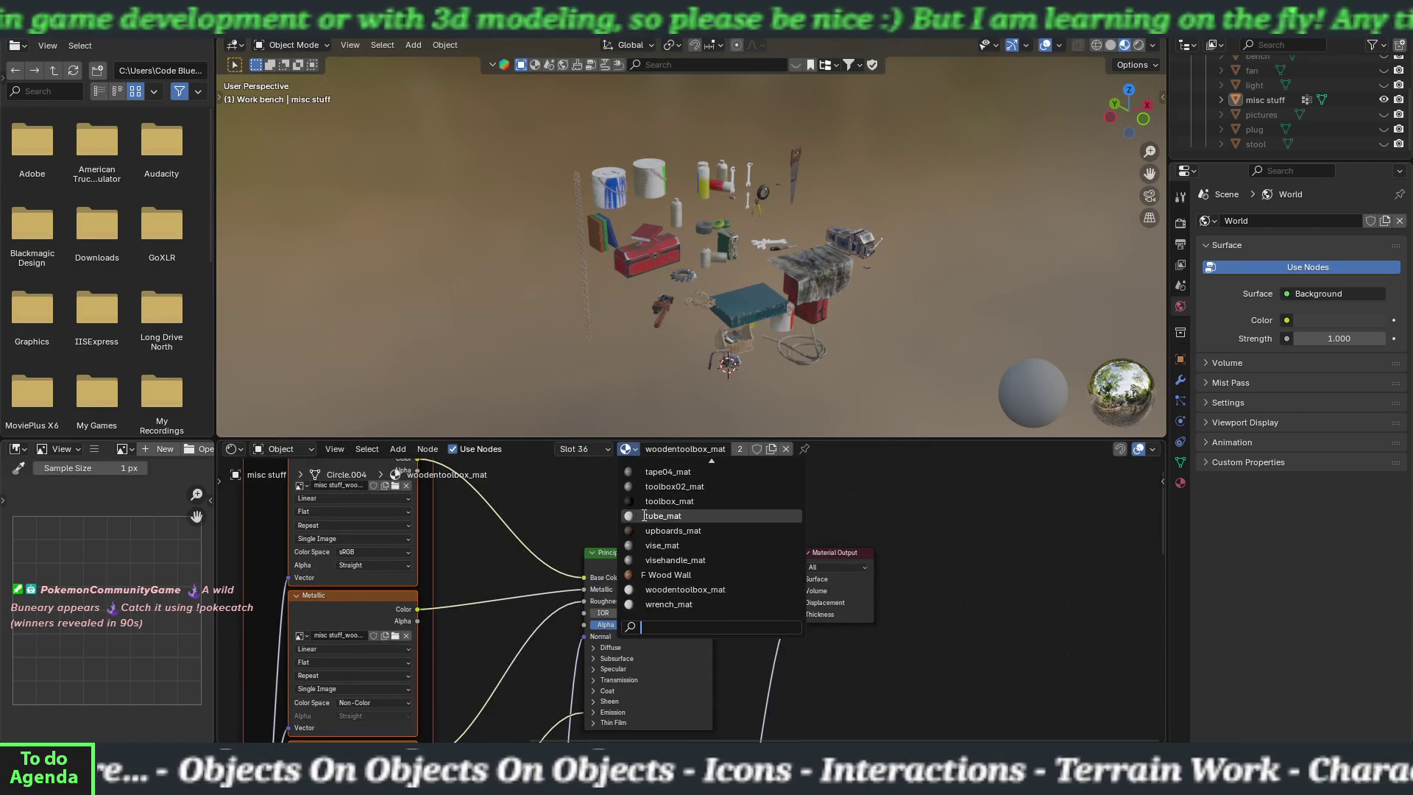
pyautogui.click(662, 605)
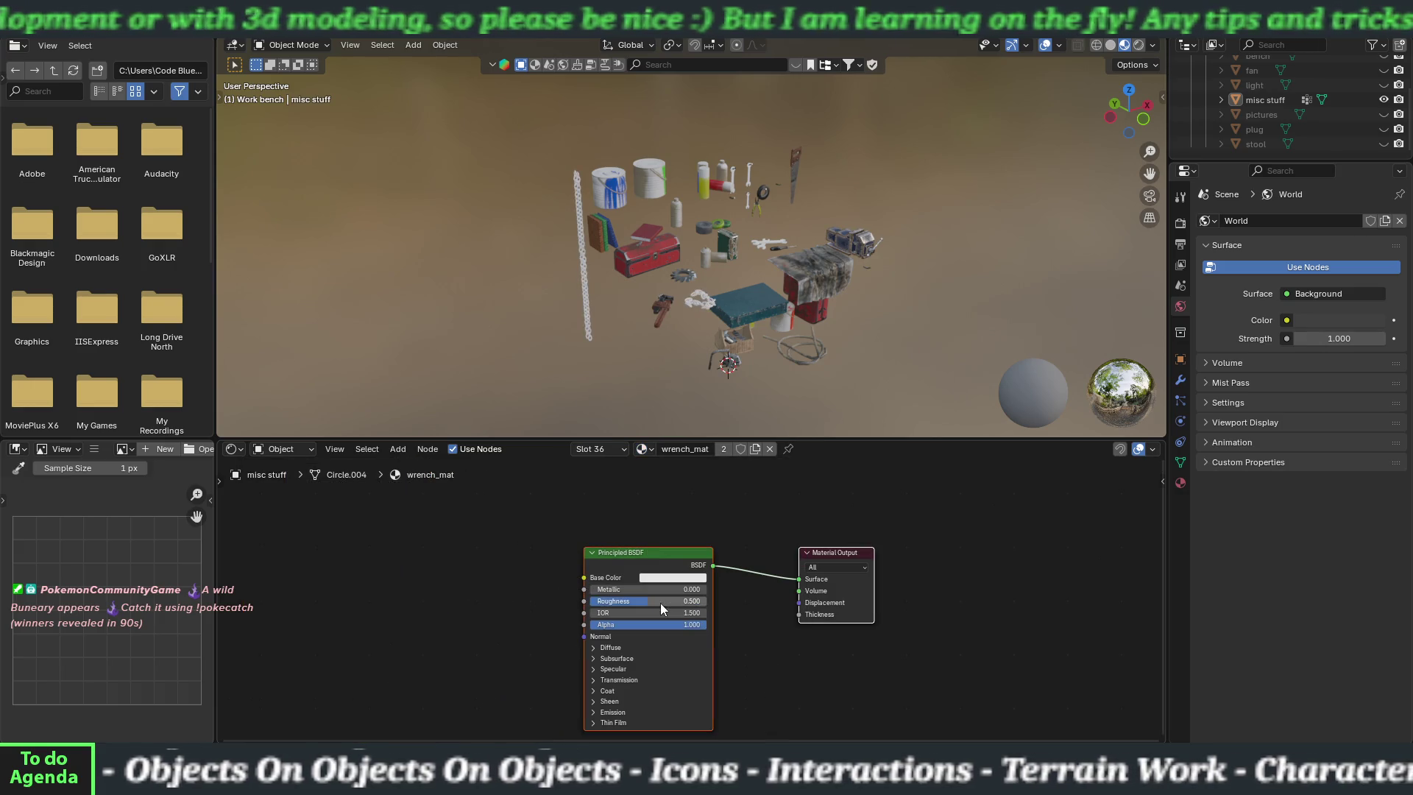
# - Run Ctrl+Shift+T texture setup and load all six wrench texture images into wrench_mat
pyautogui.click(644, 449)
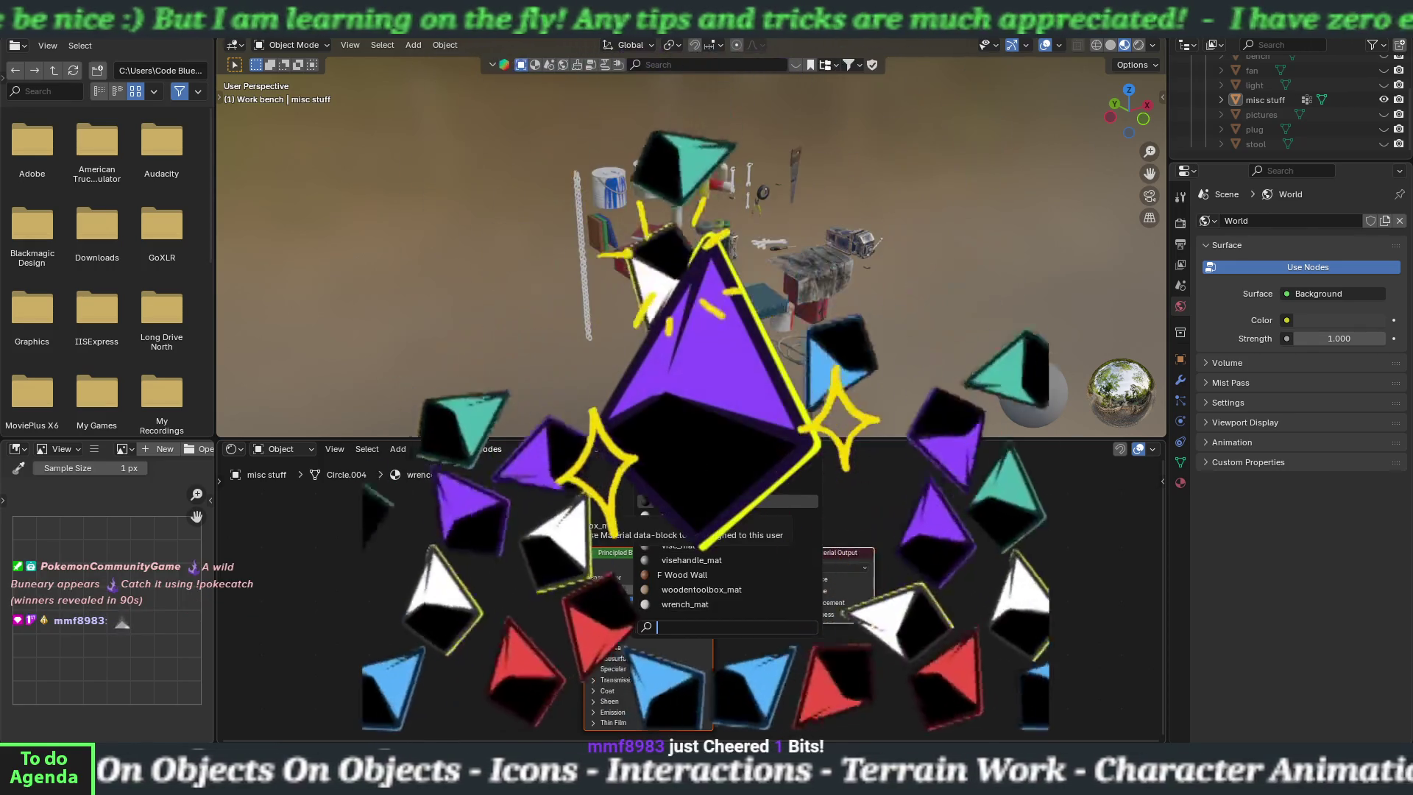
pyautogui.press('Escape')
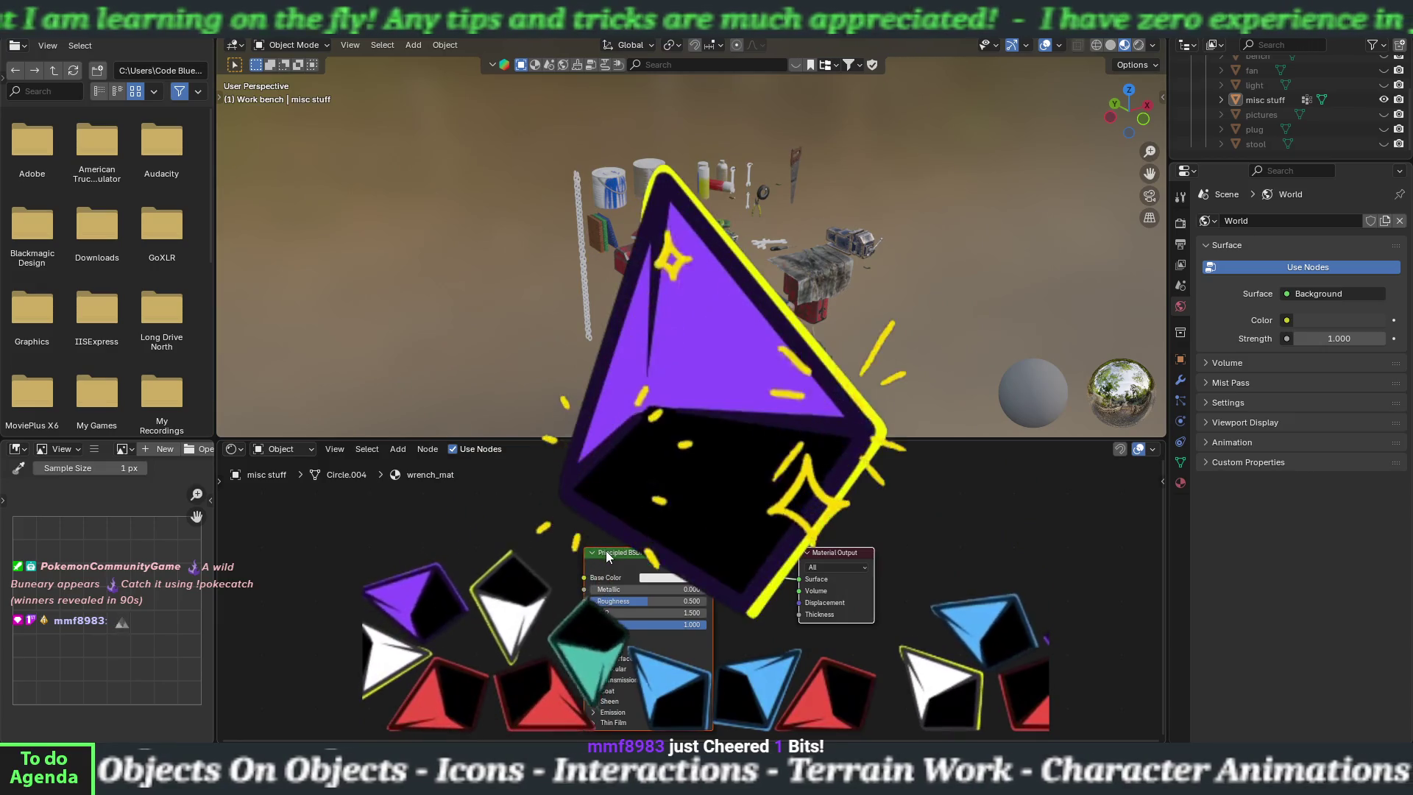
pyautogui.hotkey('ctrl', 'shift', 't')
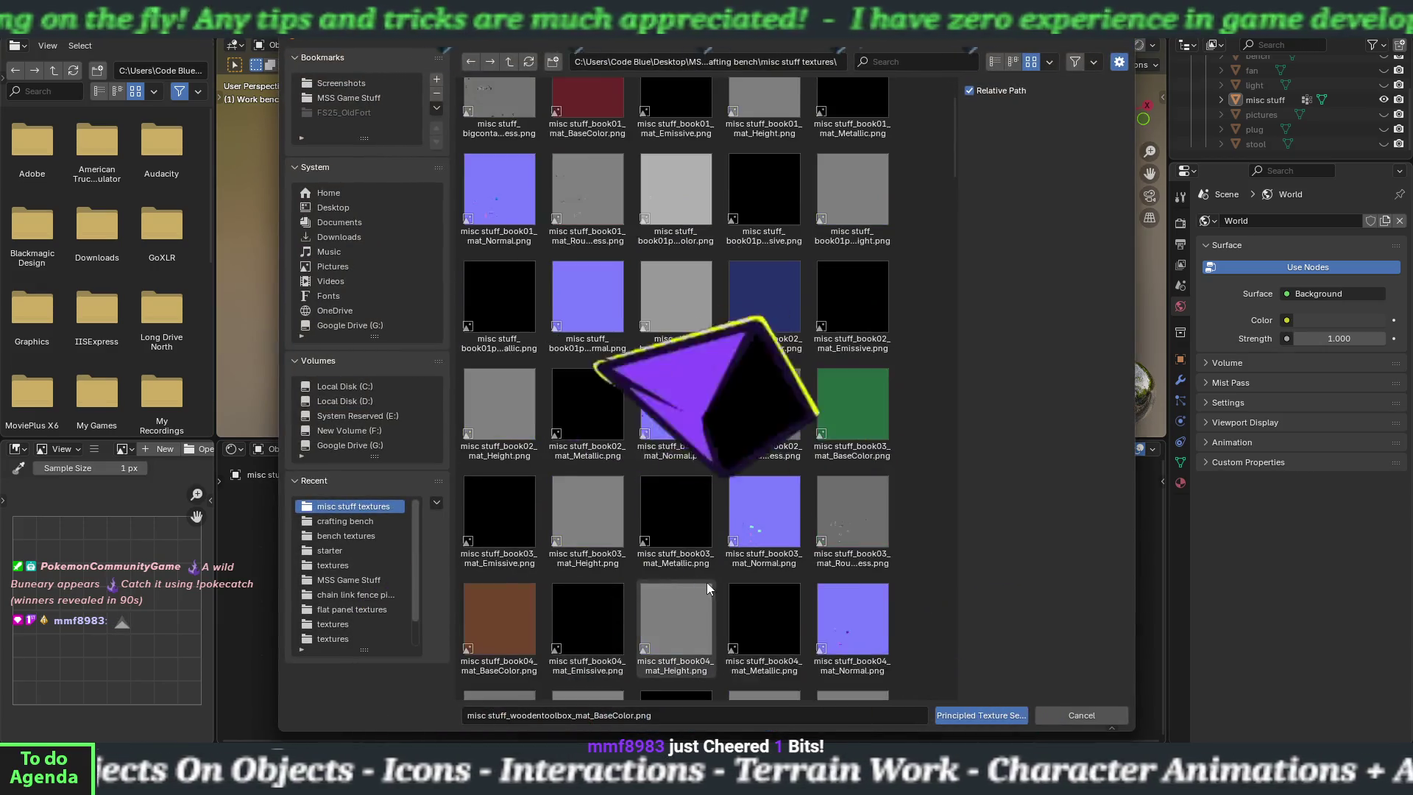
pyautogui.scroll(-10, 712, 586)
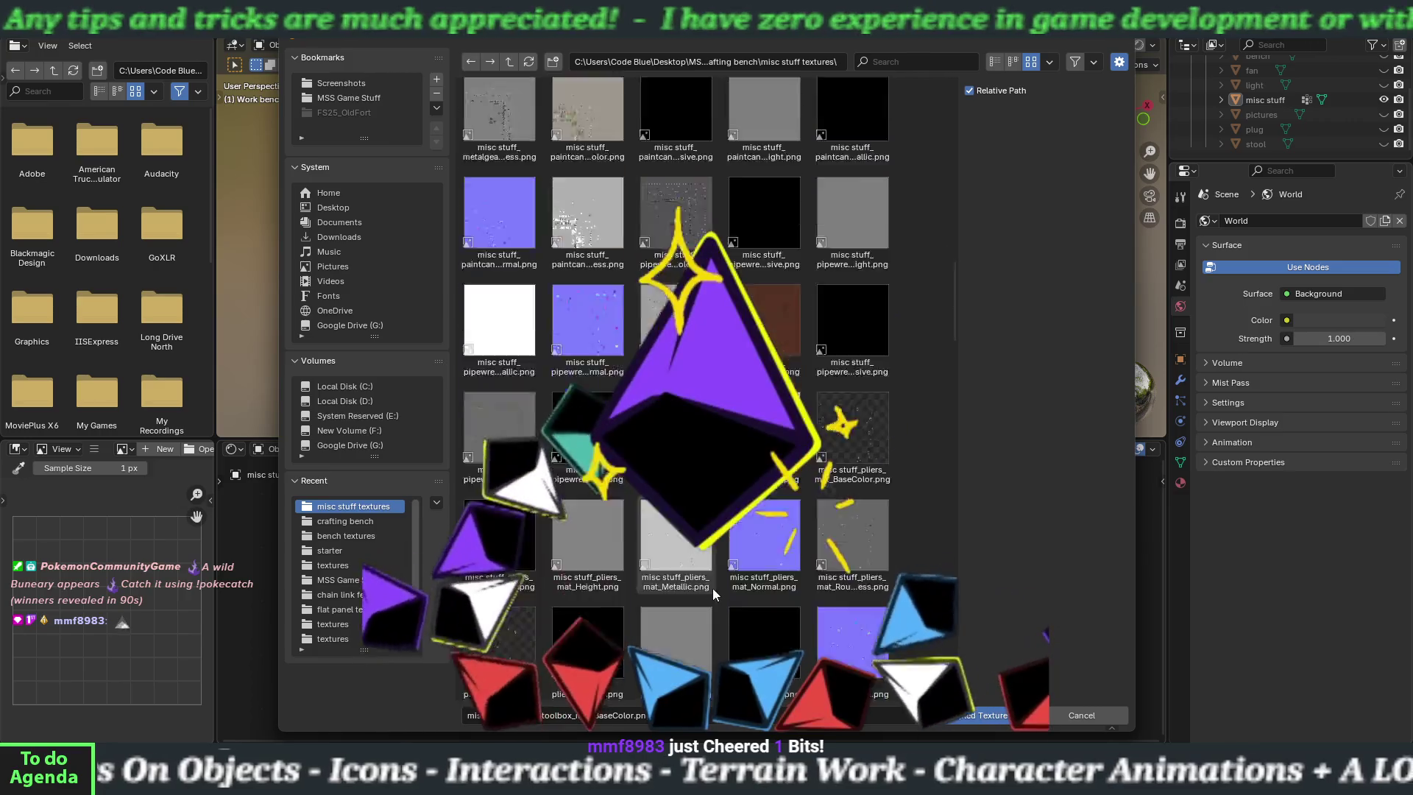
pyautogui.scroll(-10, 713, 589)
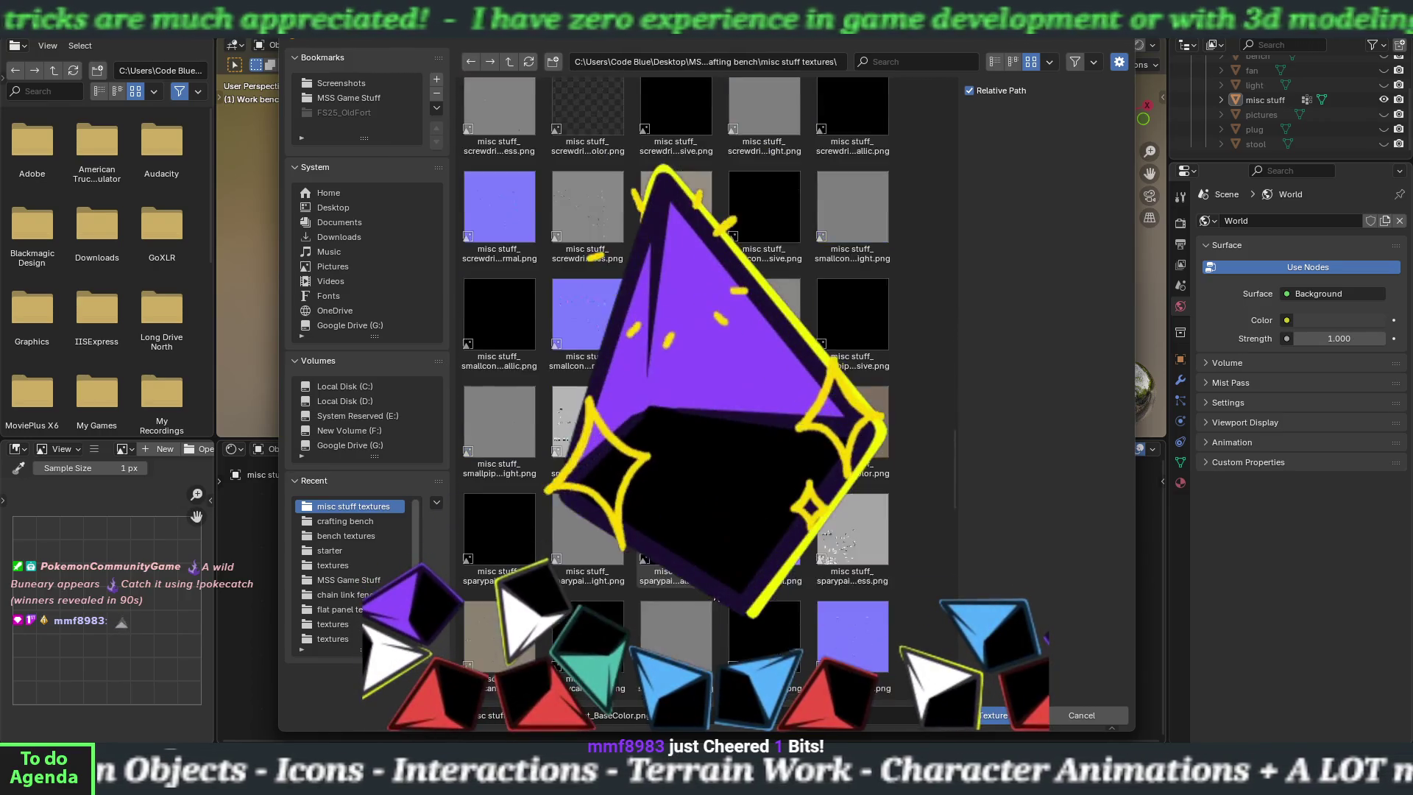
pyautogui.scroll(-10, 713, 588)
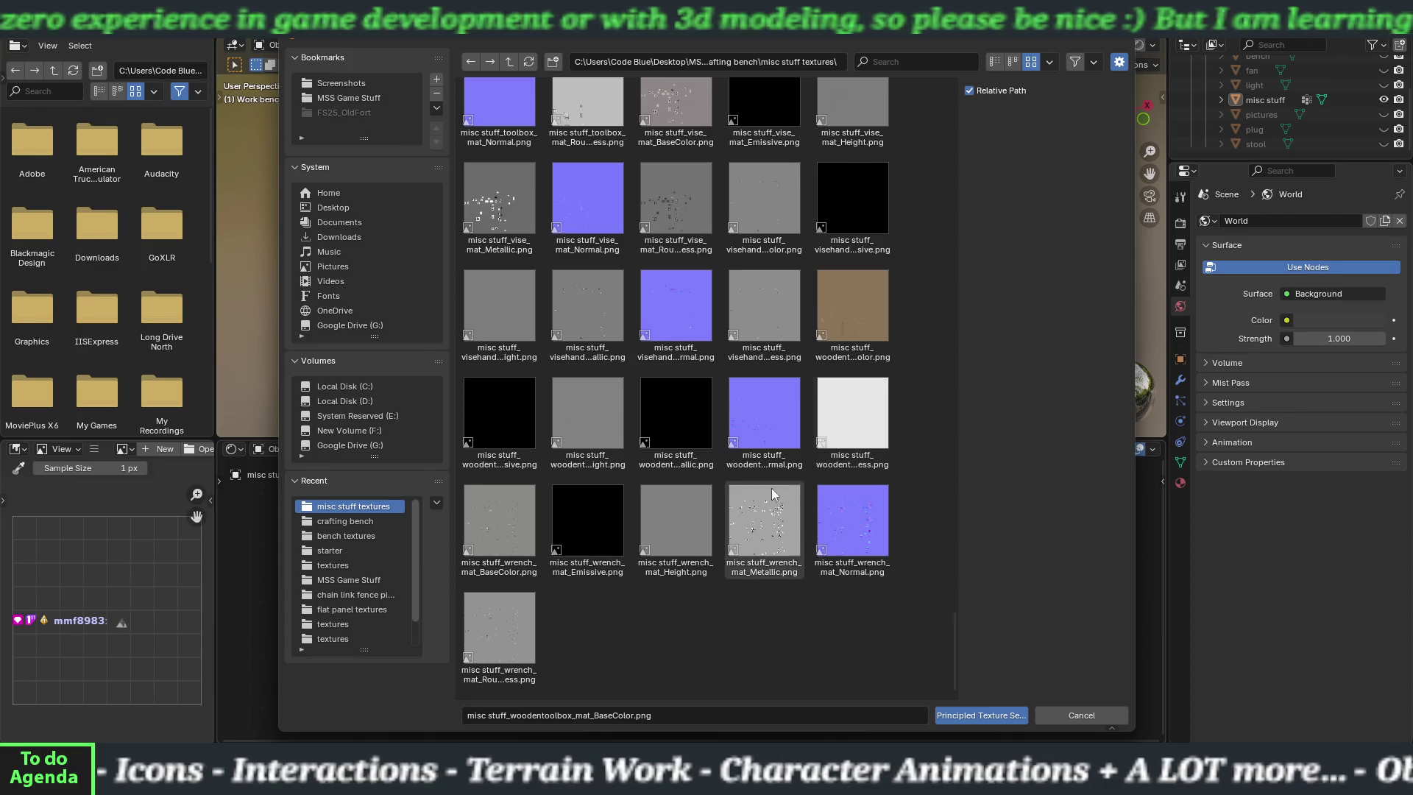
pyautogui.moveTo(520, 567)
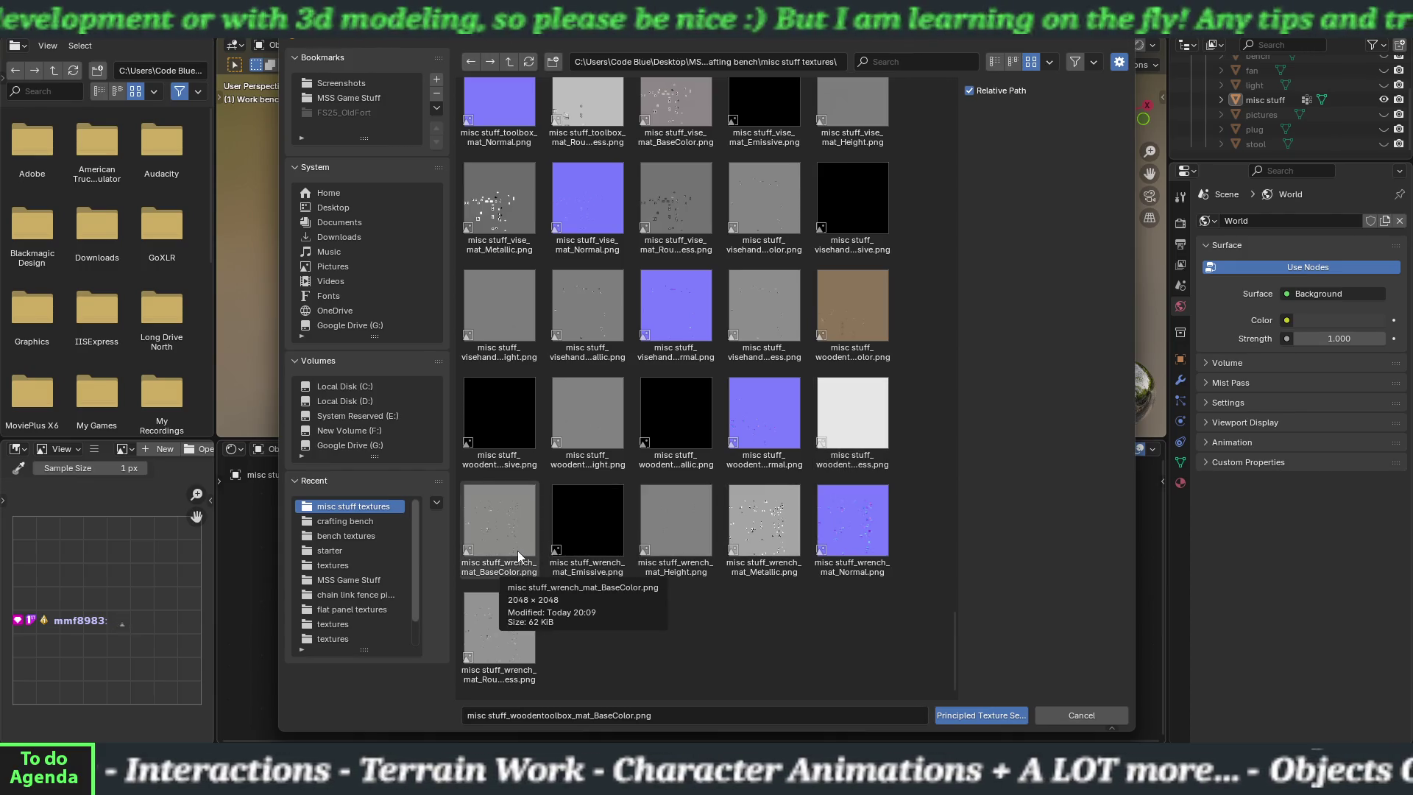
pyautogui.moveTo(517, 549)
pyautogui.mouseDown()
pyautogui.moveTo(508, 628)
pyautogui.moveTo(803, 695)
pyautogui.mouseUp()
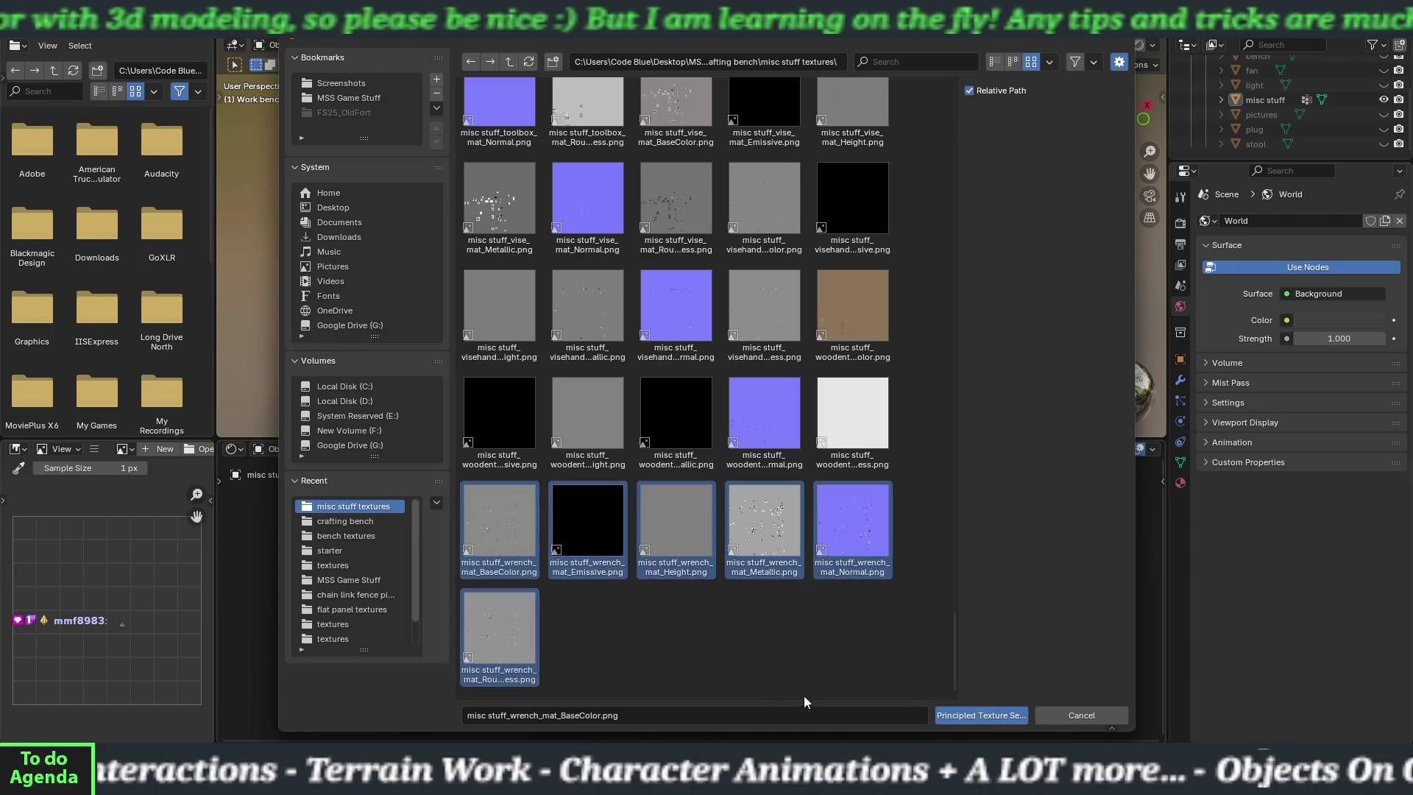
pyautogui.click(960, 716)
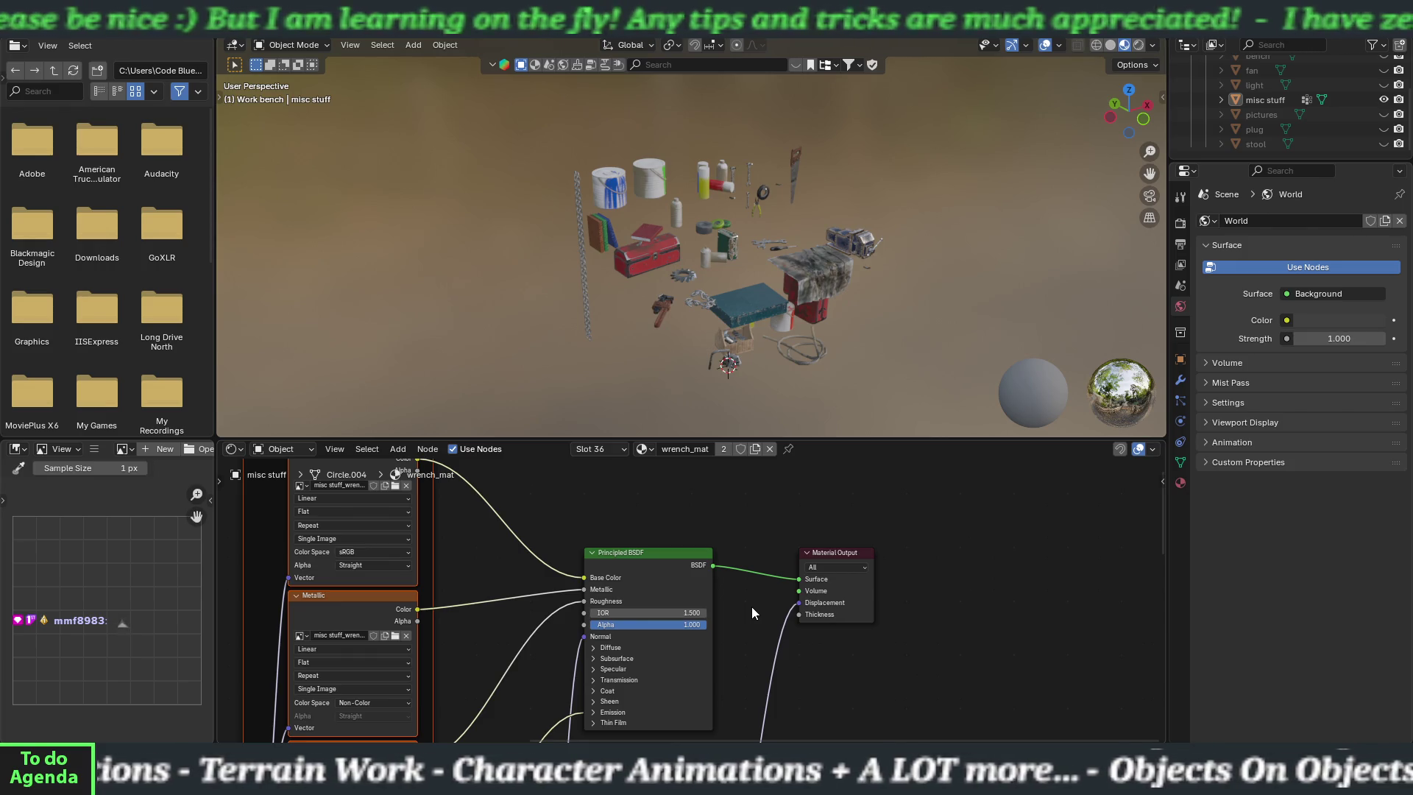
# - Switch the material slot to chain_mat and return to the Layout workspace
pyautogui.click(643, 449)
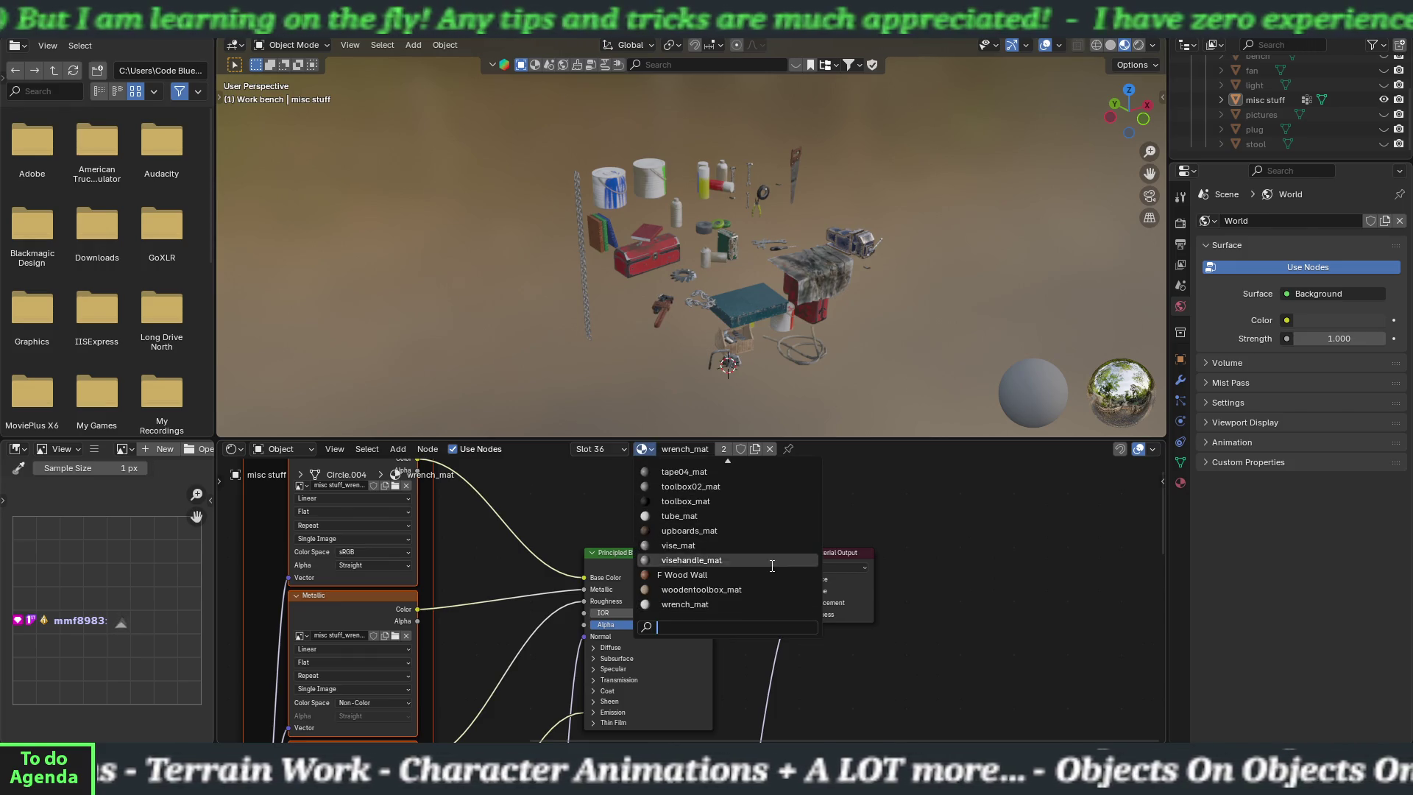
pyautogui.scroll(10, 773, 567)
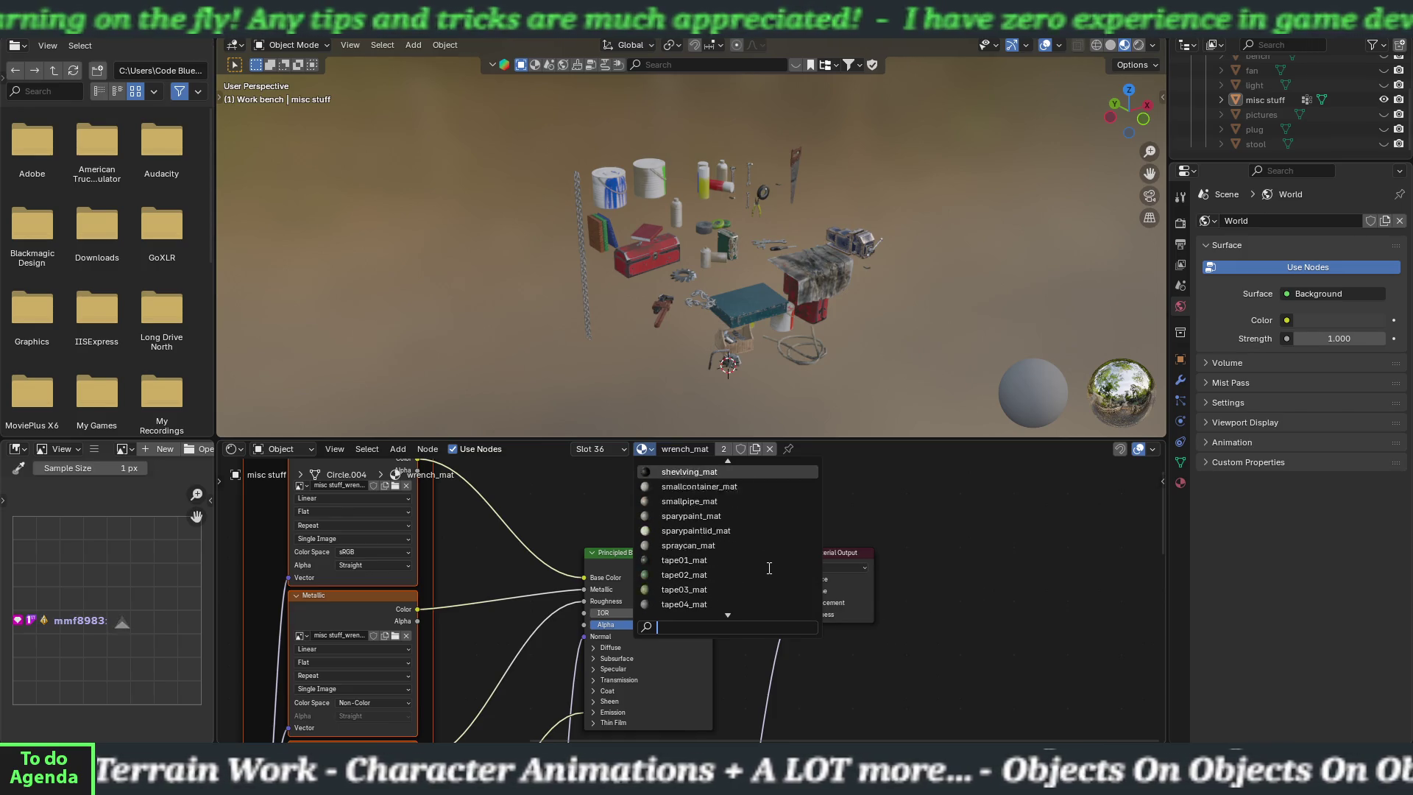
pyautogui.scroll(10, 769, 567)
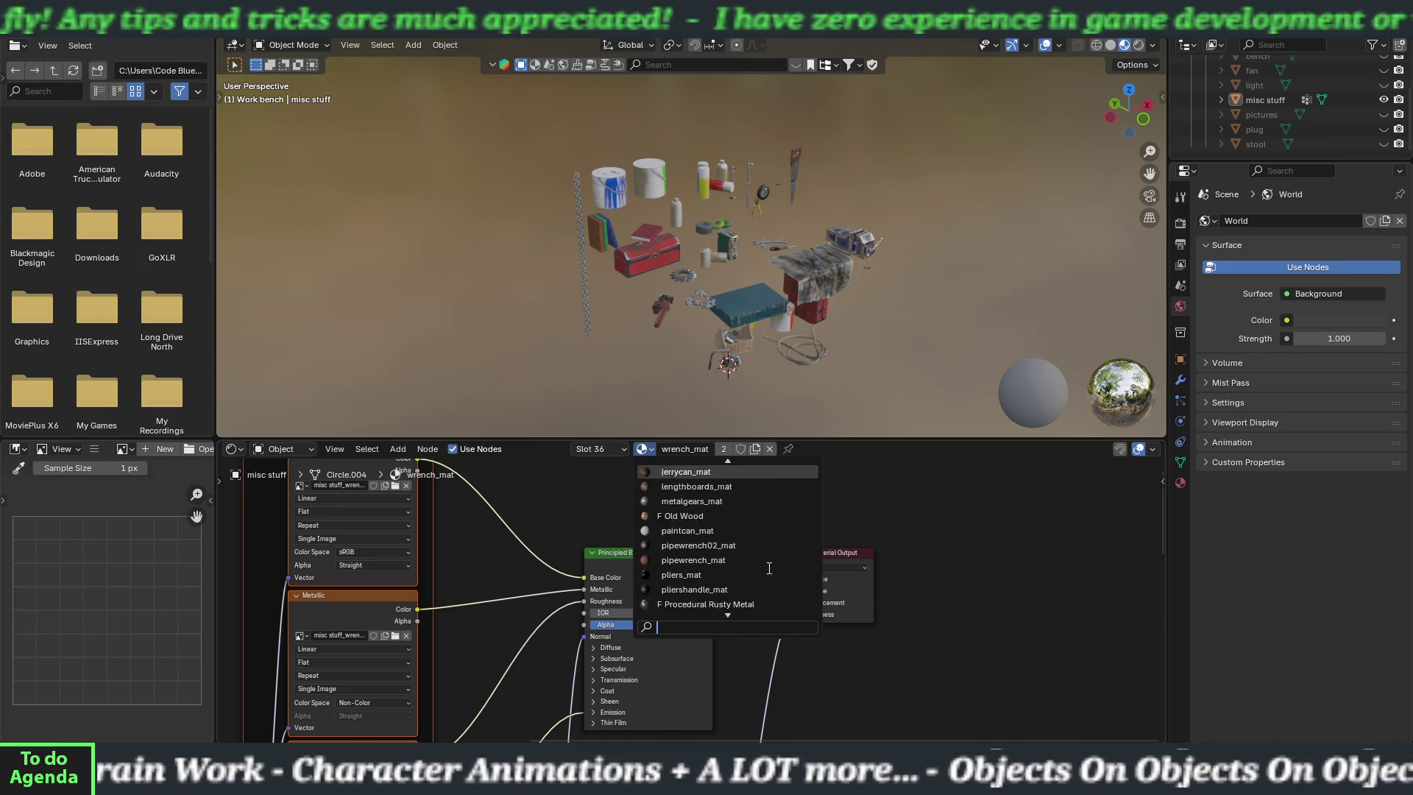
pyautogui.scroll(4, 768, 567)
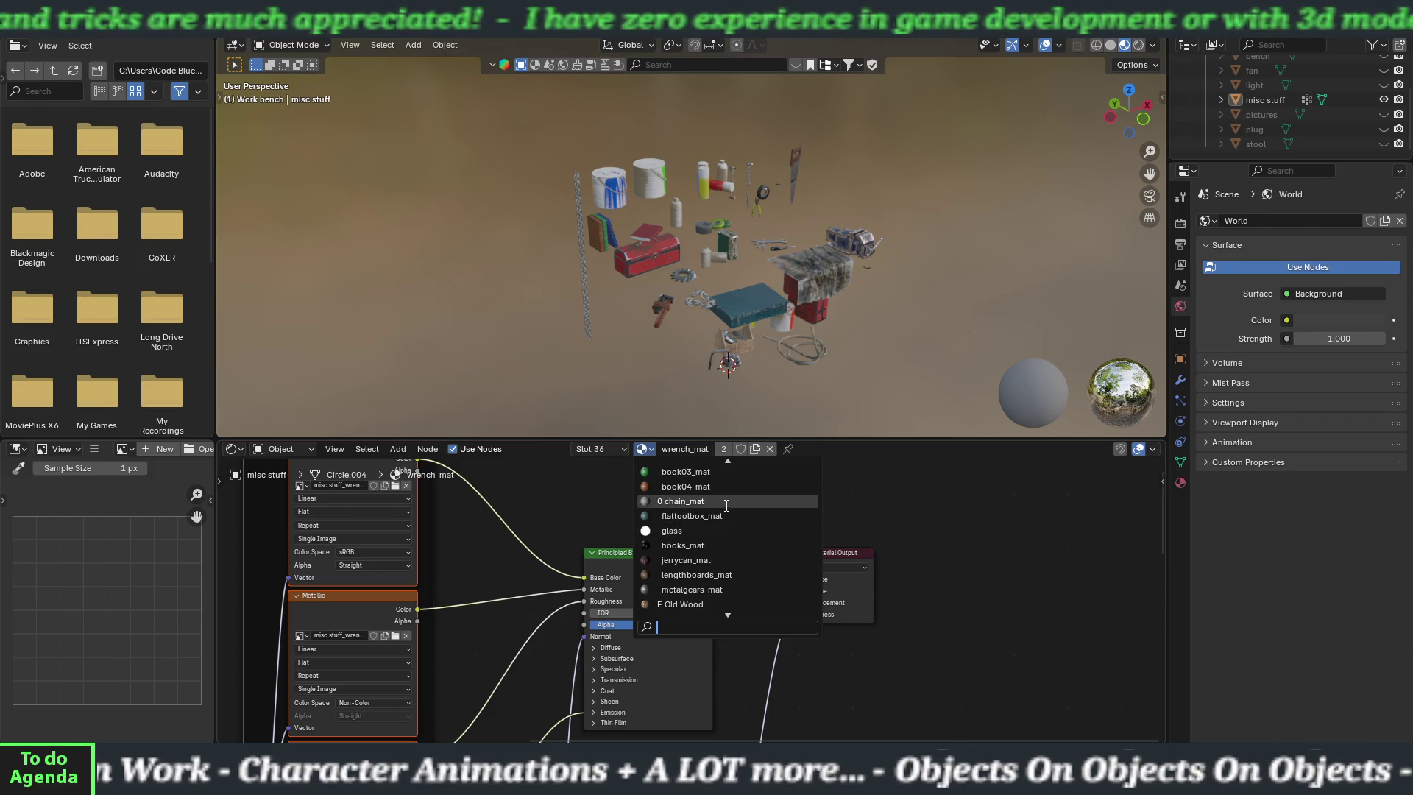
pyautogui.click(721, 501)
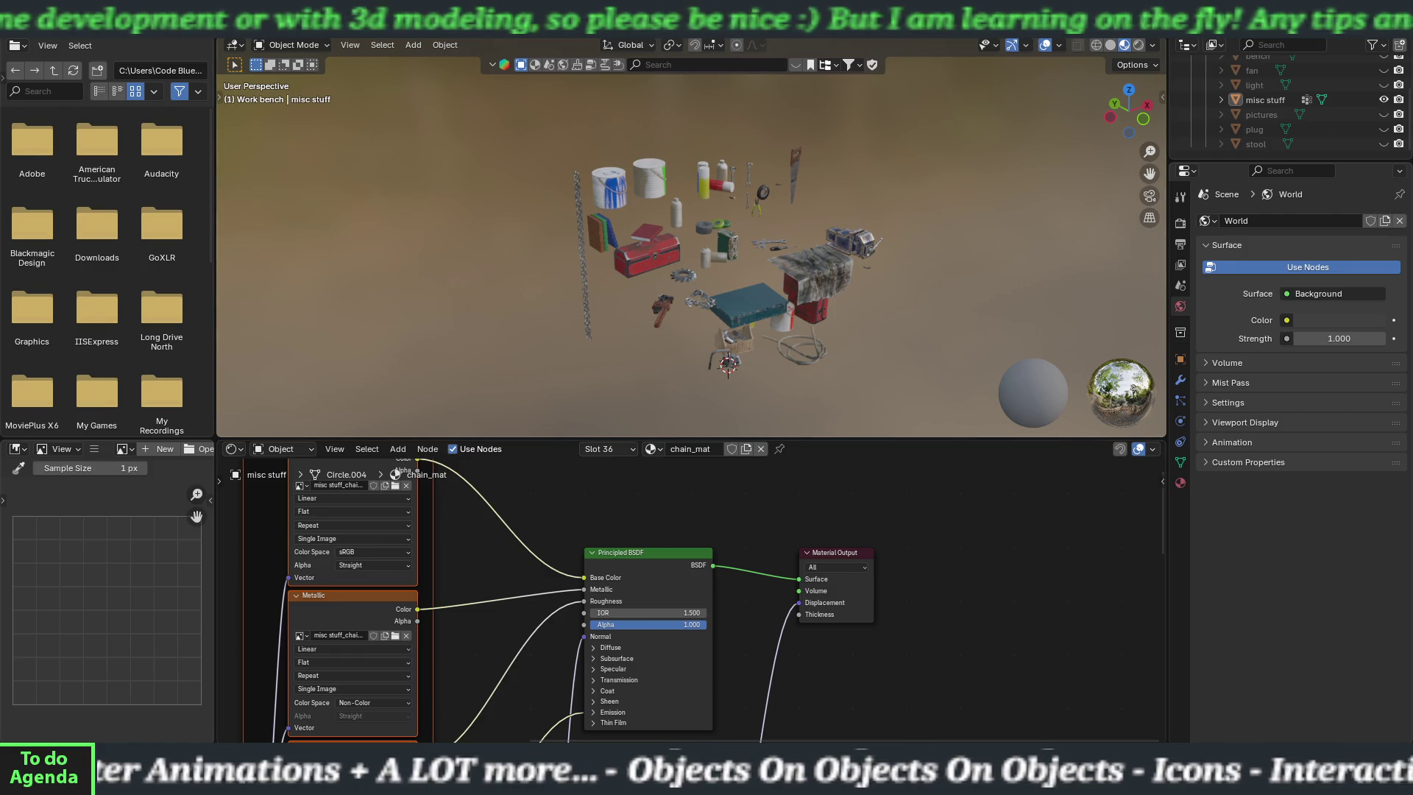
pyautogui.click(227, 37)
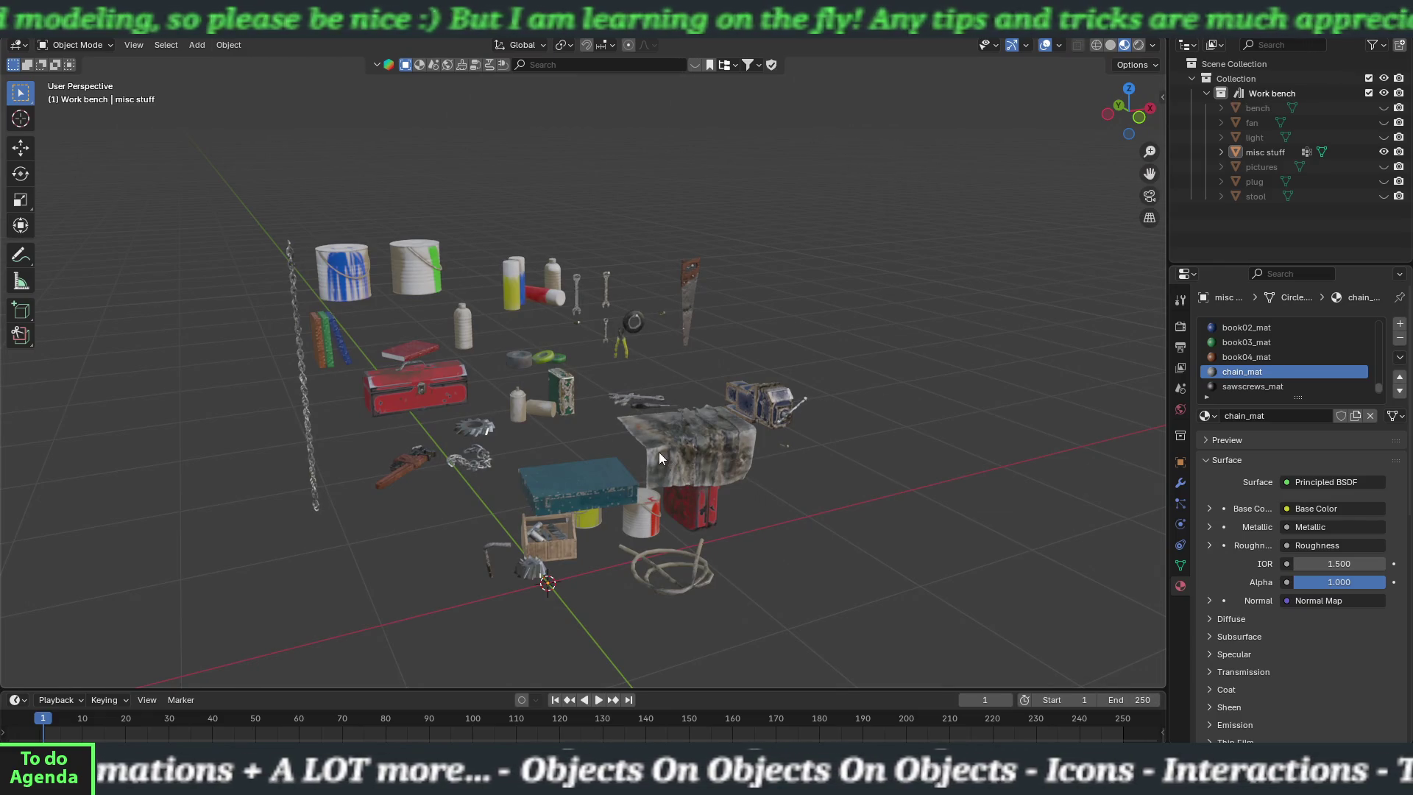
# - Unhide the bench and inspect the props on the workbench
pyautogui.moveTo(751, 462)
pyautogui.mouseDown()
pyautogui.moveTo(713, 459)
pyautogui.moveTo(712, 443)
pyautogui.moveTo(727, 459)
pyautogui.mouseUp()
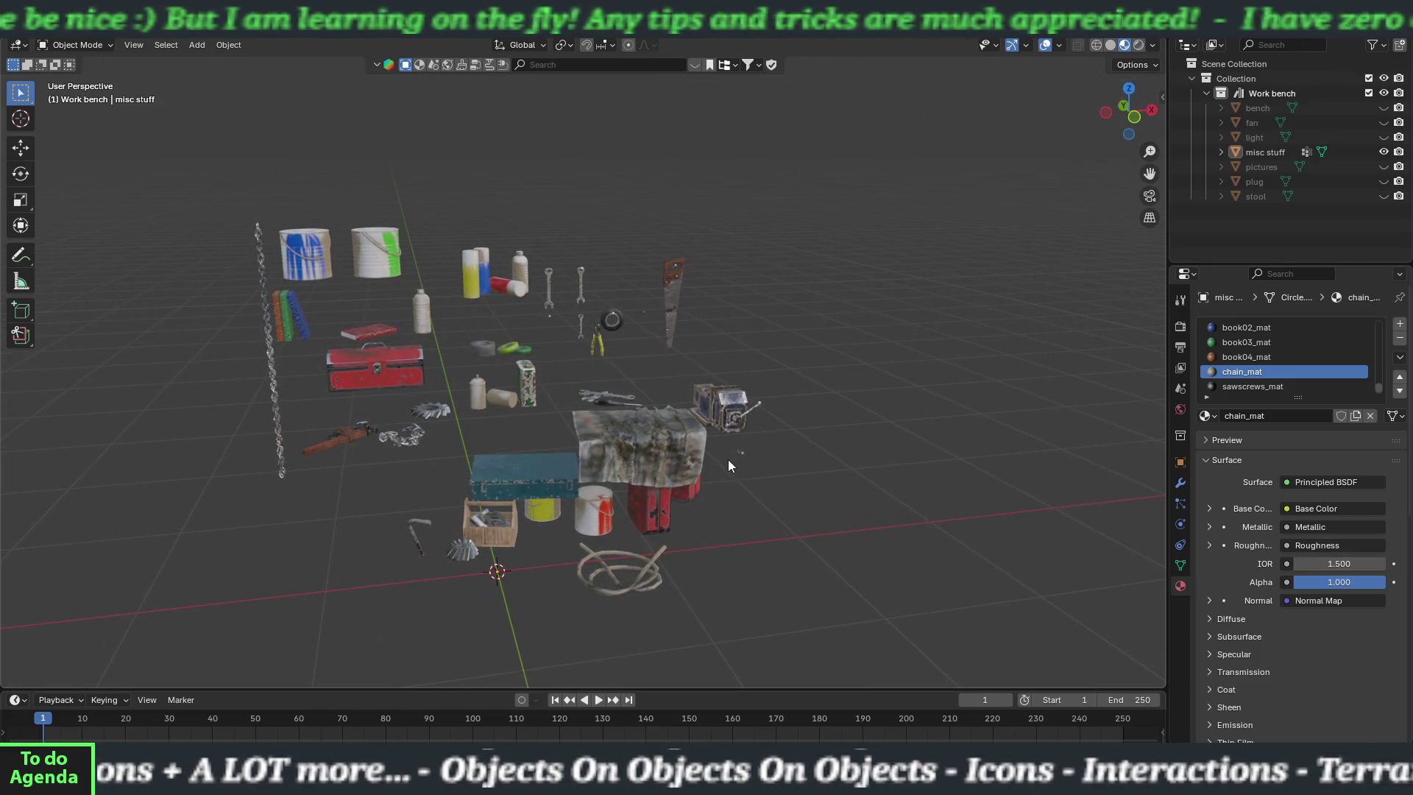
pyautogui.click(1382, 108)
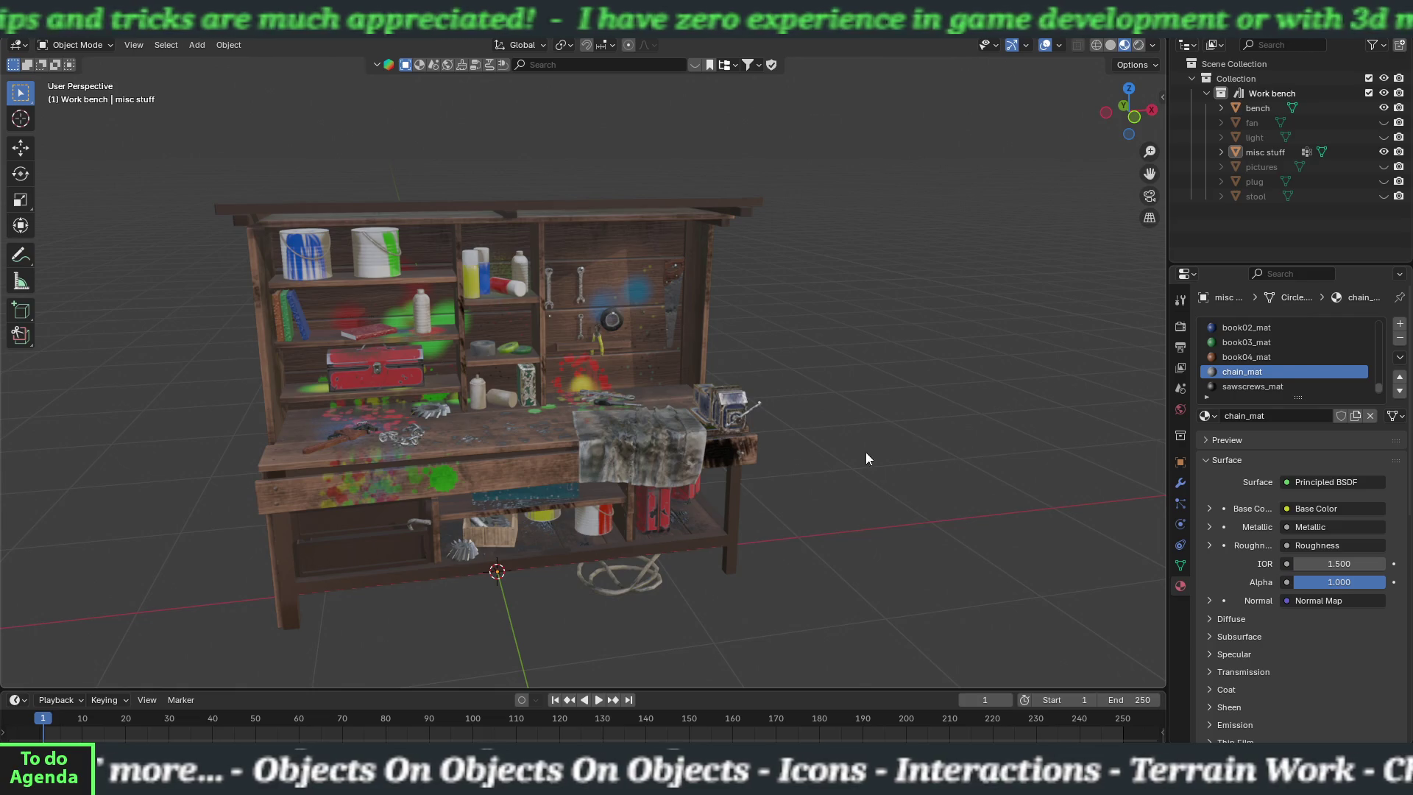
pyautogui.moveTo(814, 465); pyautogui.dragTo(960, 434)
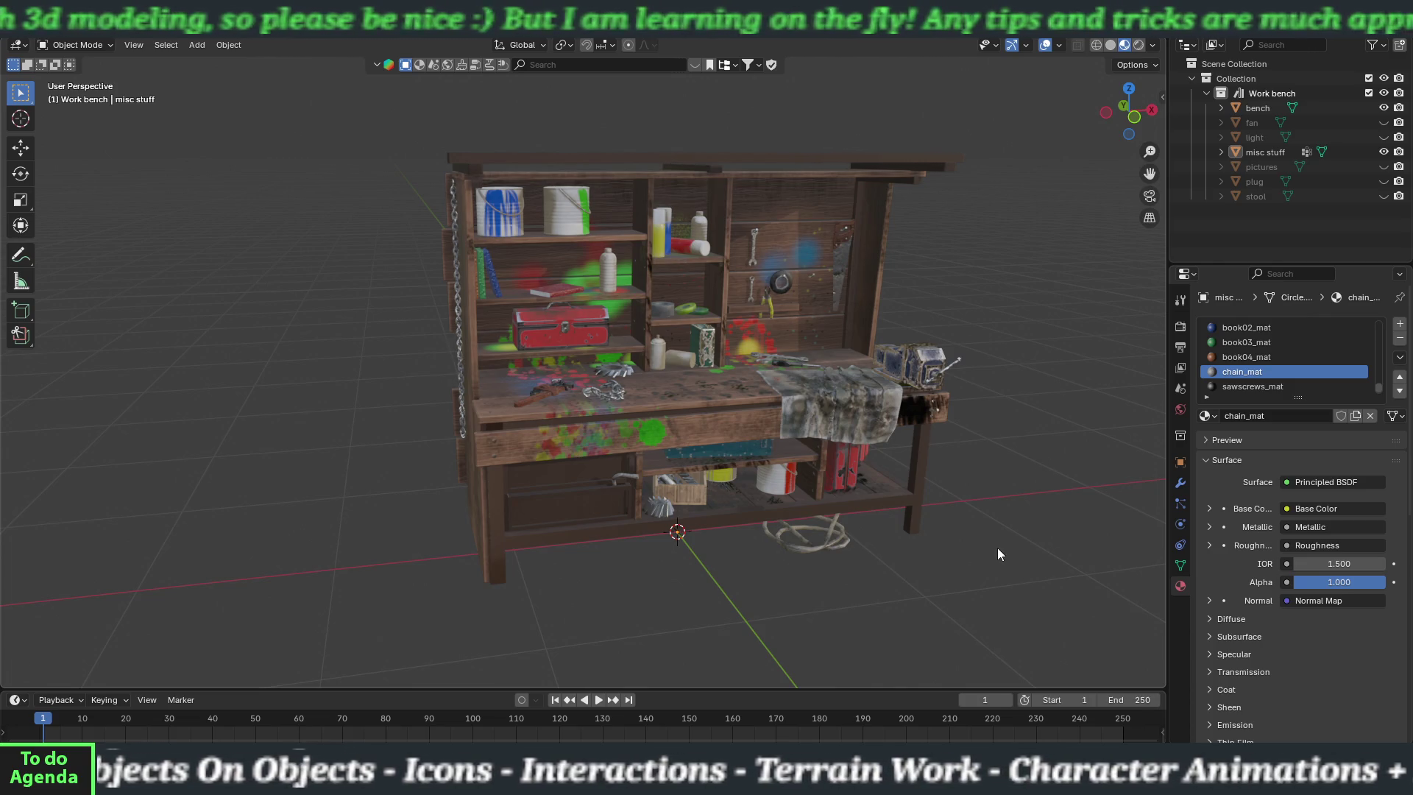
pyautogui.moveTo(978, 507)
pyautogui.mouseDown()
pyautogui.moveTo(952, 518)
pyautogui.moveTo(983, 509)
pyautogui.mouseUp()
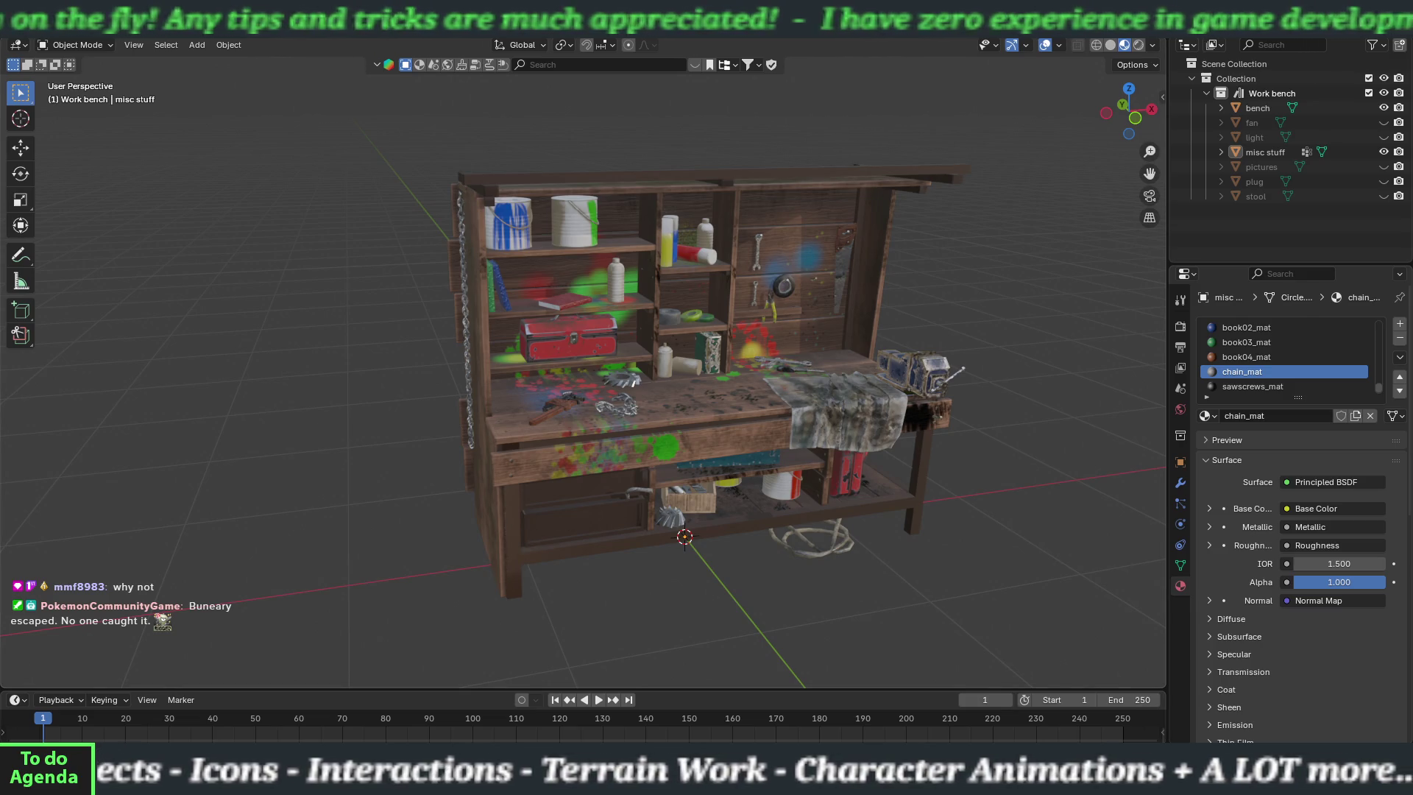
# - Save the Blender file, then hide the bench and misc stuff
pyautogui.click(29, 28)
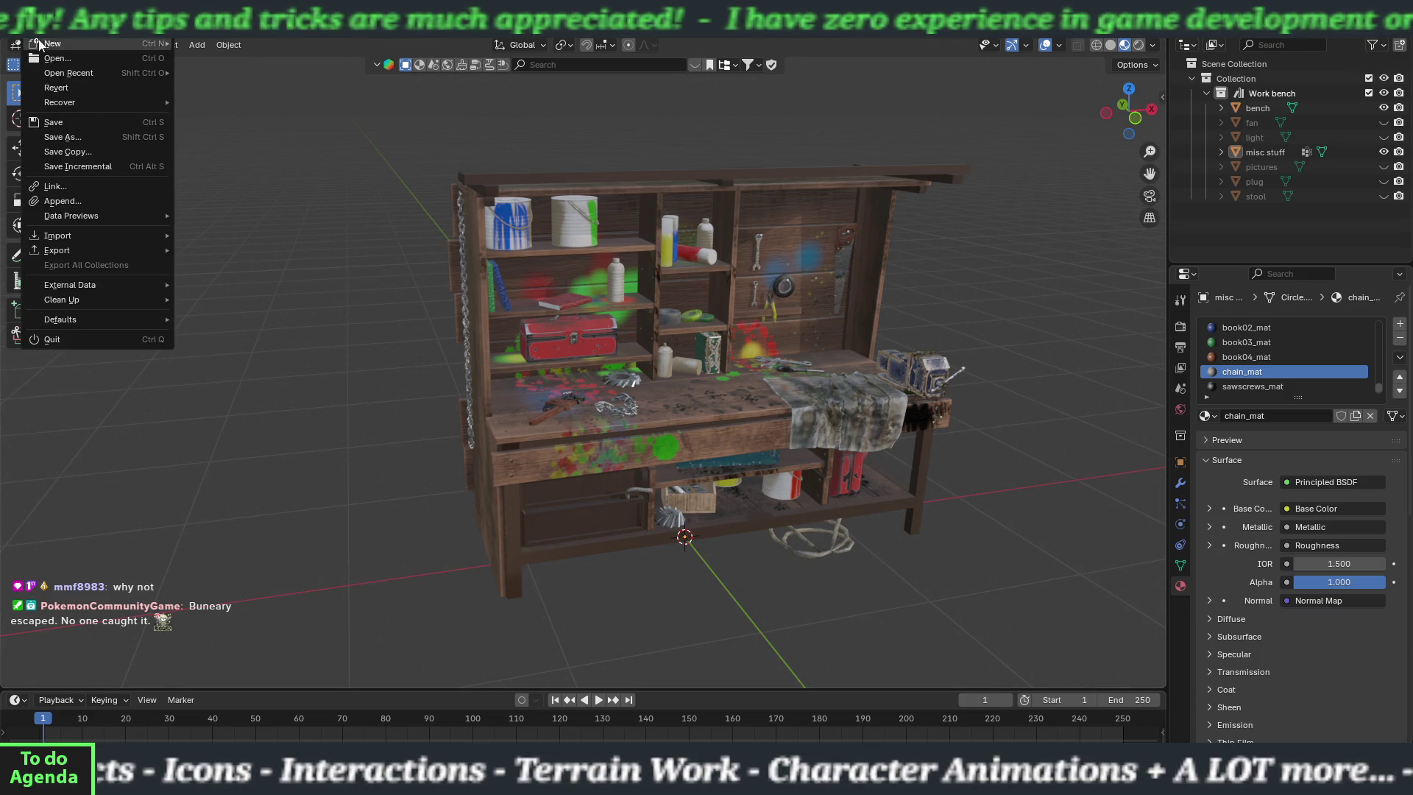
pyautogui.click(50, 124)
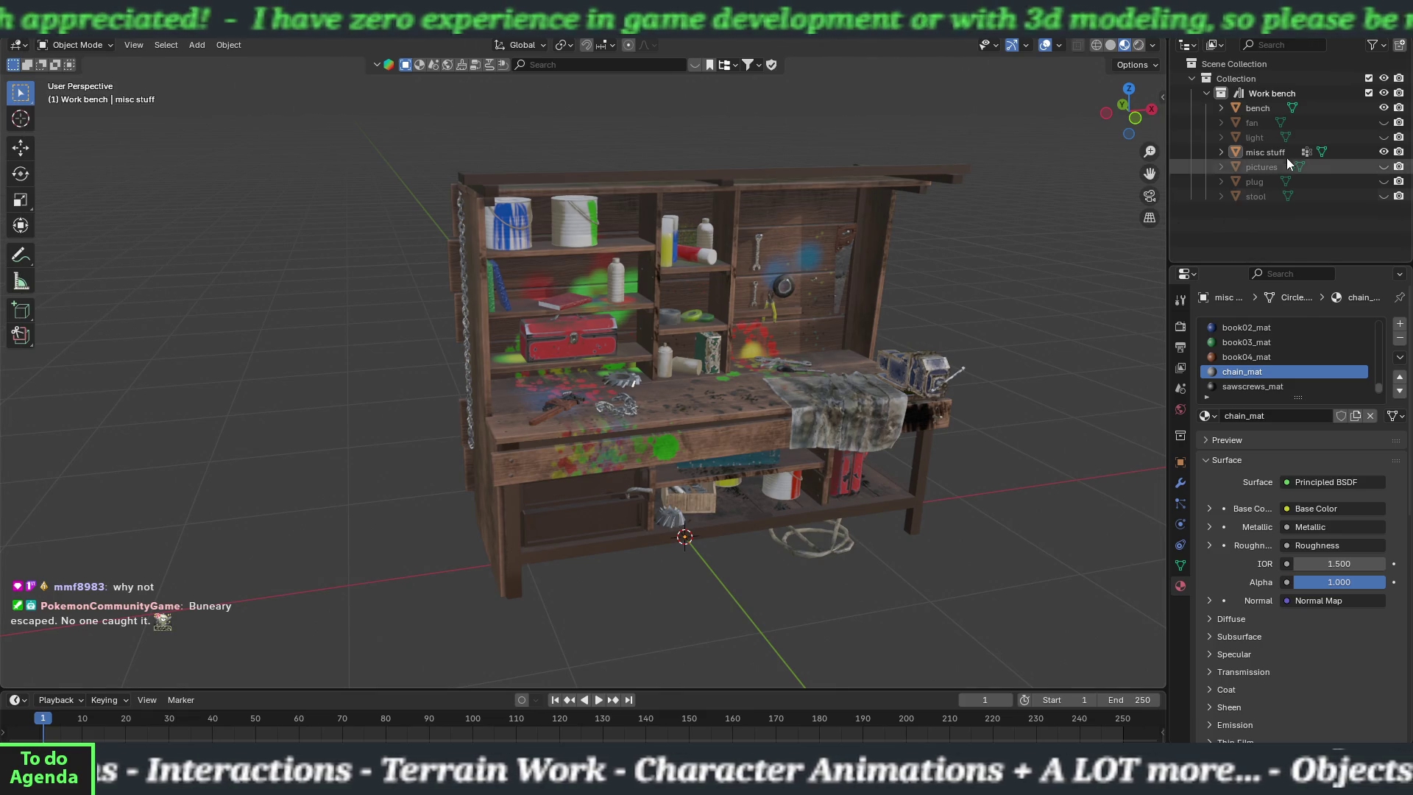
pyautogui.moveTo(1384, 110); pyautogui.dragTo(1383, 152)
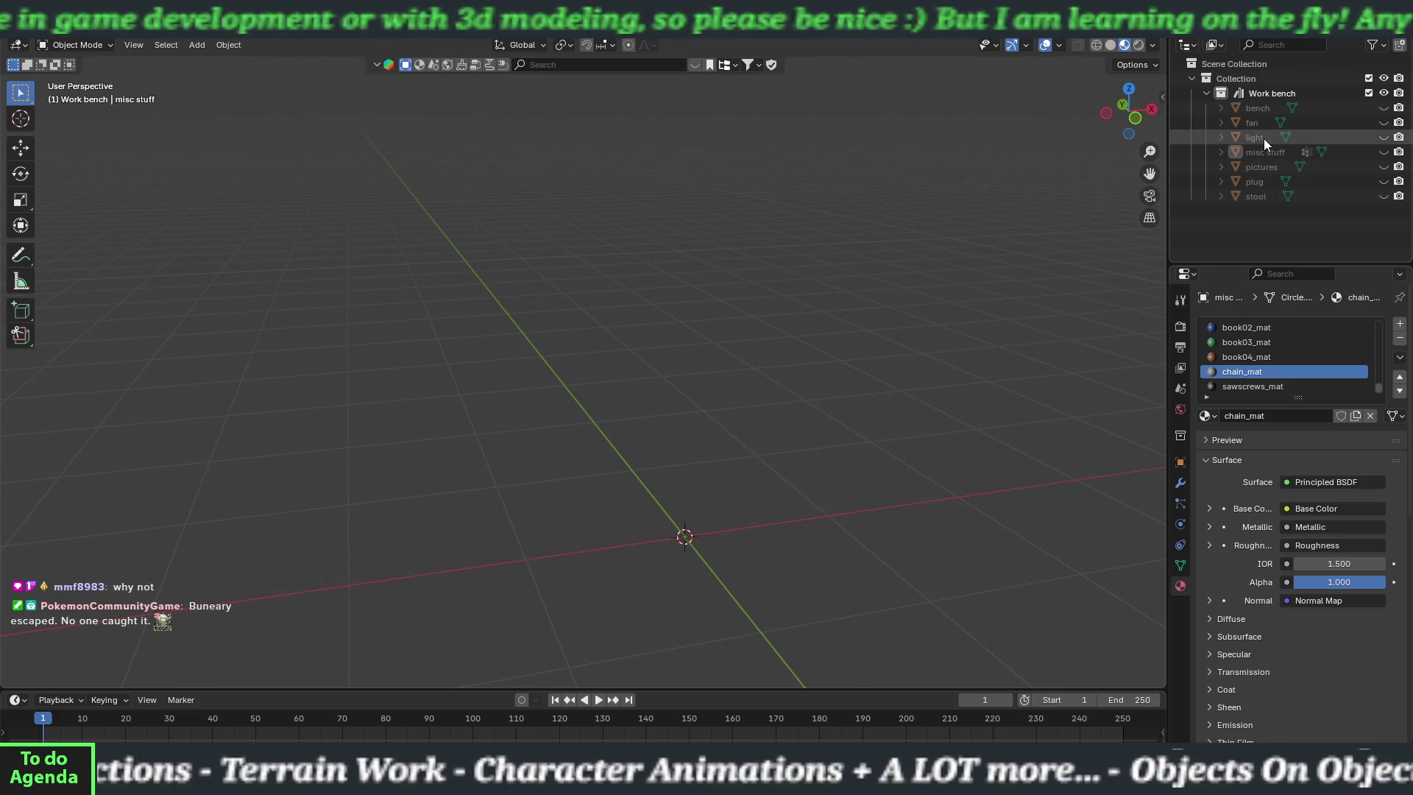
pyautogui.click(1383, 137)
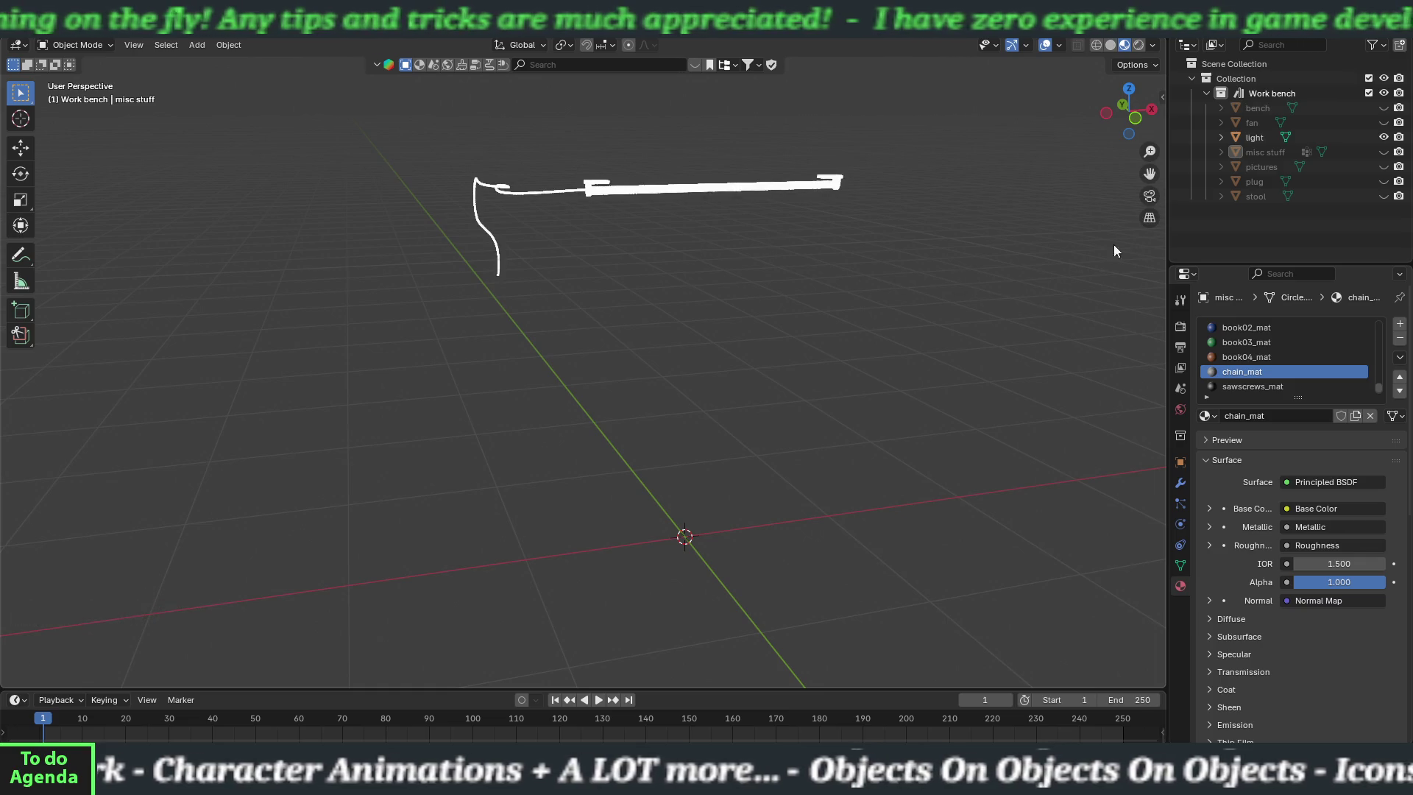
pyautogui.click(1243, 137)
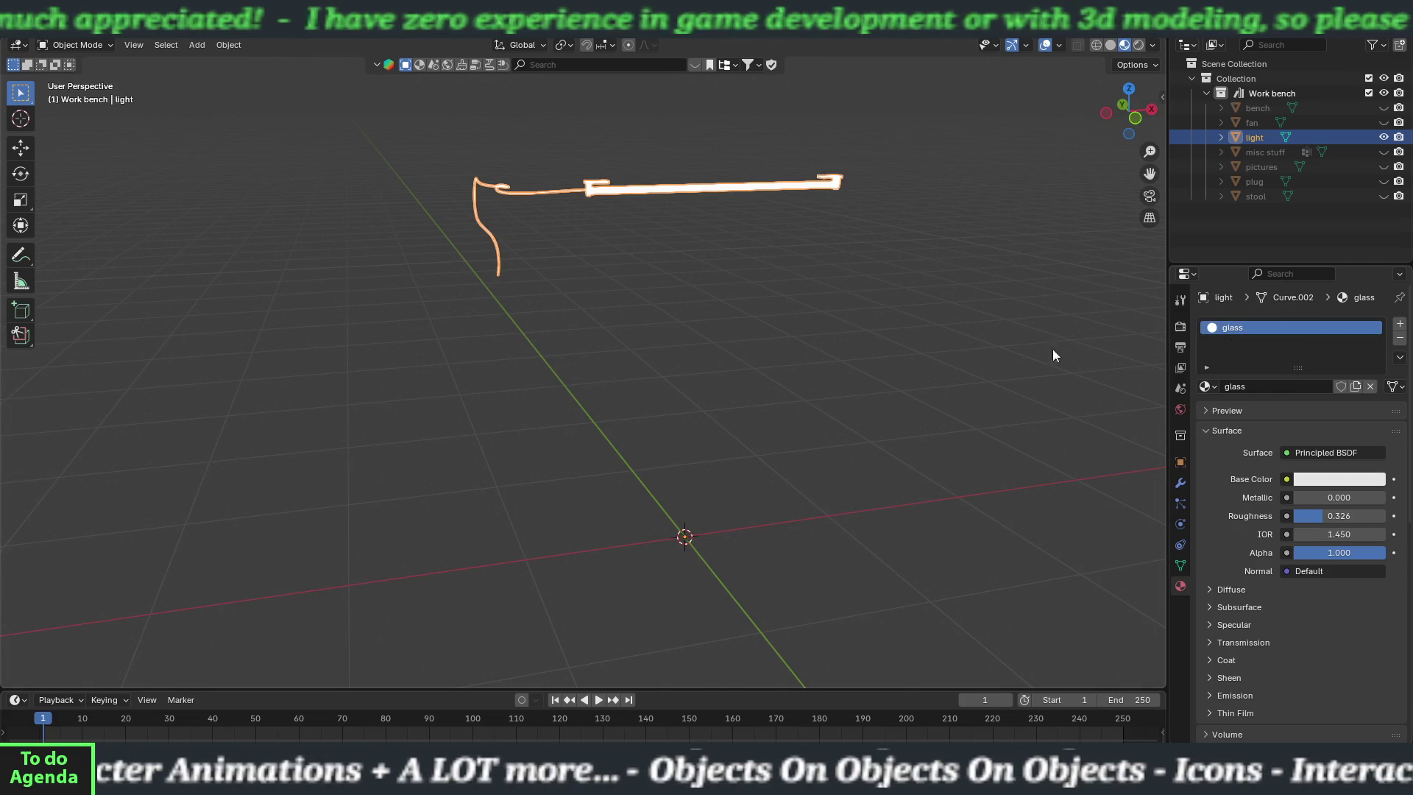
pyautogui.click(689, 213)
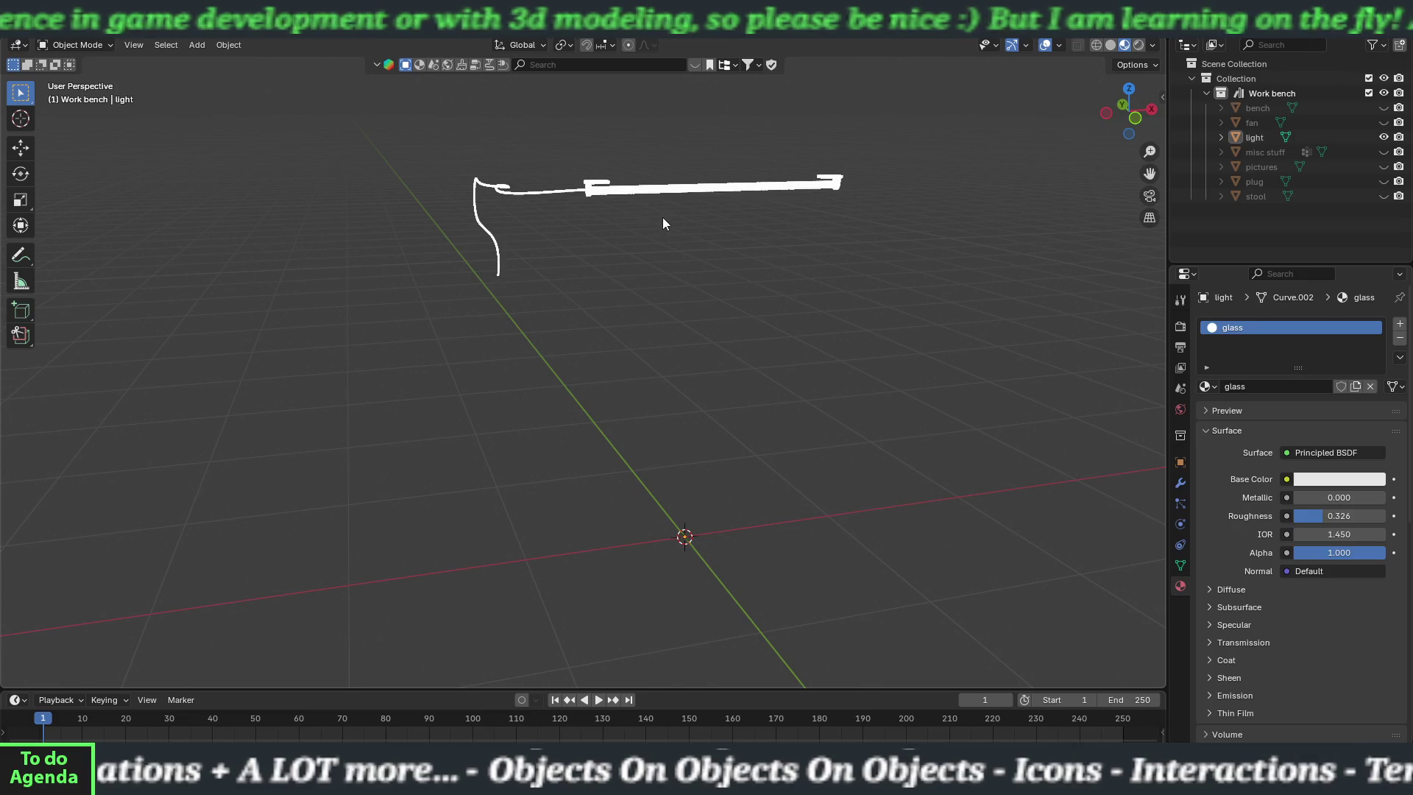
pyautogui.moveTo(541, 207); pyautogui.dragTo(544, 209)
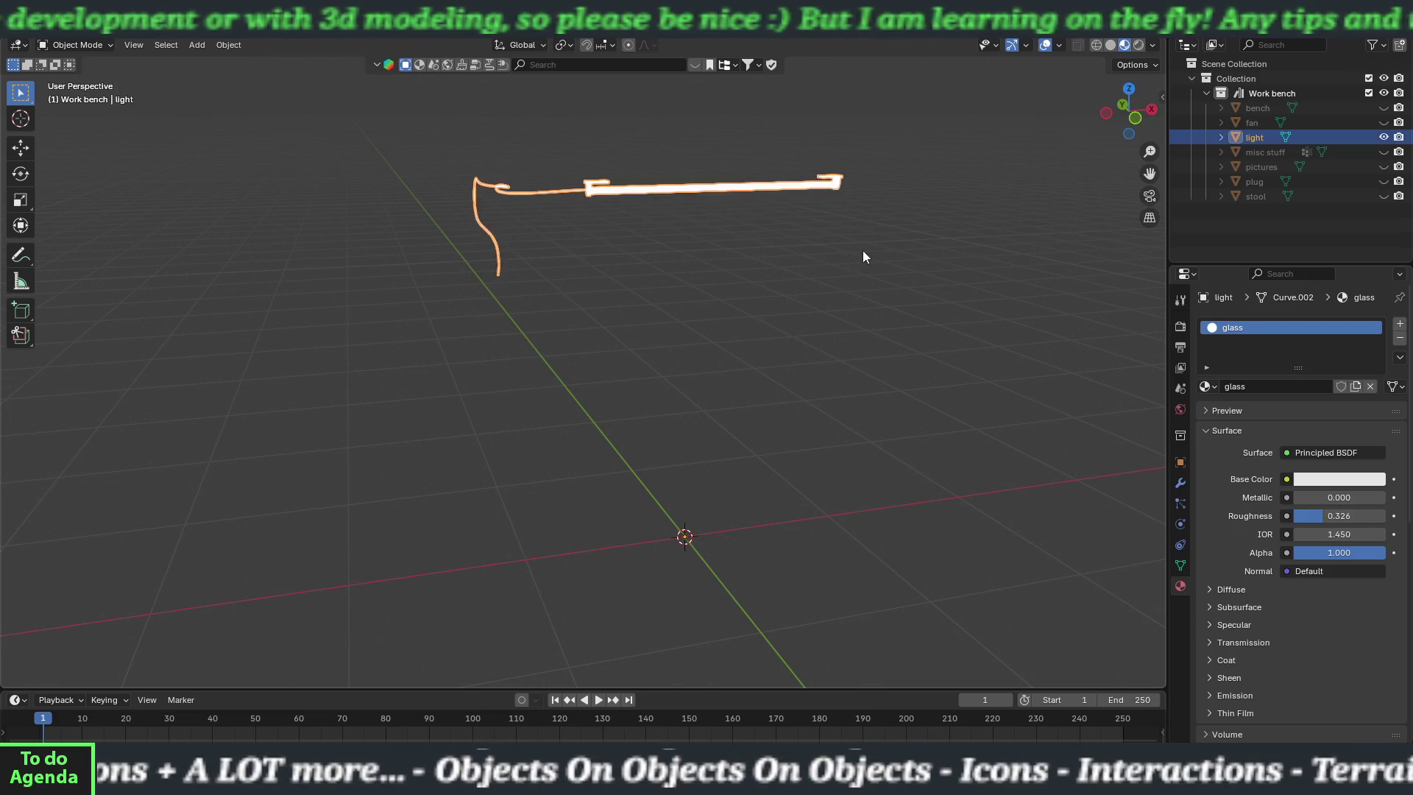
pyautogui.click(894, 317)
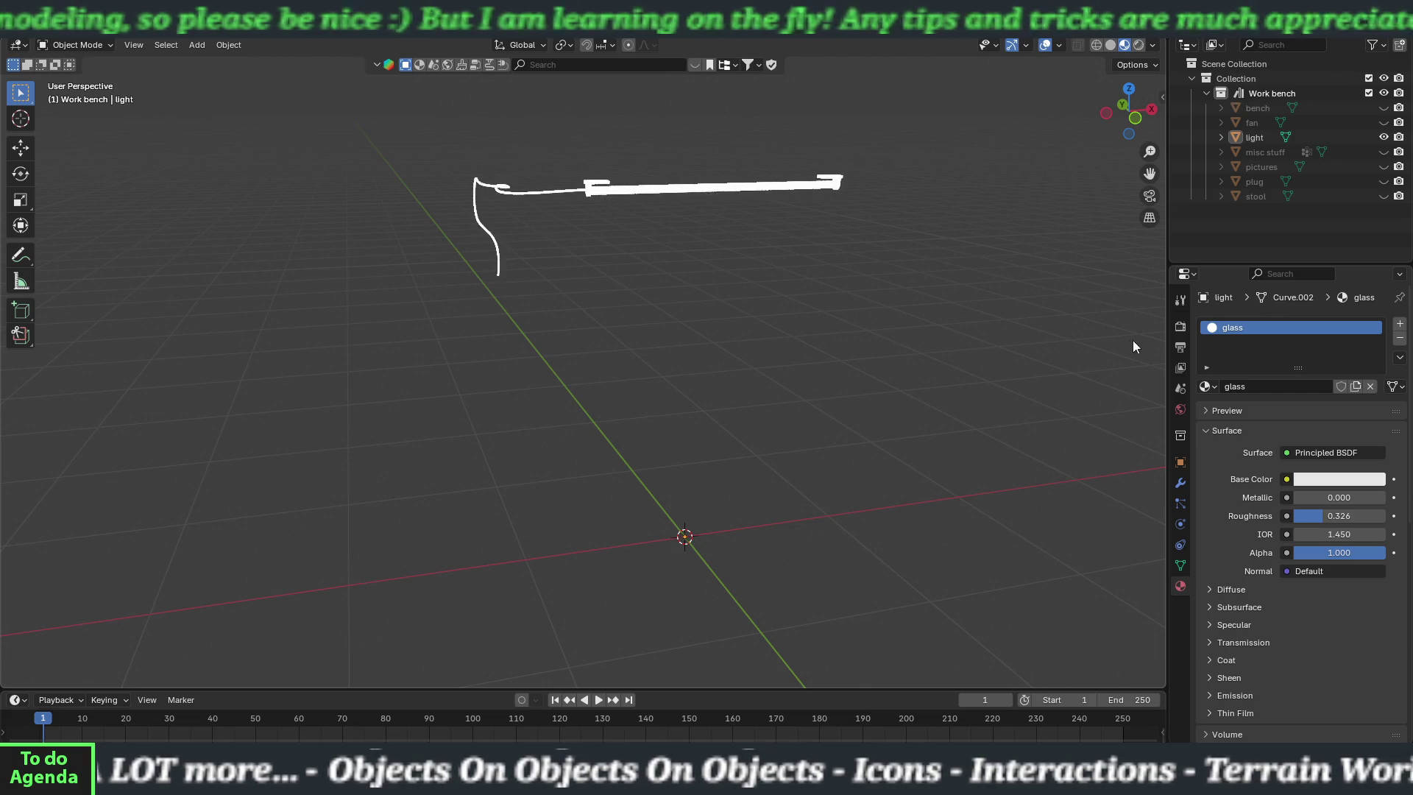
# - Add two material slots to the light and create a new material named endcaps_mat
pyautogui.click(1399, 324)
pyautogui.click(1399, 324)
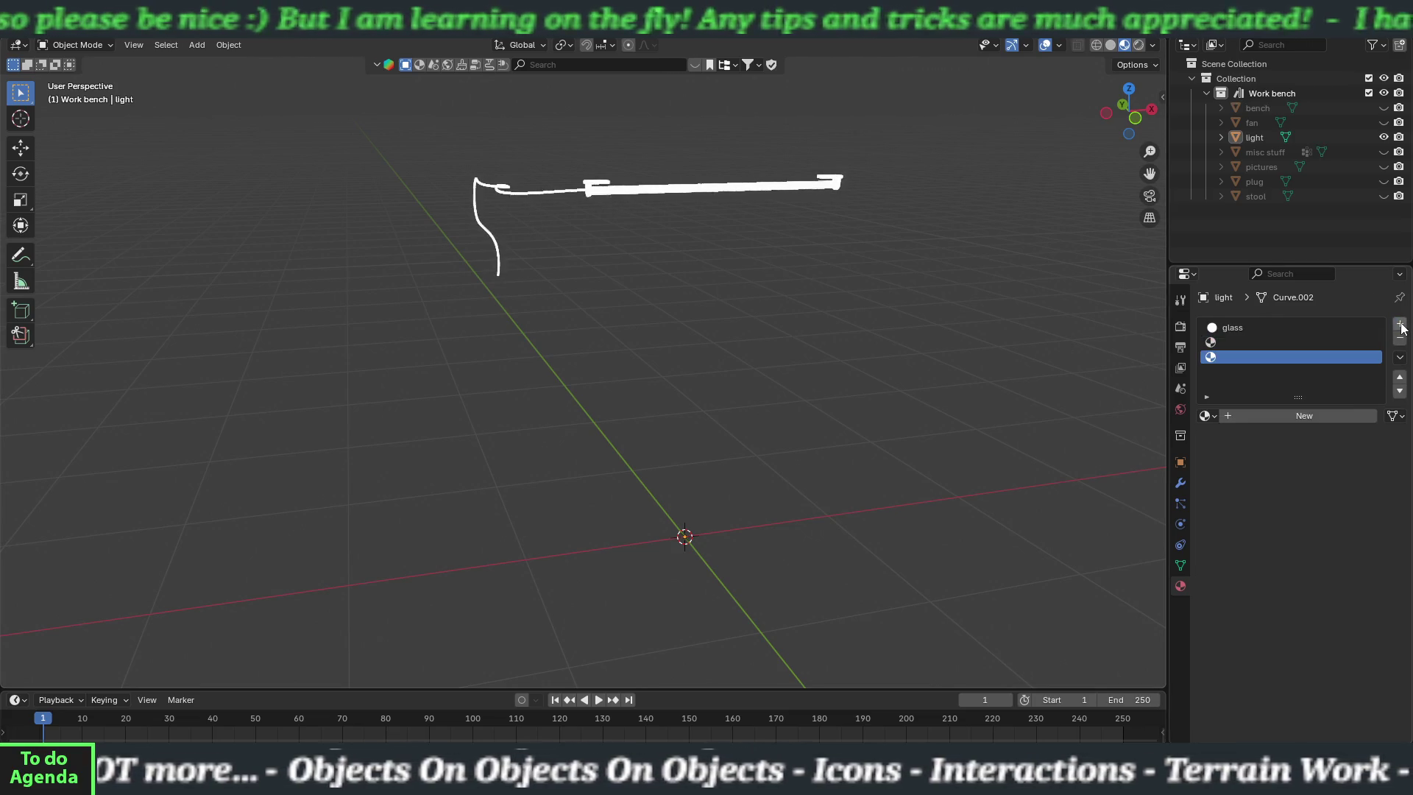
pyautogui.click(1225, 340)
pyautogui.click(1269, 419)
pyautogui.click(1261, 414)
pyautogui.write('endcaps_mat')
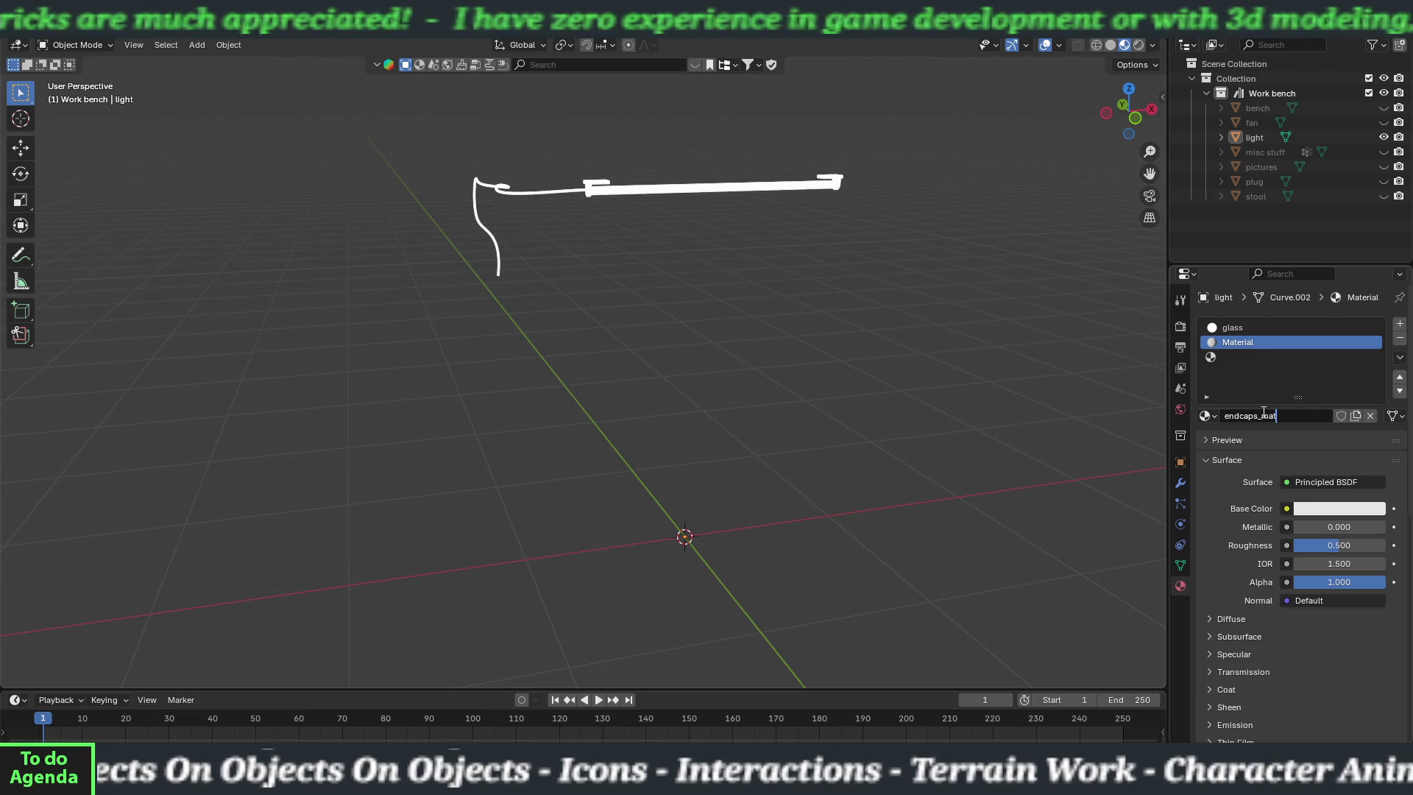
pyautogui.press('Return')
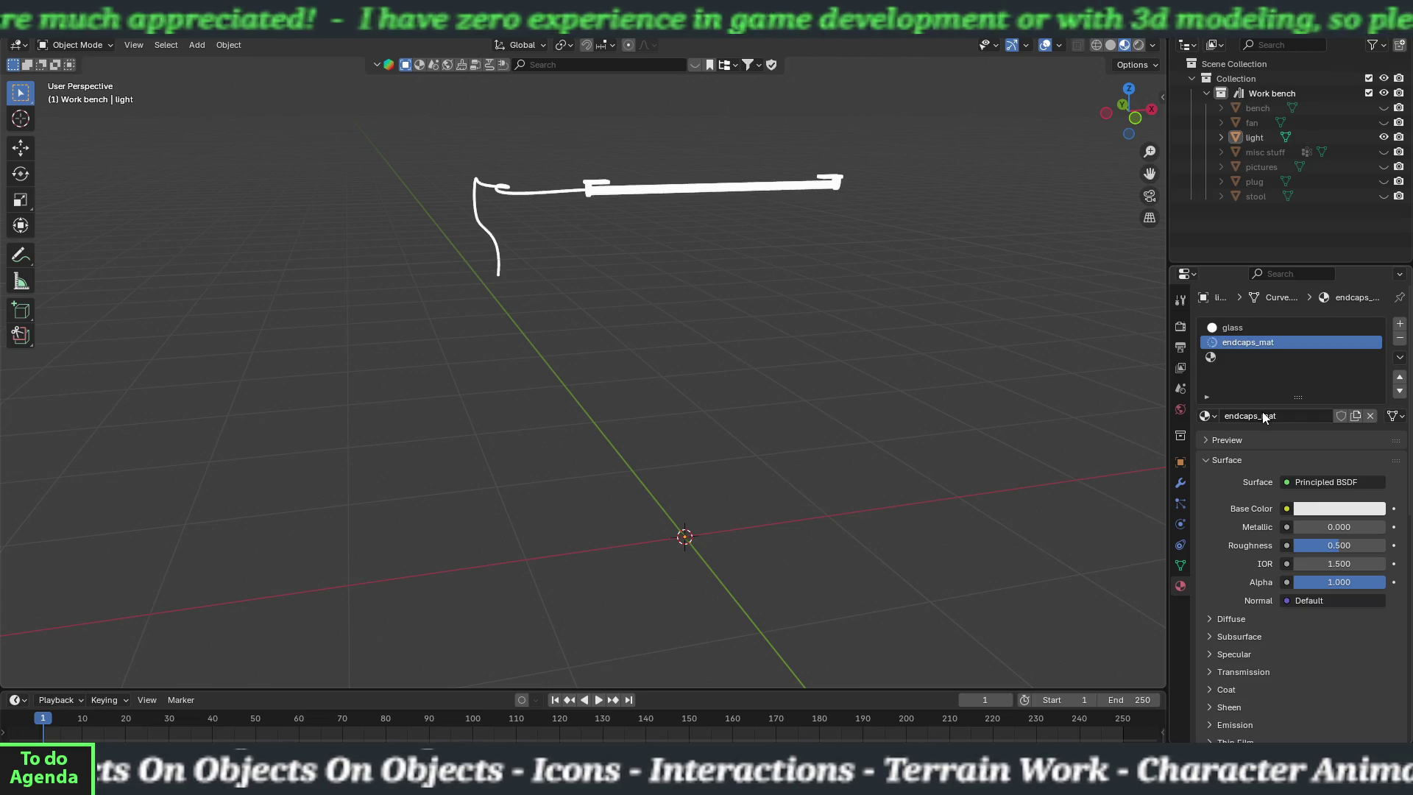
# - Create a new material named cord_mat in the third slot
pyautogui.click(1232, 357)
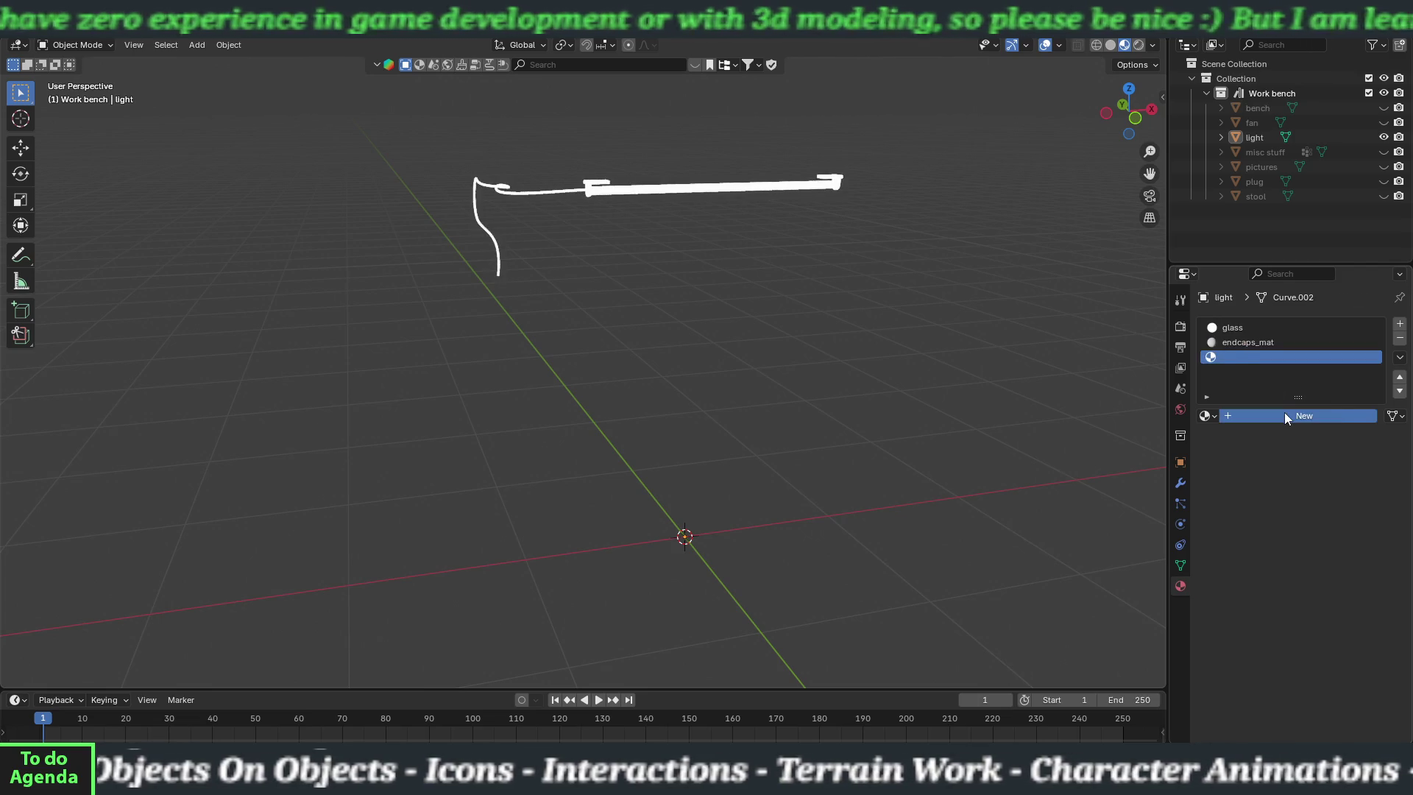
pyautogui.click(1285, 417)
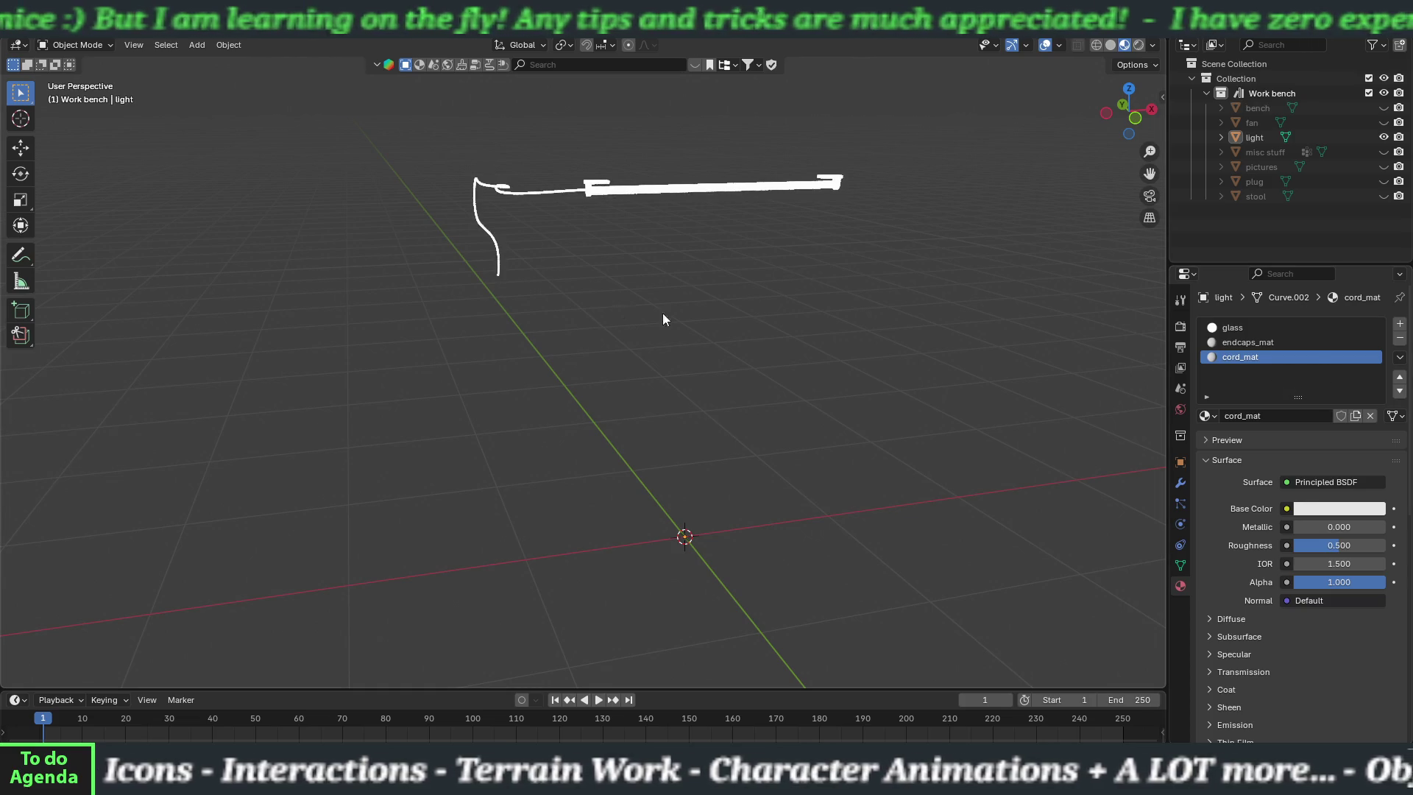
pyautogui.write('cord_mat')
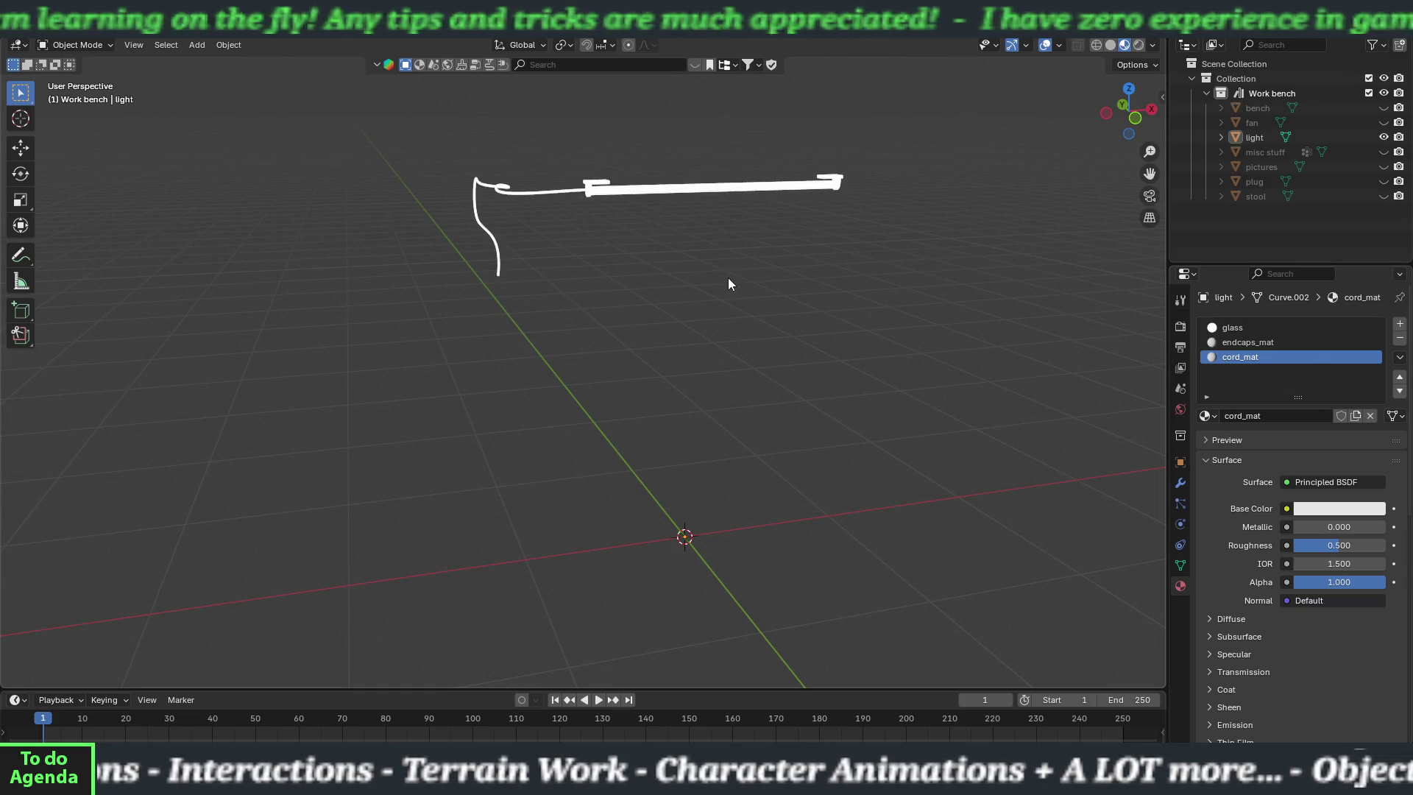
pyautogui.click(683, 188)
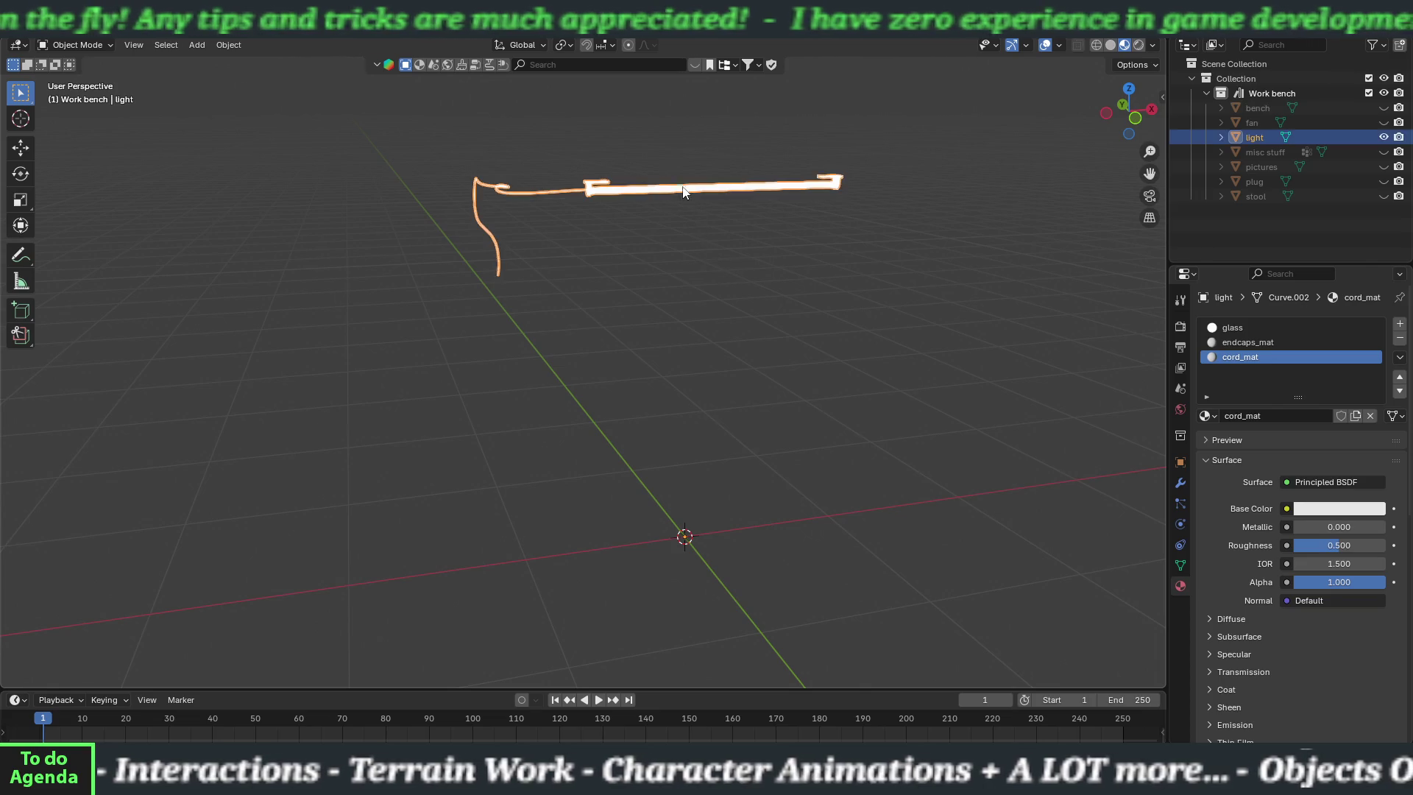
# - In Edit Mode, select both end caps and assign them endcaps_mat
pyautogui.press('Tab')
pyautogui.hotkey('alt', 'a')
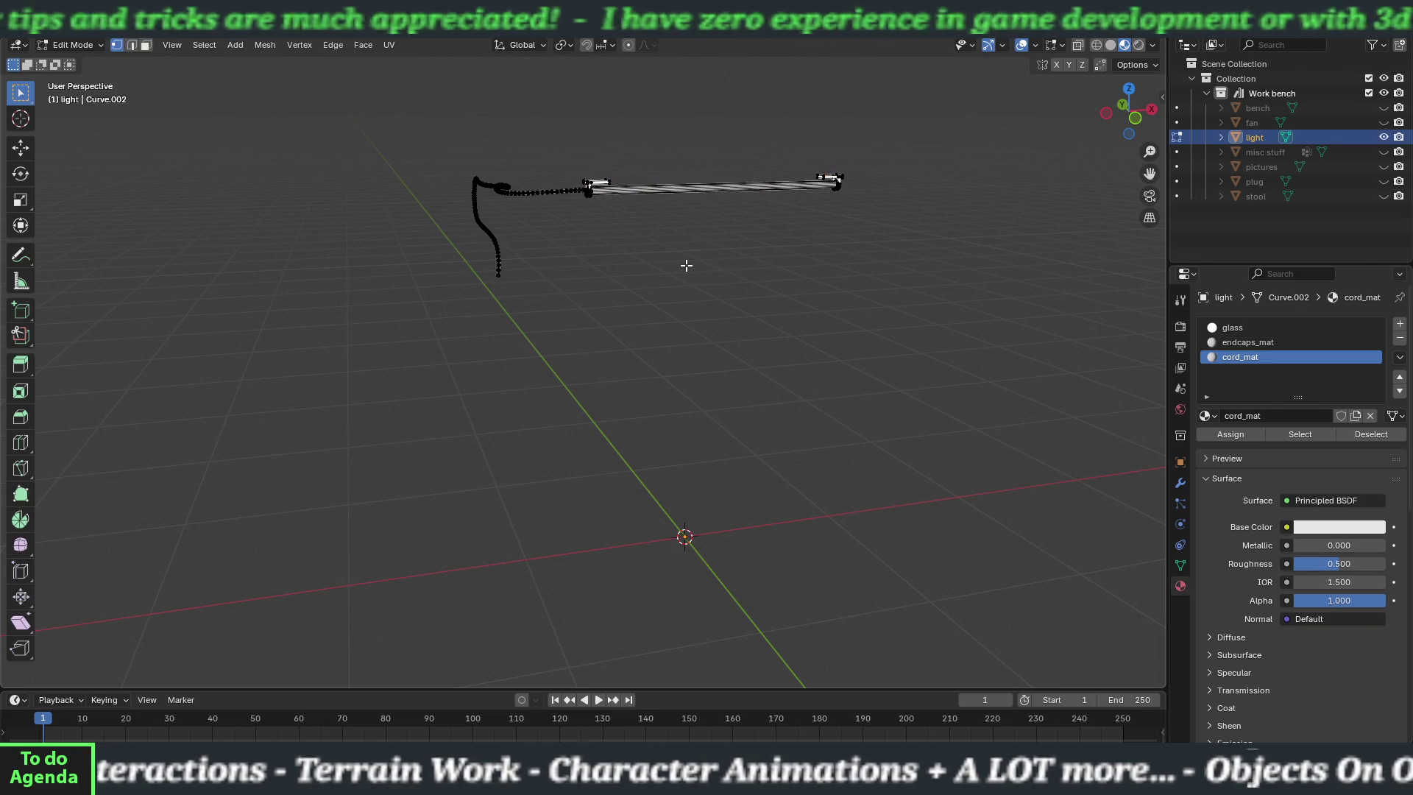
pyautogui.scroll(4, 647, 223)
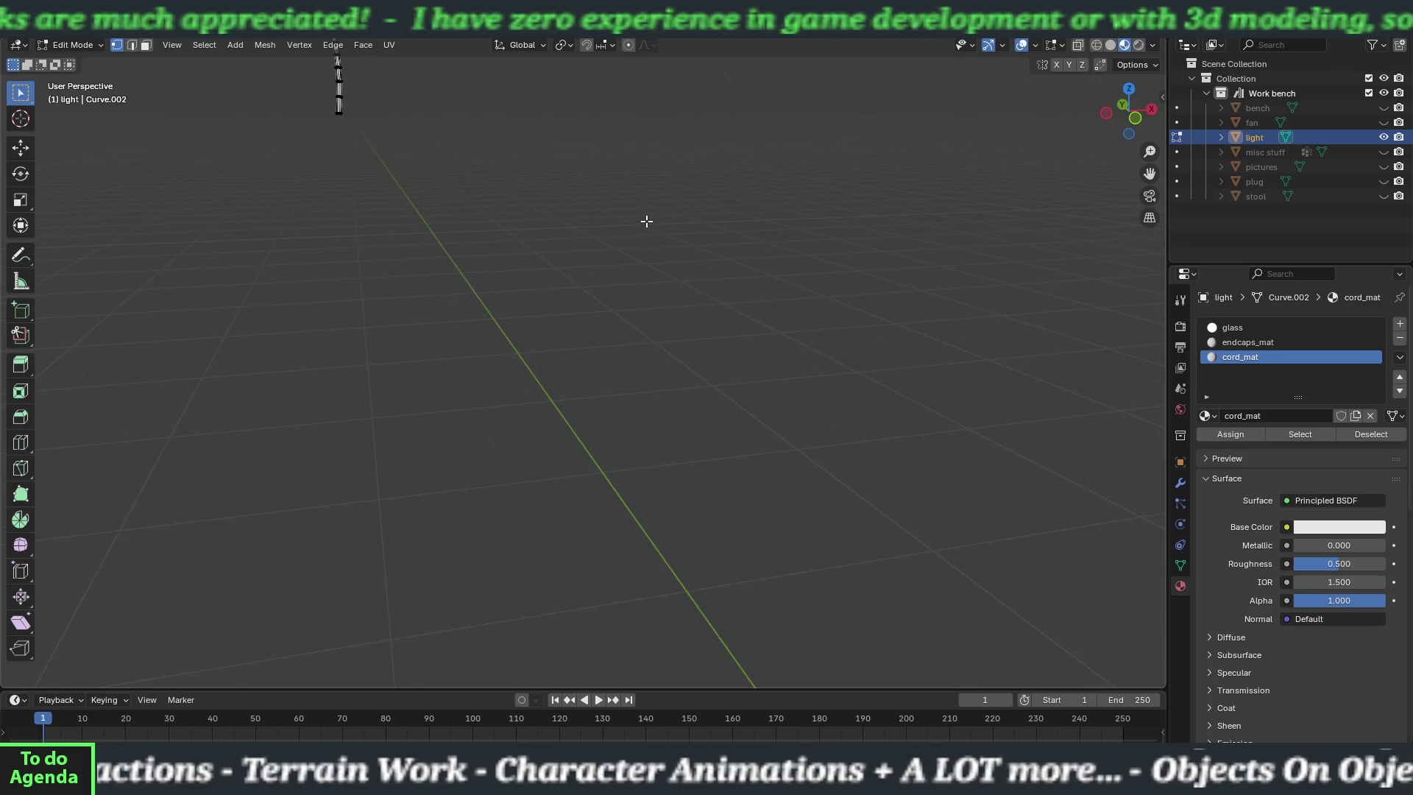
pyautogui.scroll(-5, 653, 181)
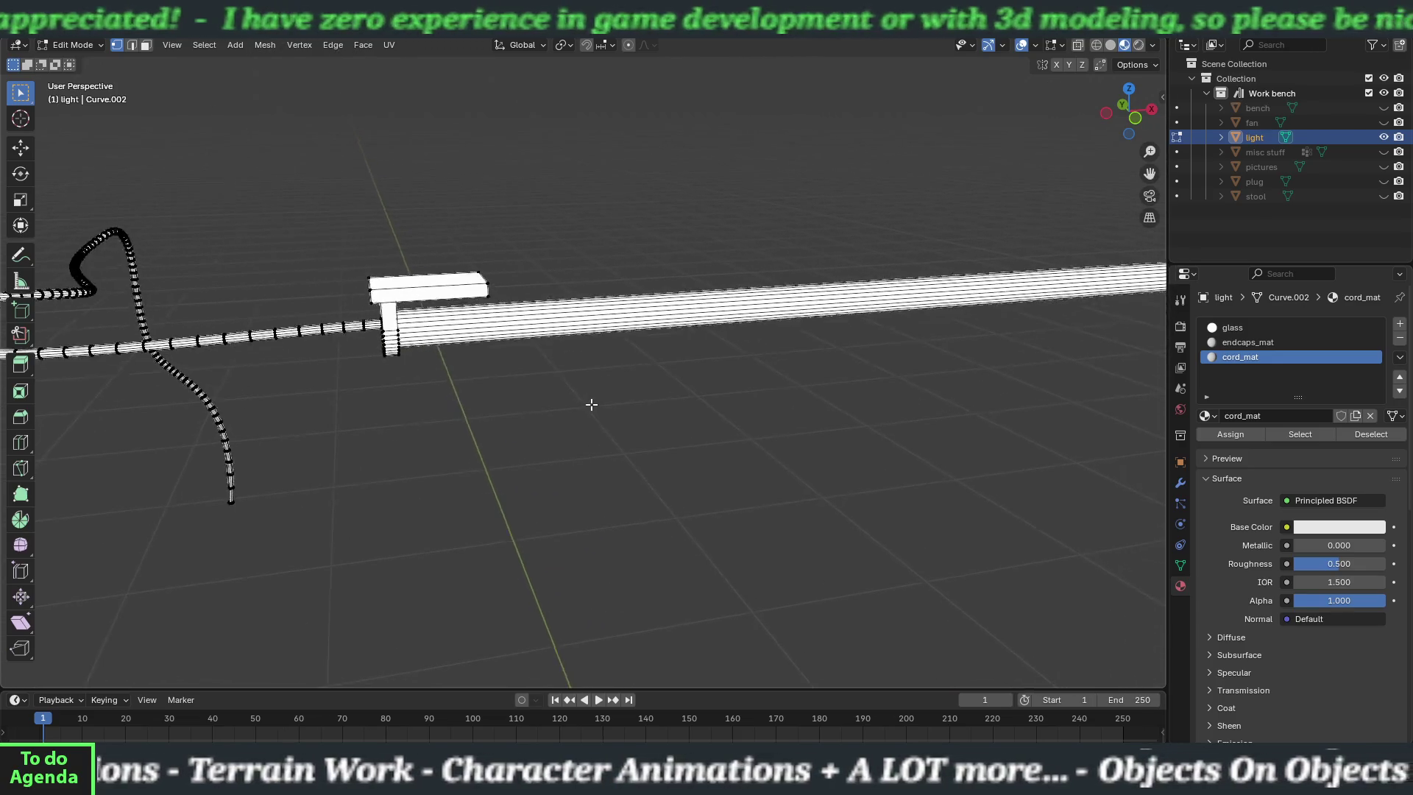
pyautogui.hscroll(4, 594, 401)
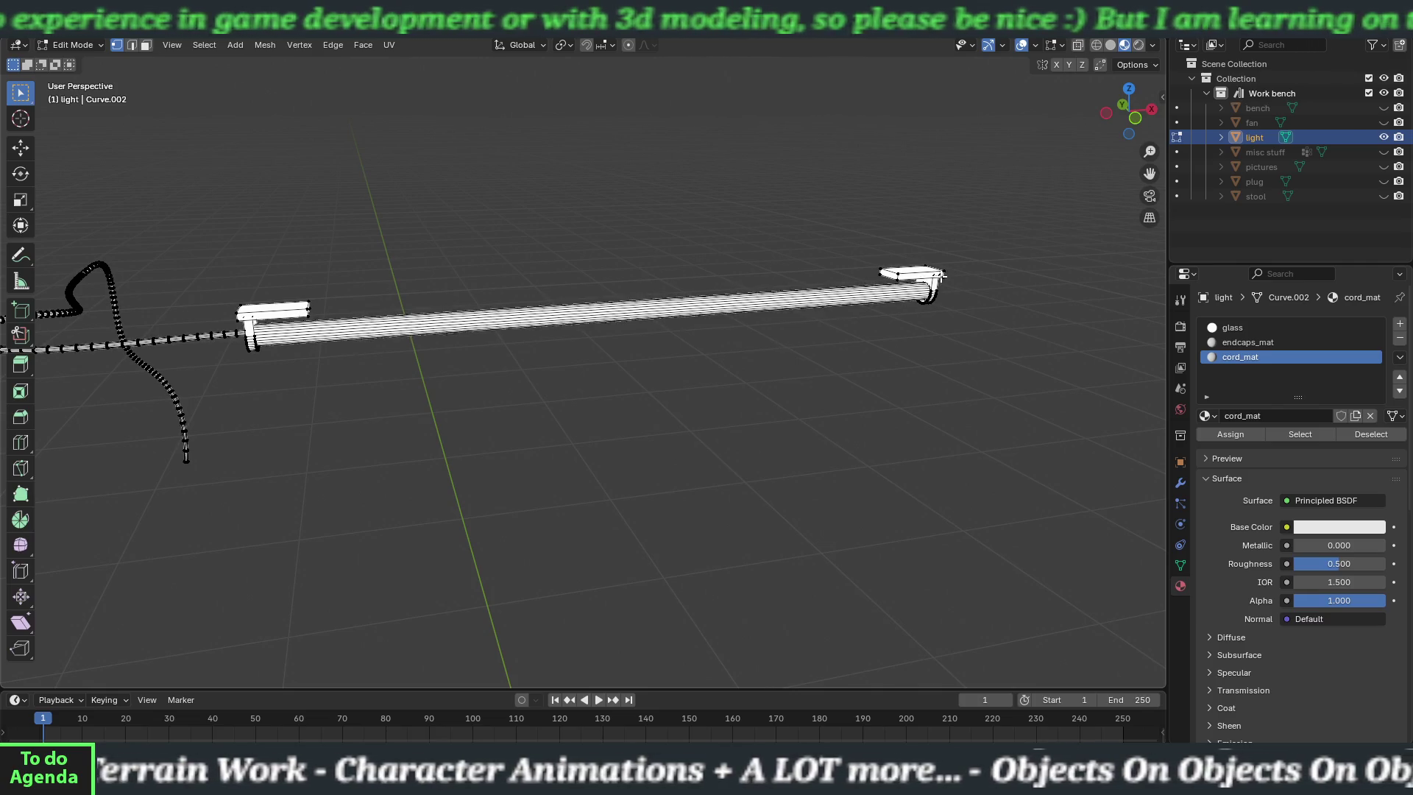
pyautogui.press('l')
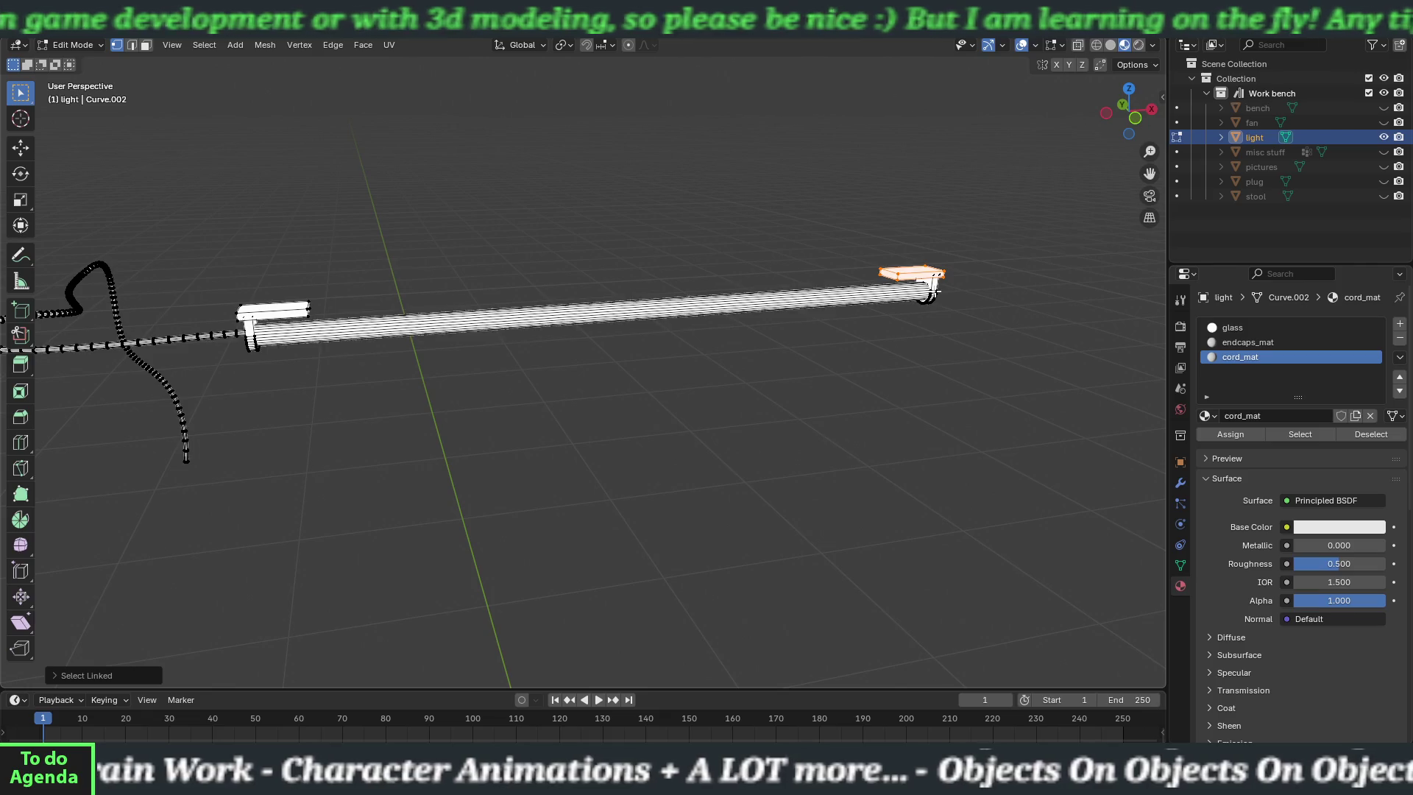
pyautogui.press('l')
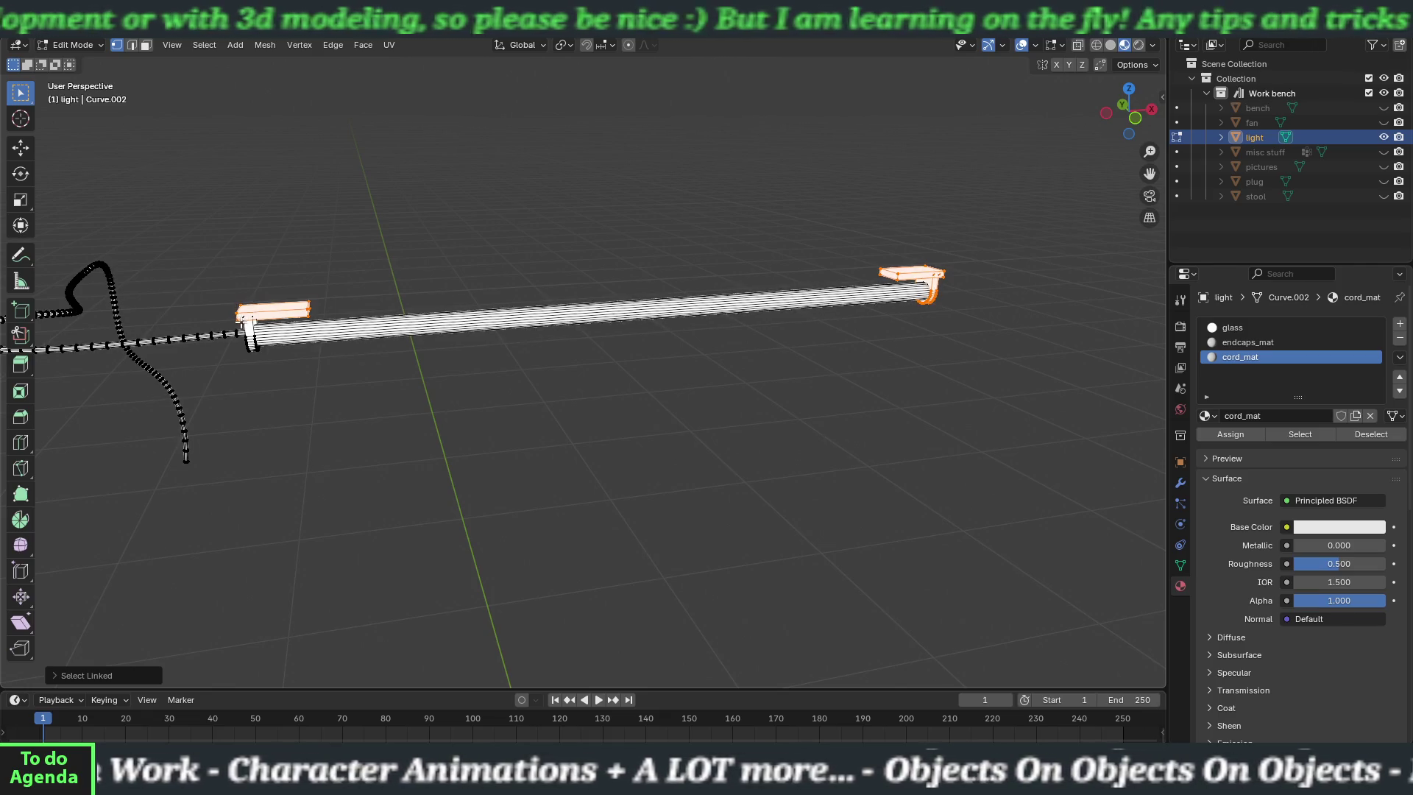
pyautogui.moveTo(570, 362)
pyautogui.mouseDown()
pyautogui.moveTo(615, 378)
pyautogui.moveTo(672, 360)
pyautogui.moveTo(640, 345)
pyautogui.moveTo(533, 346)
pyautogui.moveTo(570, 363)
pyautogui.mouseUp()
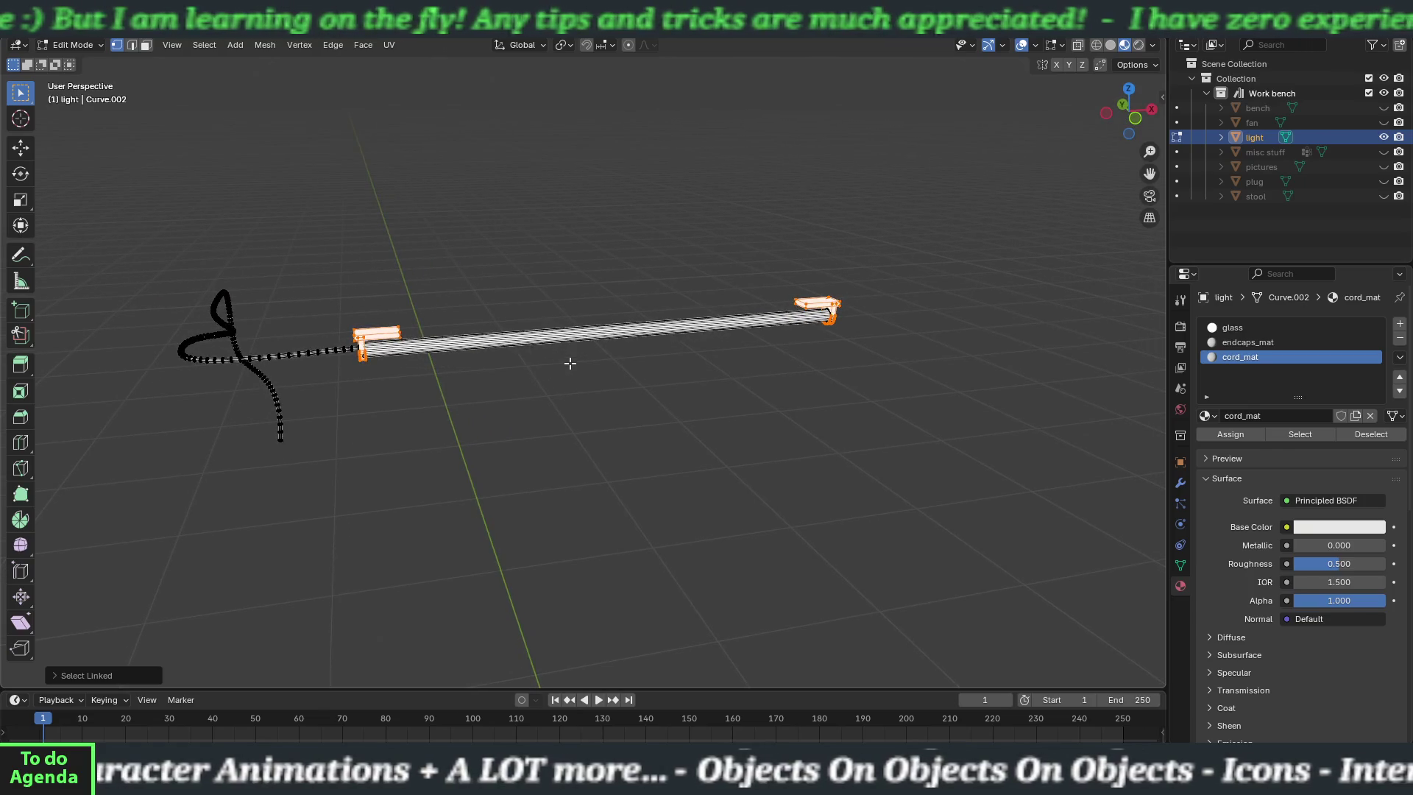
pyautogui.click(1236, 343)
pyautogui.click(1217, 437)
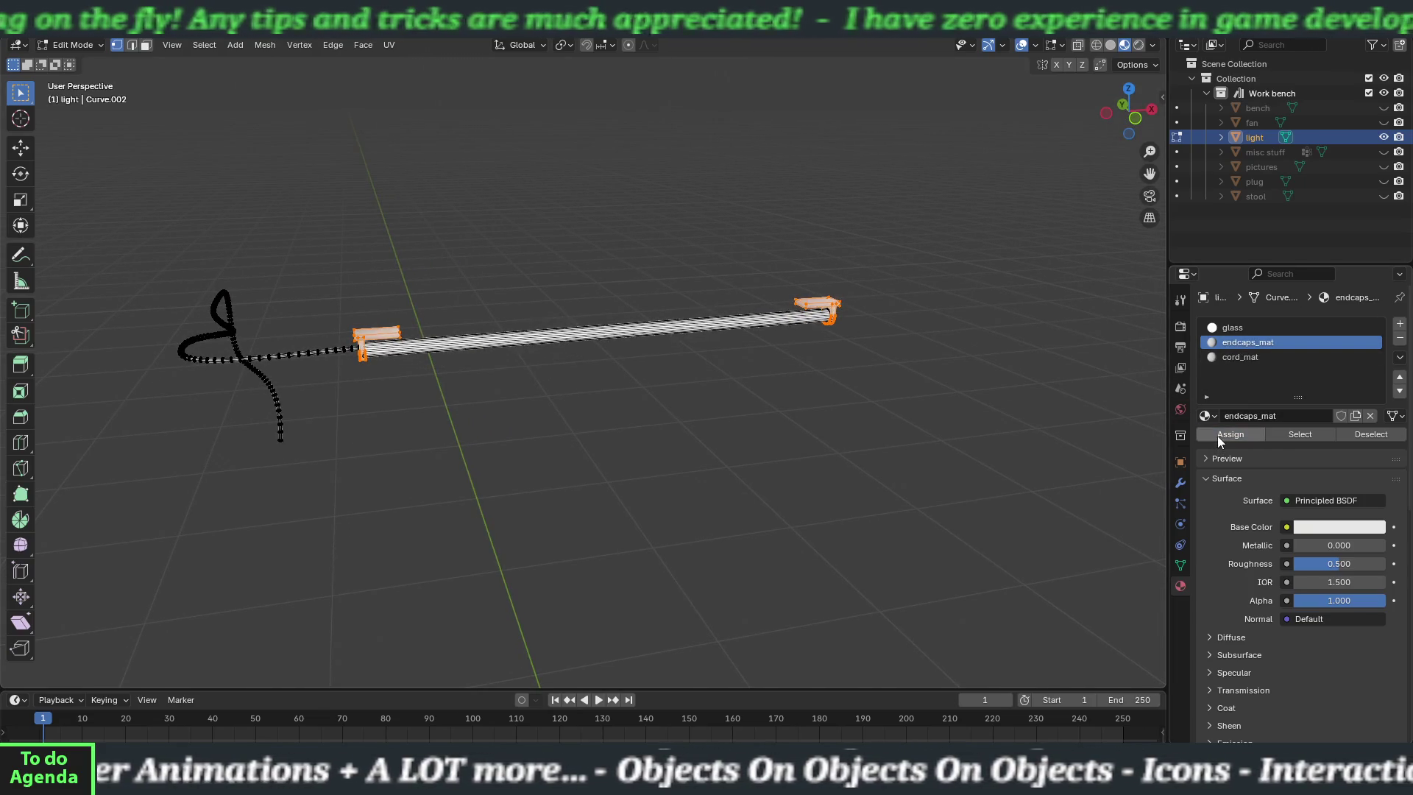
# - Select the whole cord and assign it cord_mat
pyautogui.moveTo(790, 449)
pyautogui.mouseDown()
pyautogui.moveTo(605, 417)
pyautogui.moveTo(618, 413)
pyautogui.mouseUp()
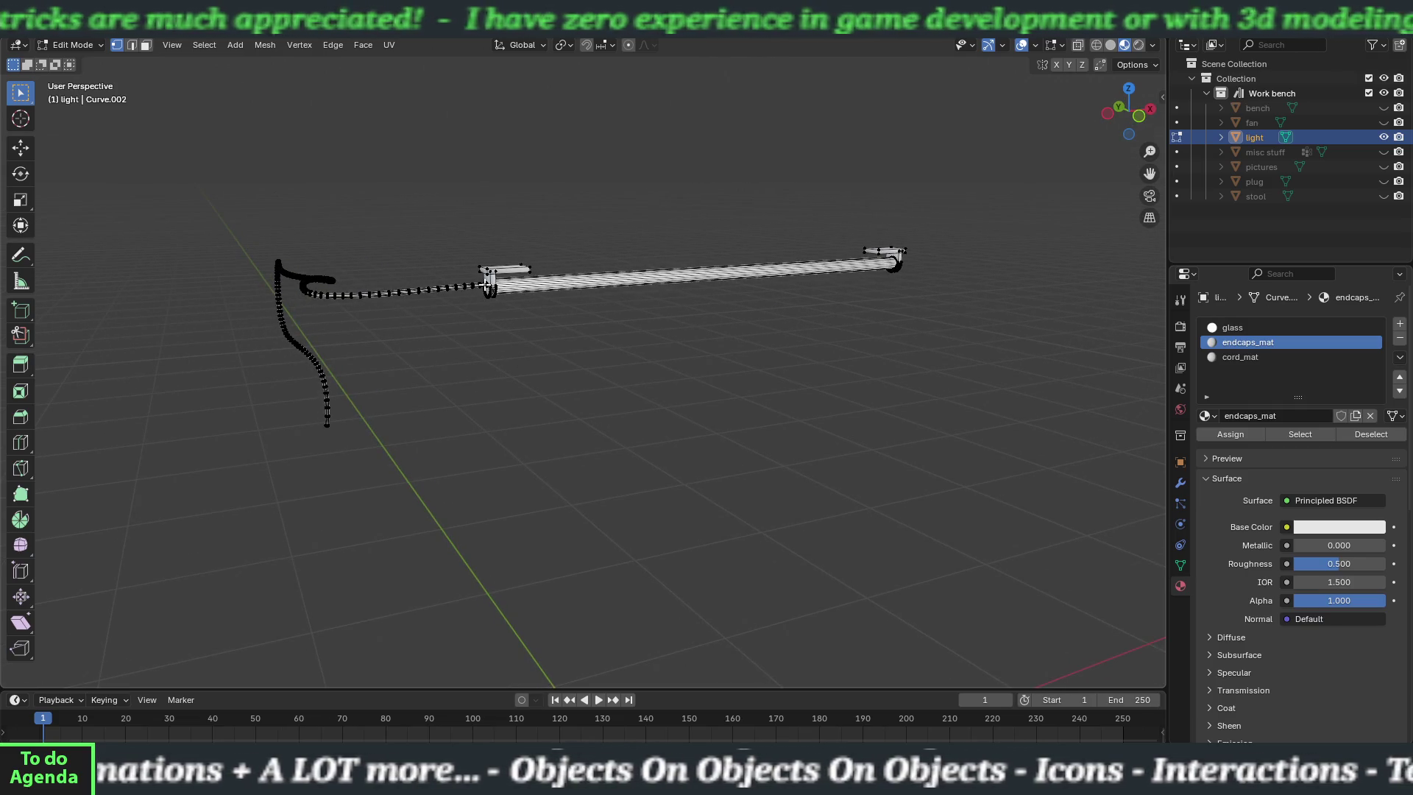
pyautogui.press('l')
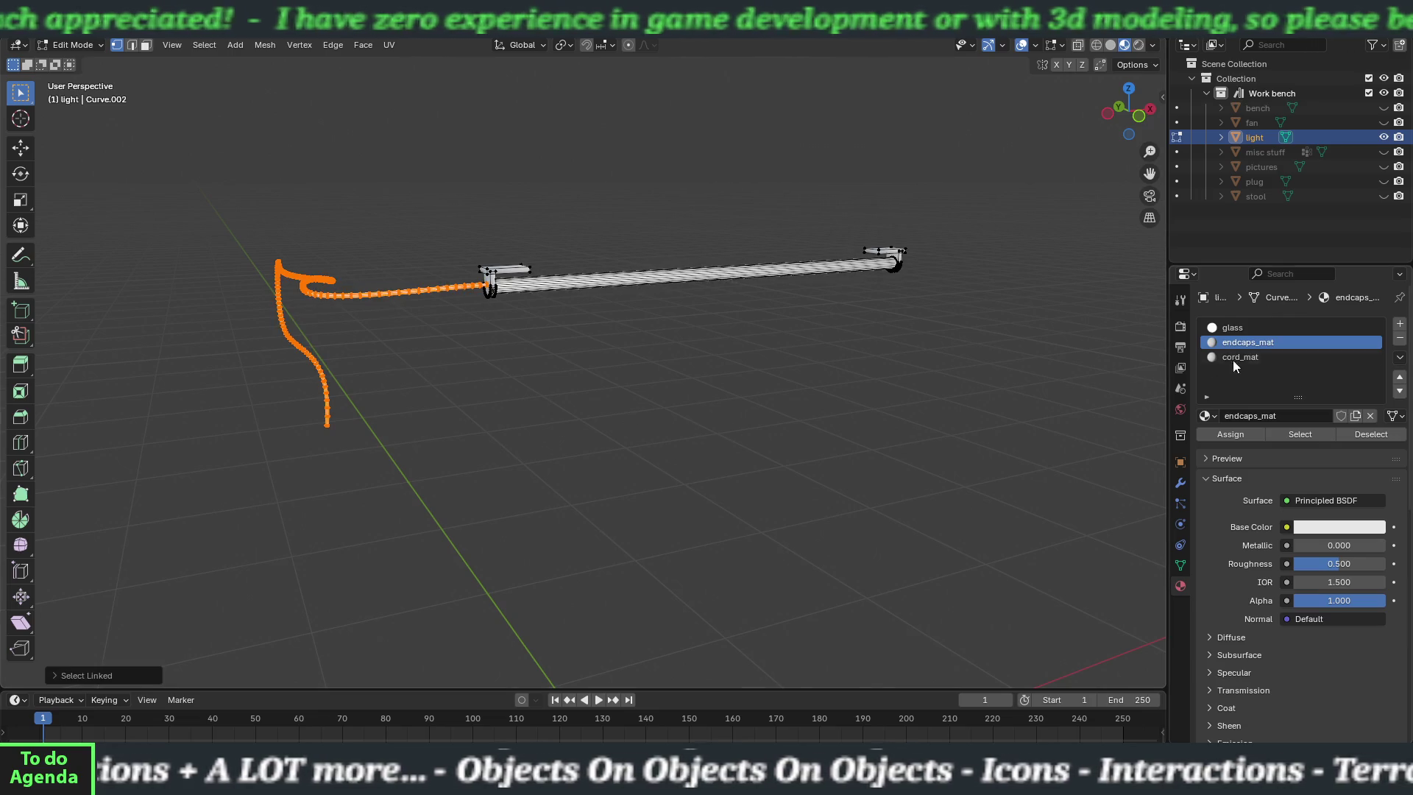
pyautogui.click(1233, 359)
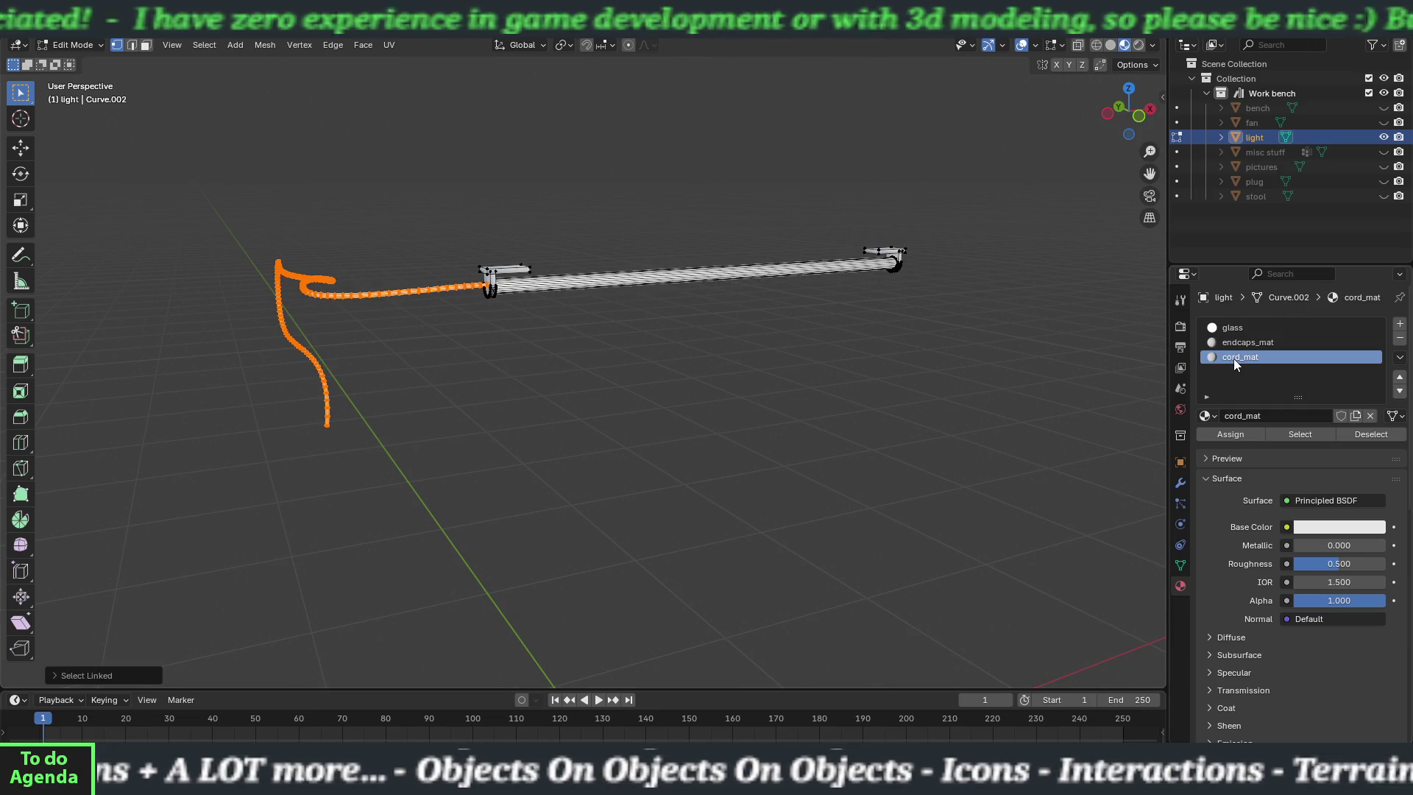
pyautogui.click(1230, 434)
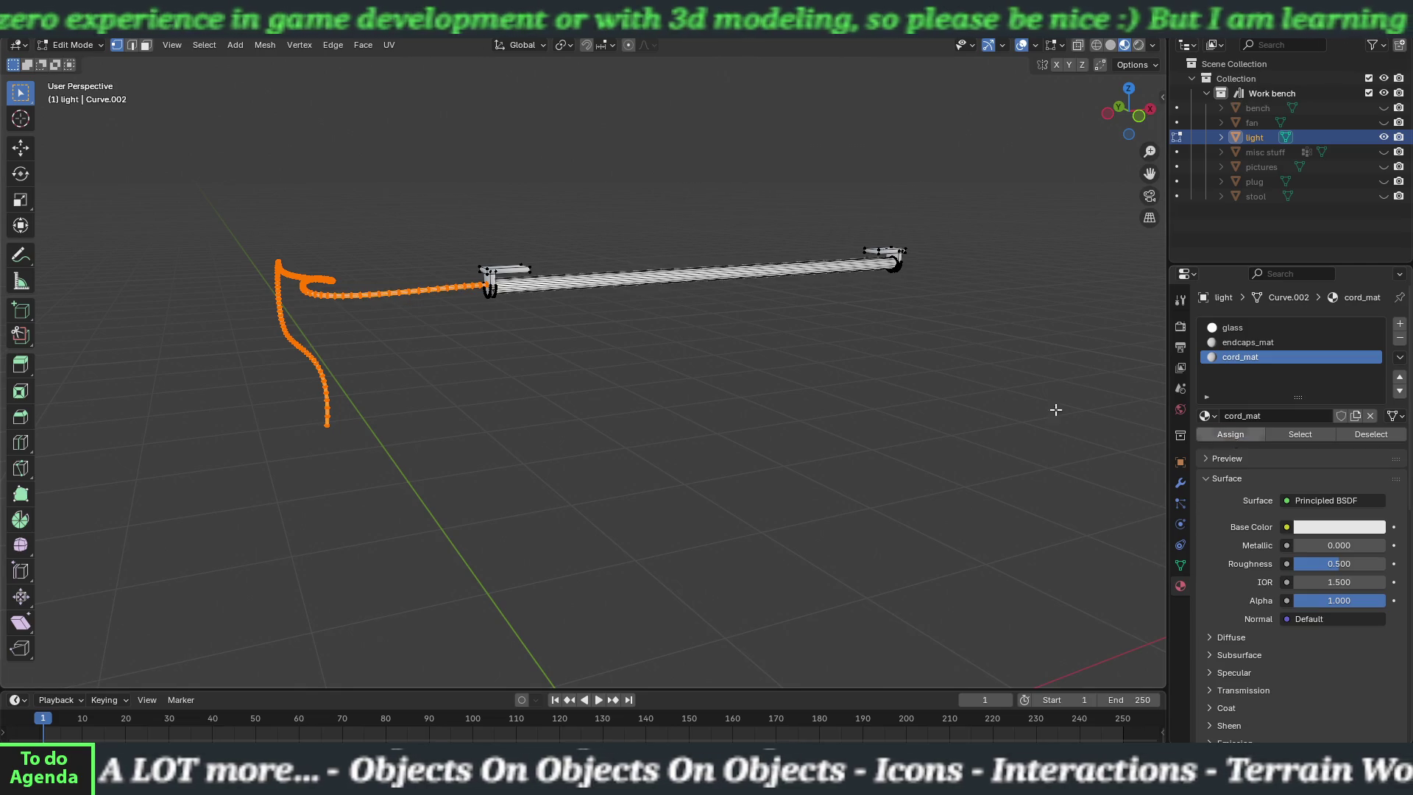
pyautogui.click(786, 379)
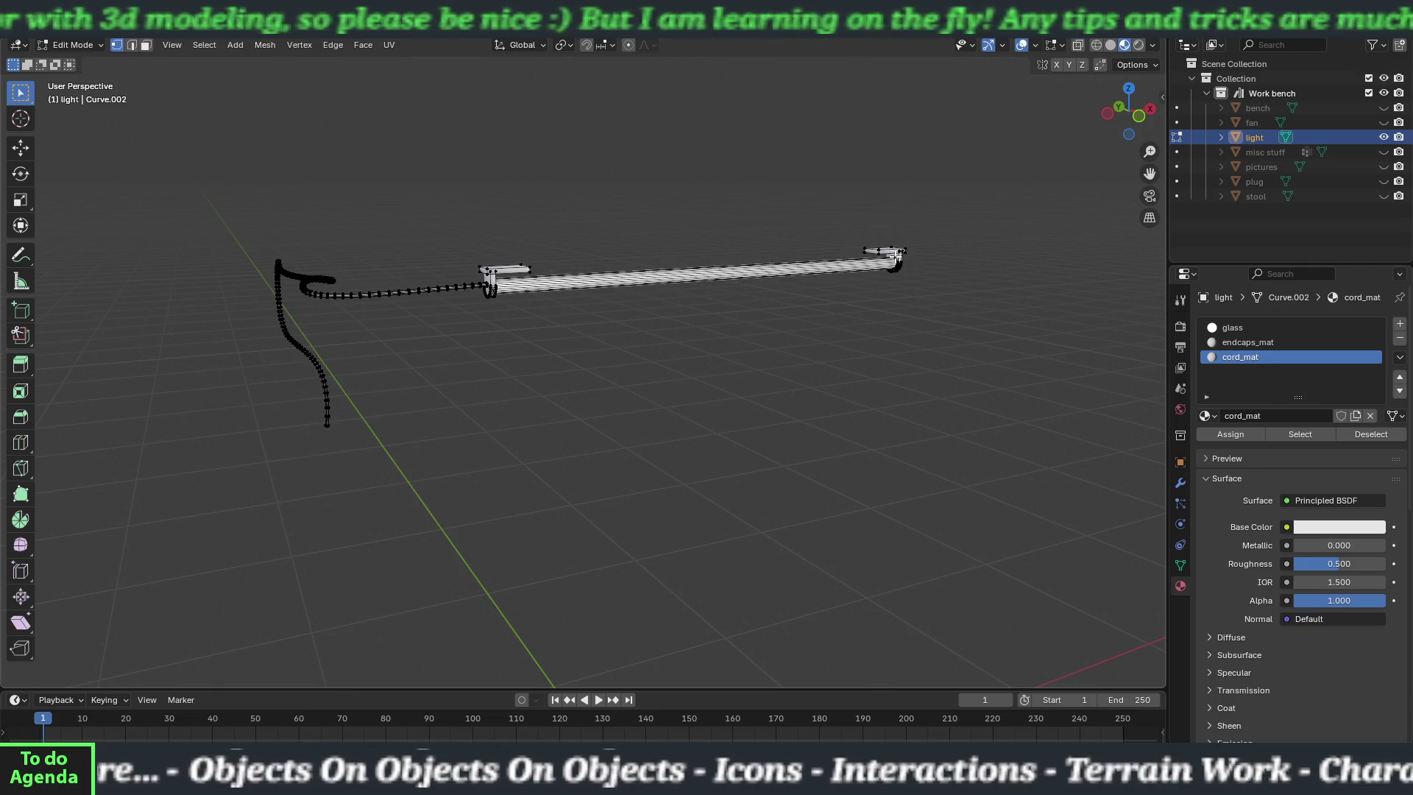
# - Select the light's tube, assign it the glass material, then deselect everything
pyautogui.press('l')
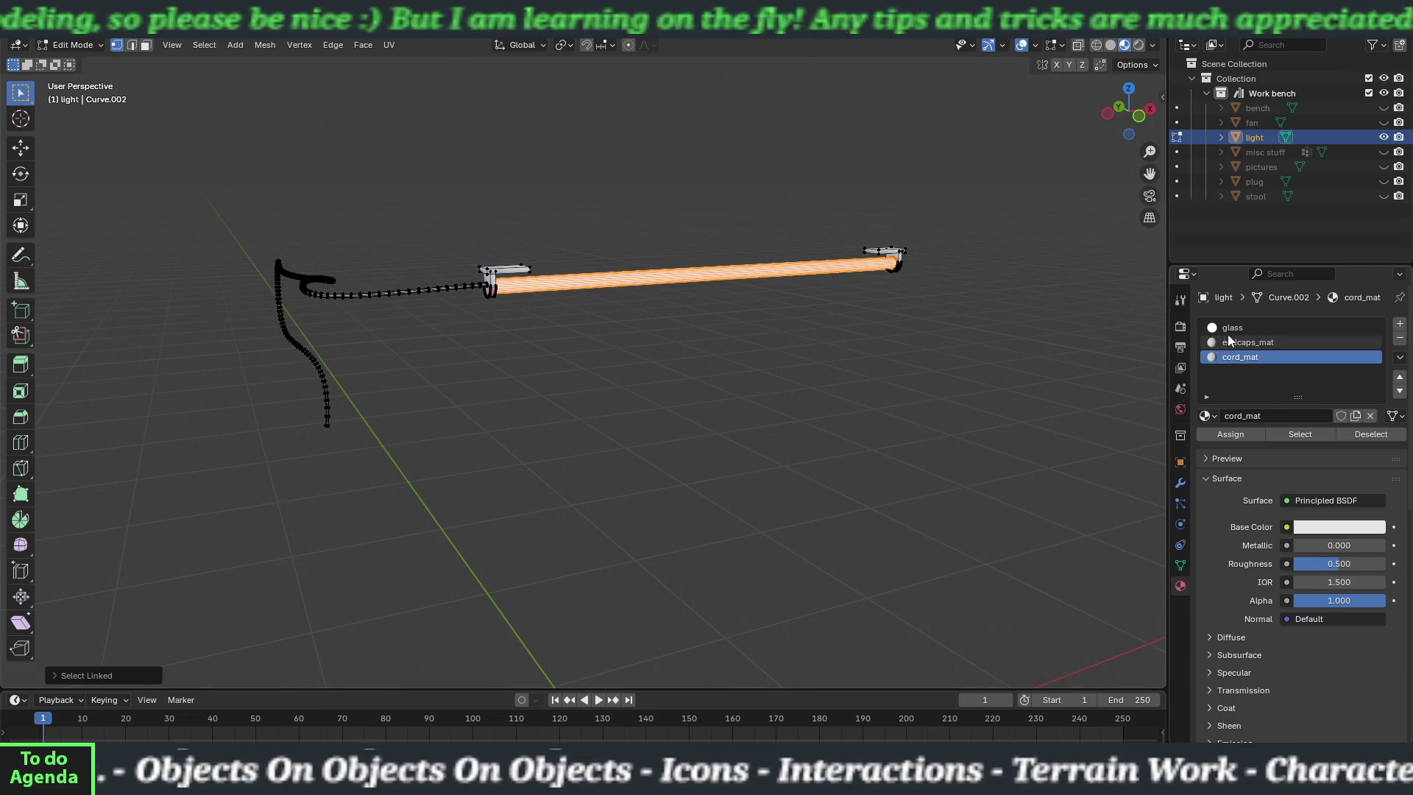
pyautogui.click(1232, 327)
pyautogui.click(1236, 435)
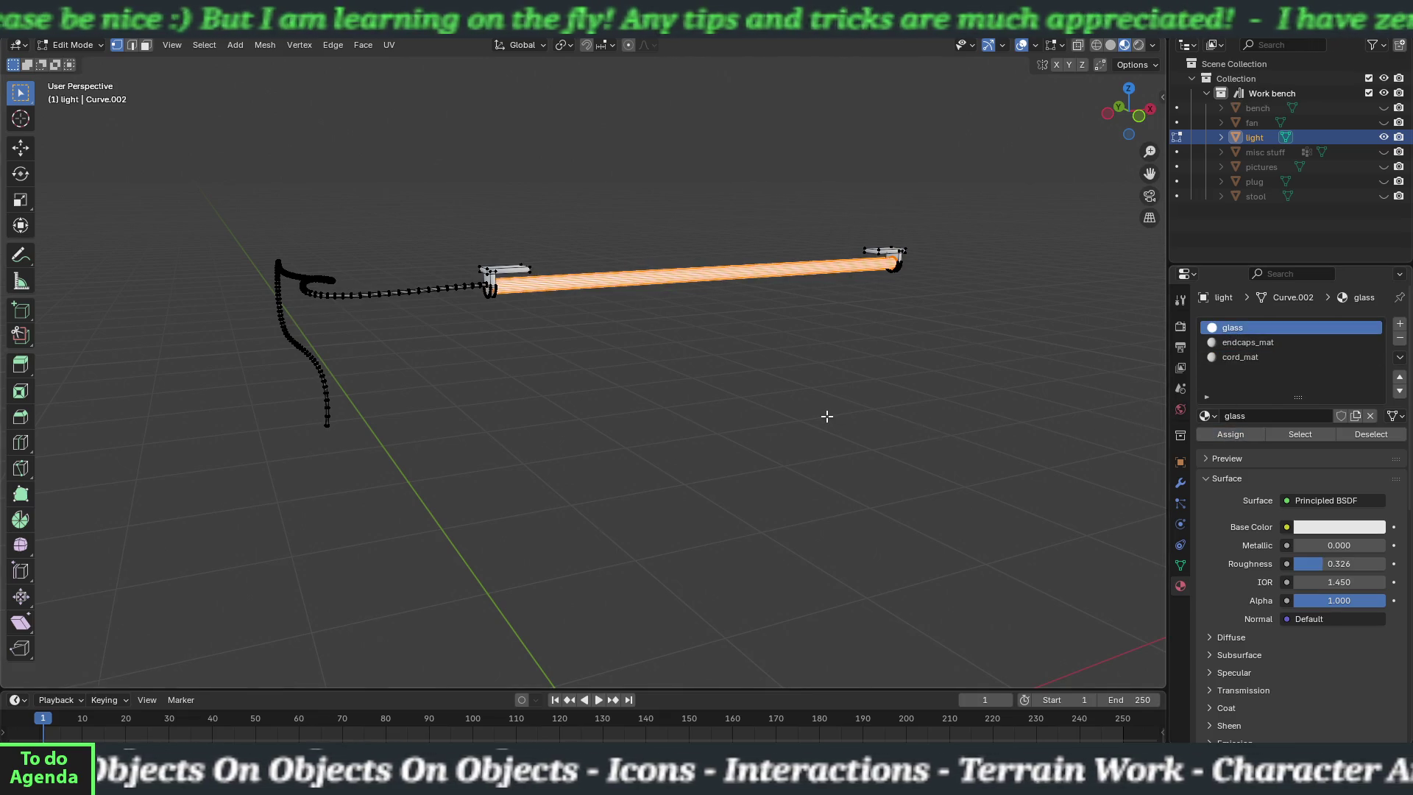
pyautogui.hotkey('alt', 'a')
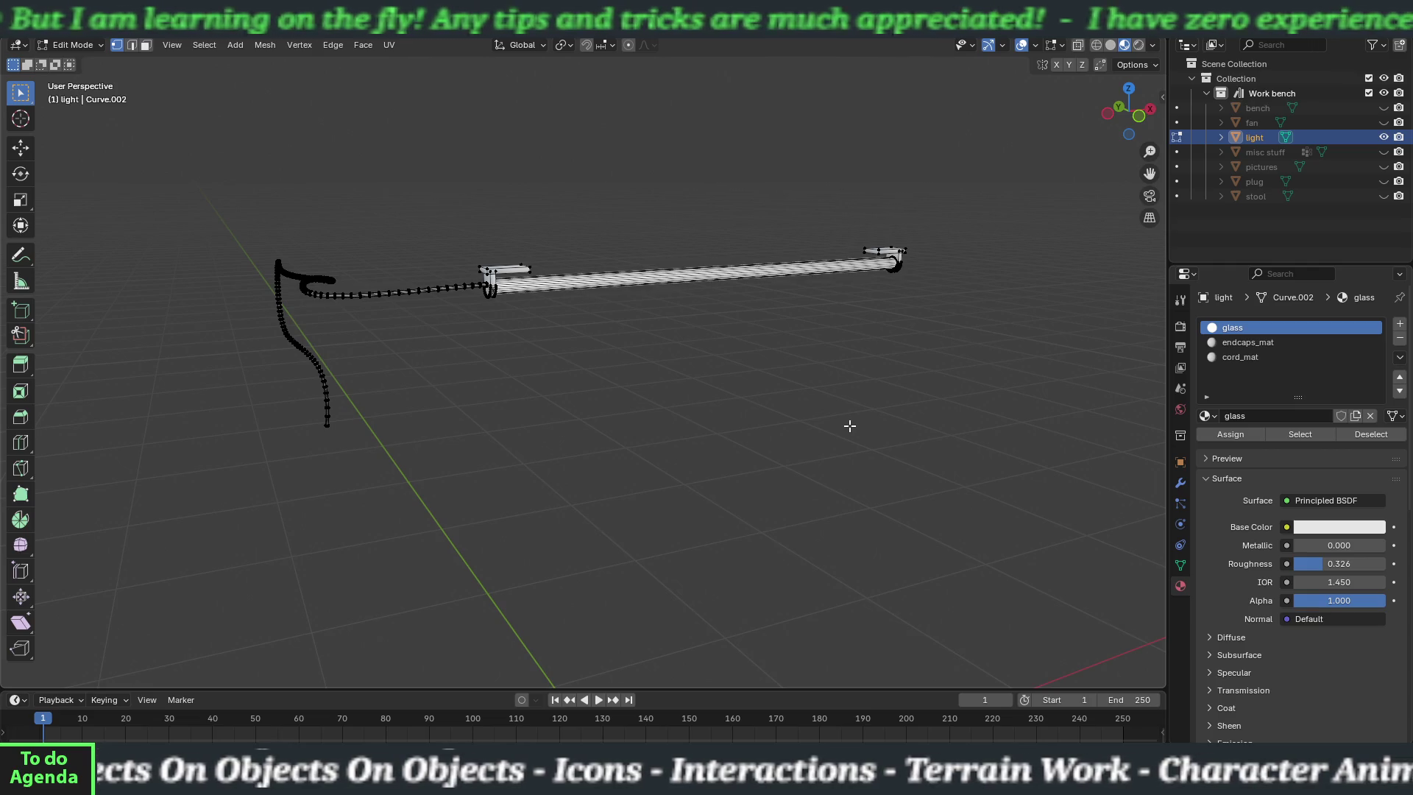
pyautogui.scroll(-5, 846, 424)
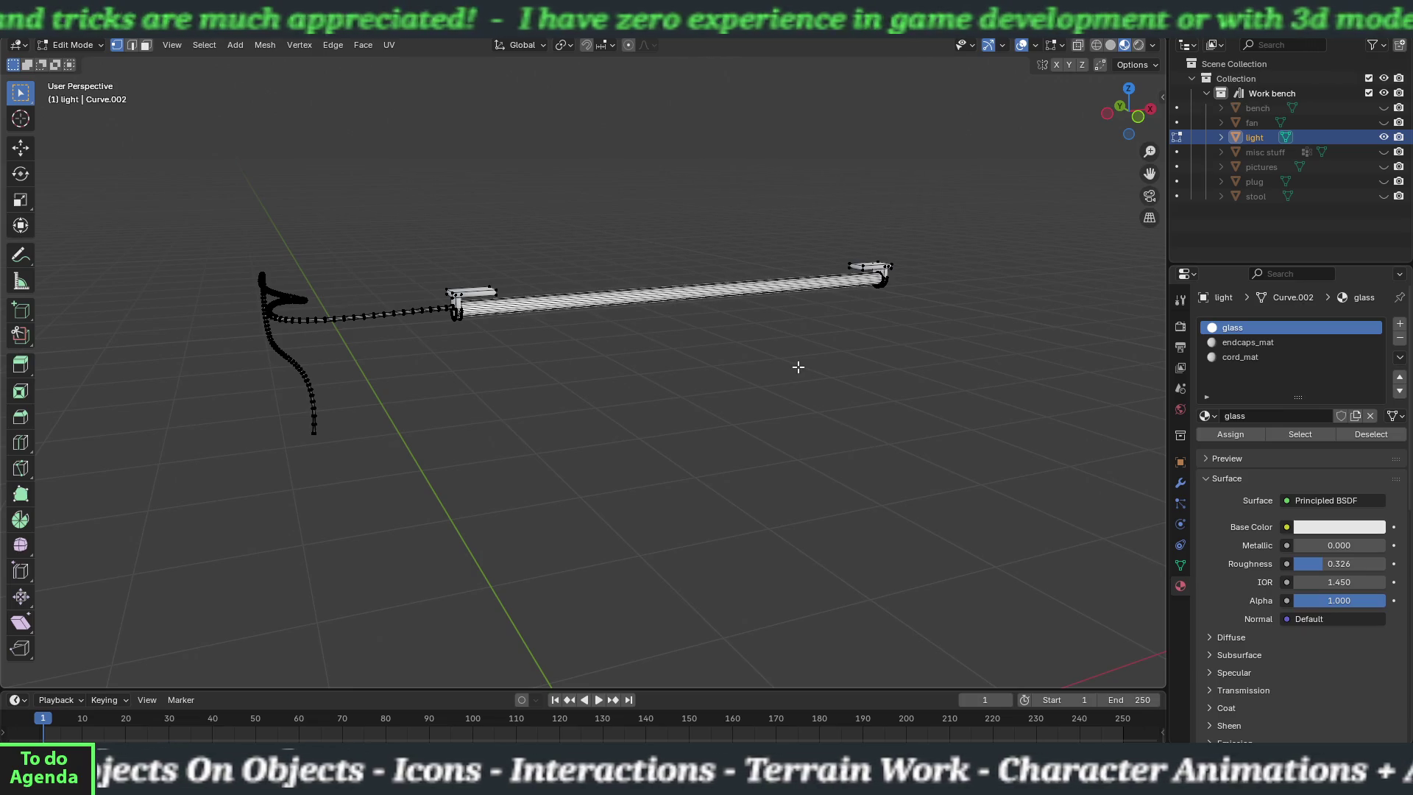
# - Select all of the light's geometry, Smart UV Project it, and view the UVs in UV Editing
pyautogui.press('a')
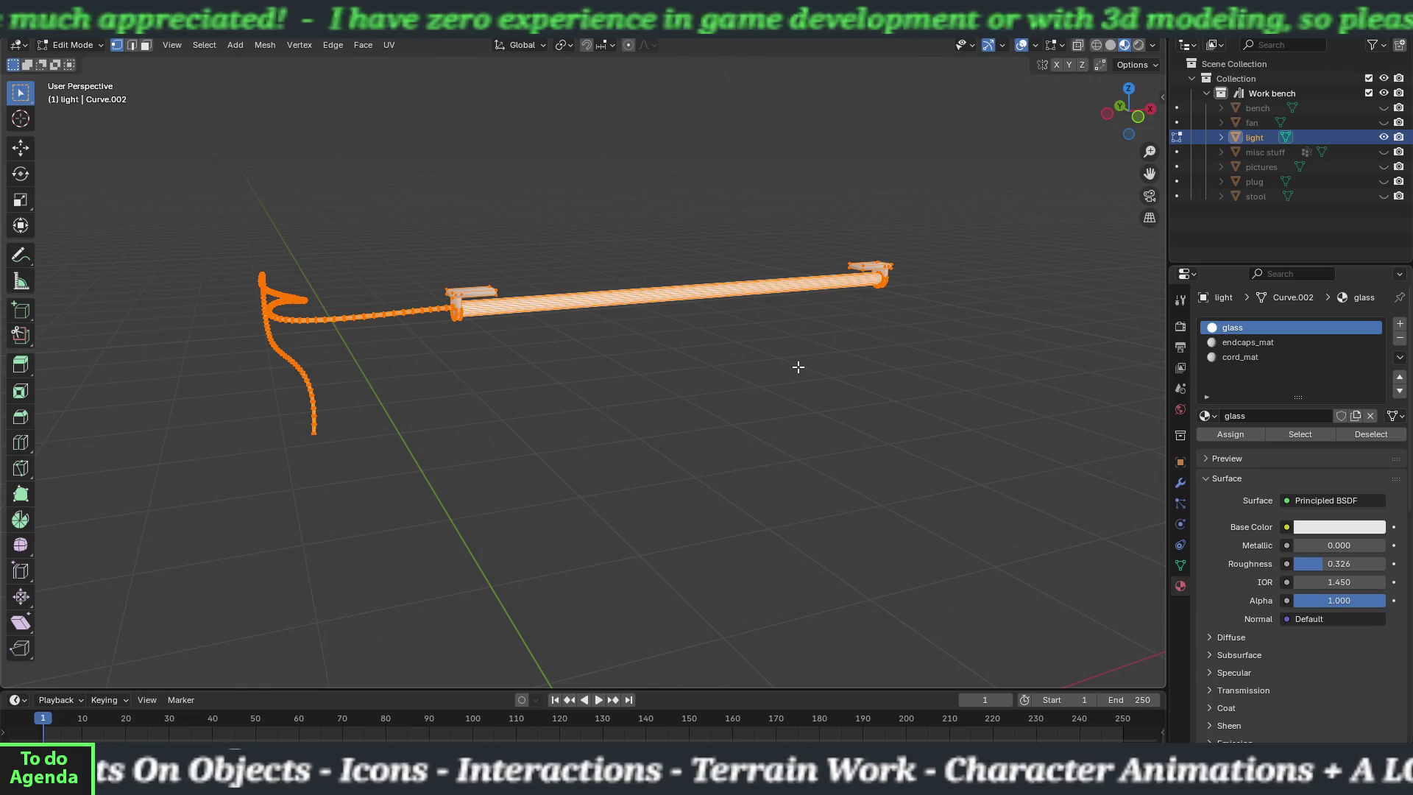
pyautogui.press('u')
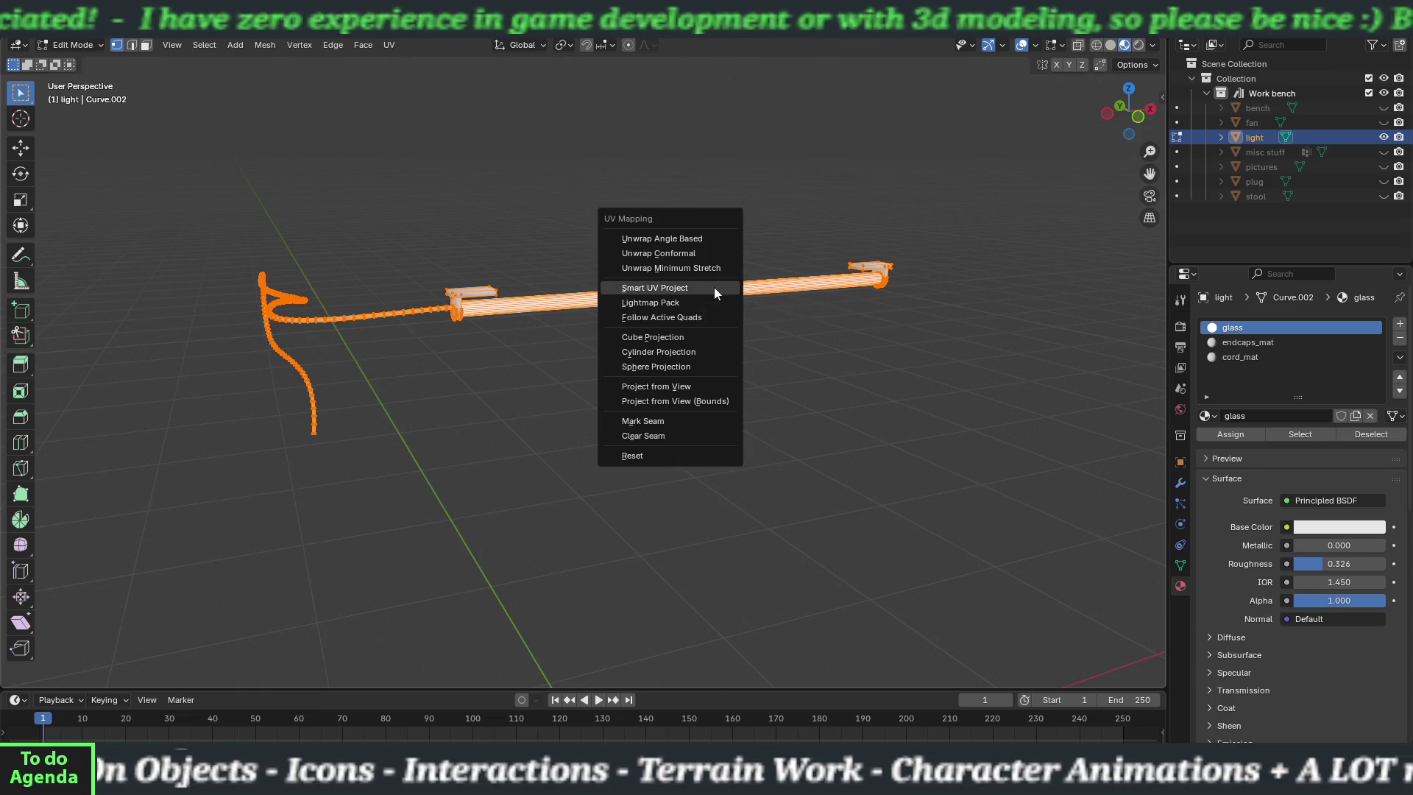
pyautogui.click(713, 287)
pyautogui.click(709, 423)
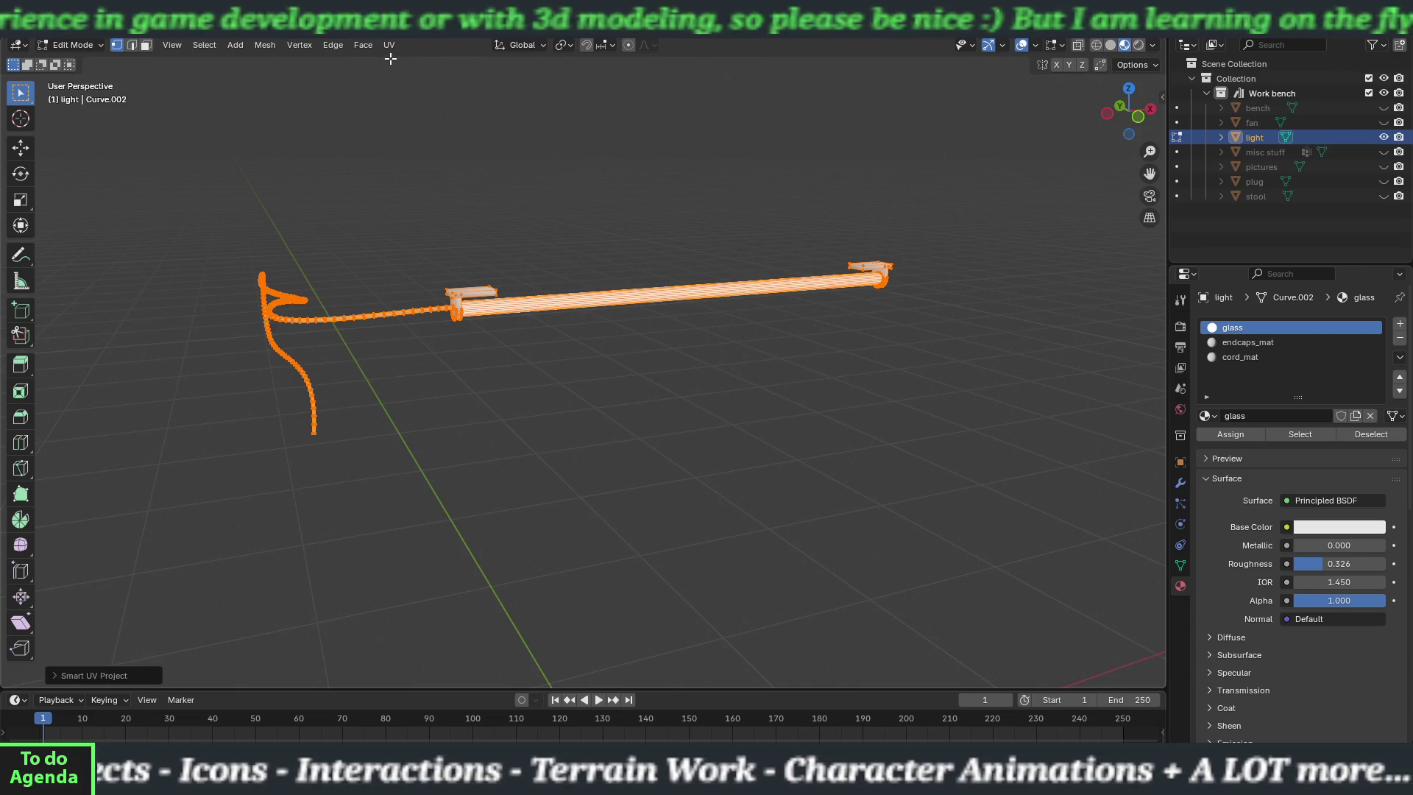
pyautogui.click(346, 28)
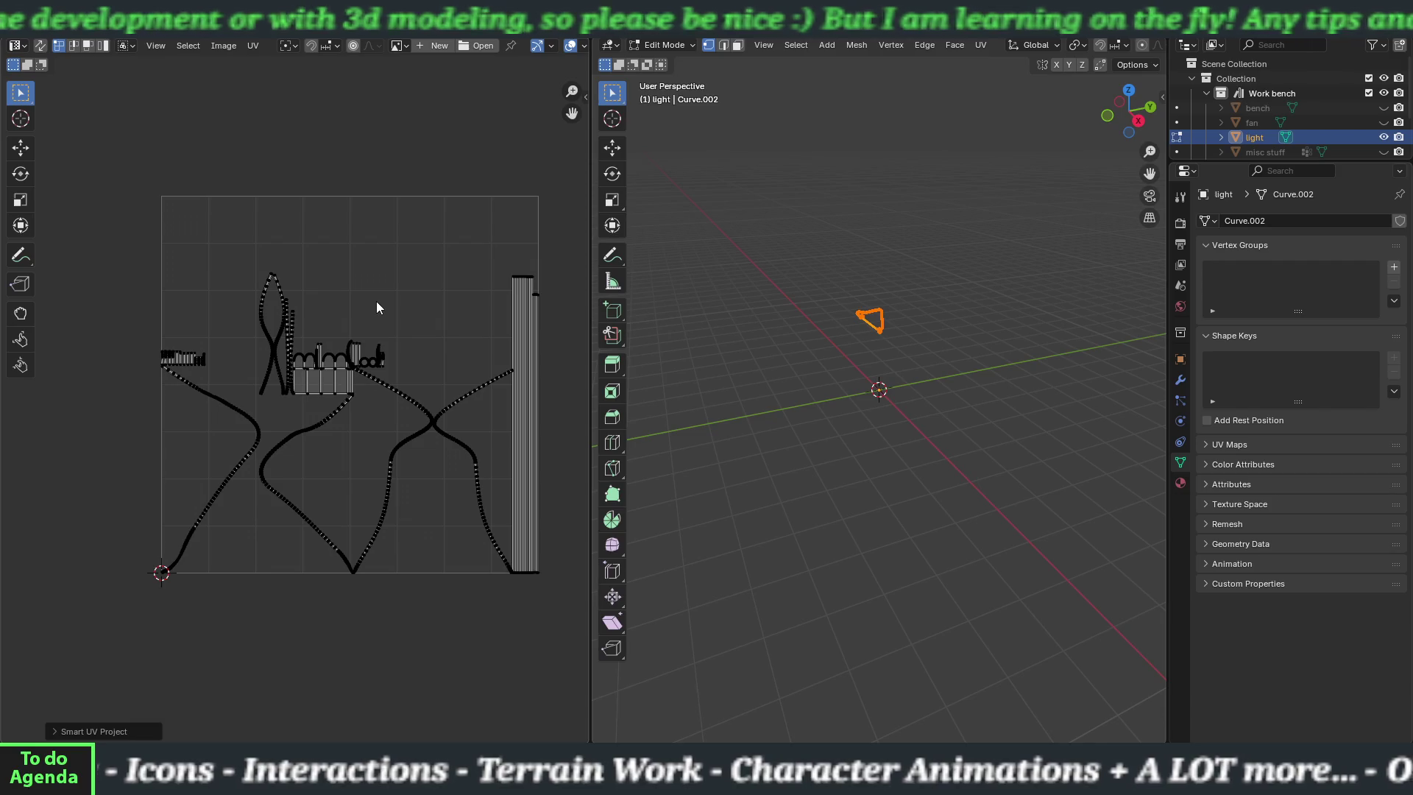
# - Average the scale of all the light's UV islands, pack them into the tile, and return to Layout
pyautogui.press('a')
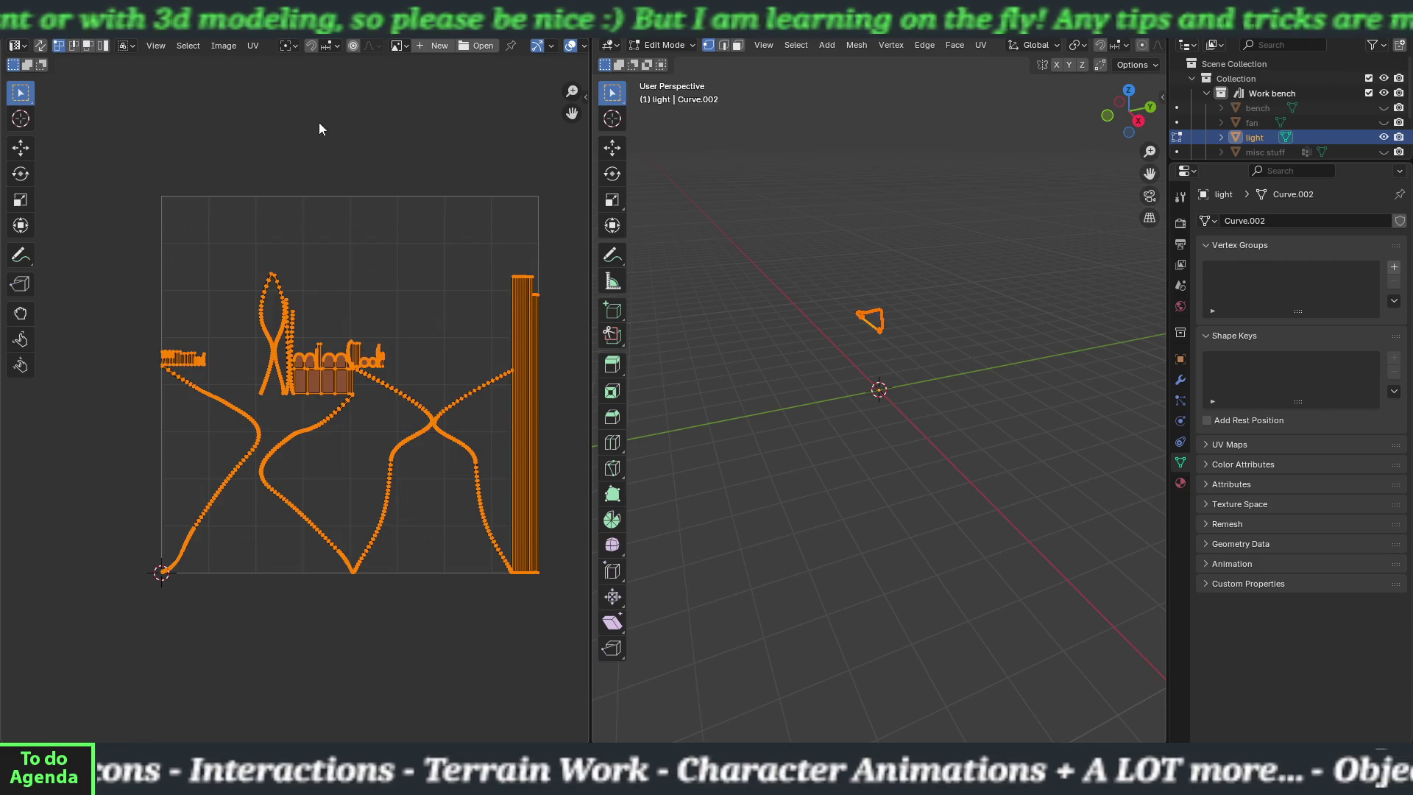
pyautogui.click(254, 46)
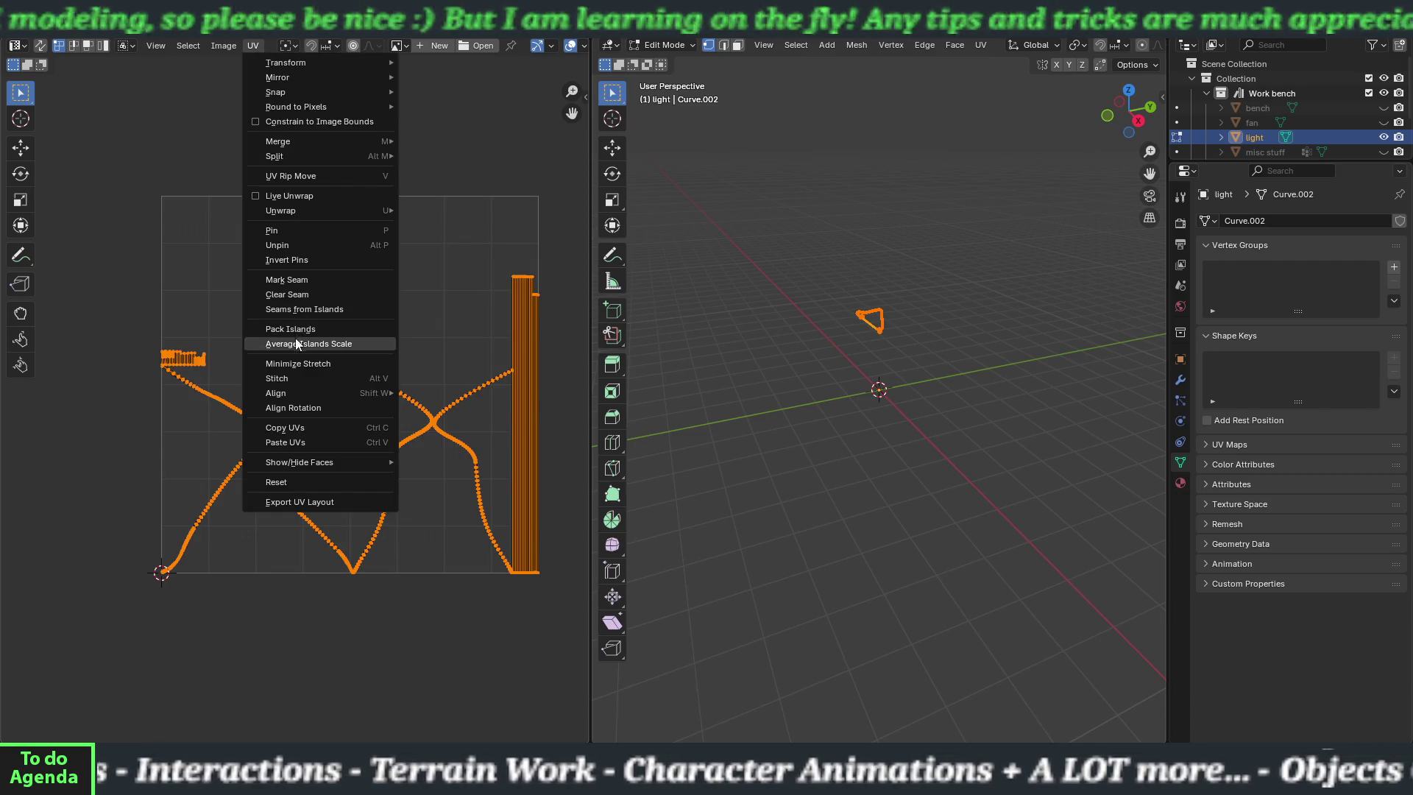
pyautogui.click(295, 343)
pyautogui.click(253, 45)
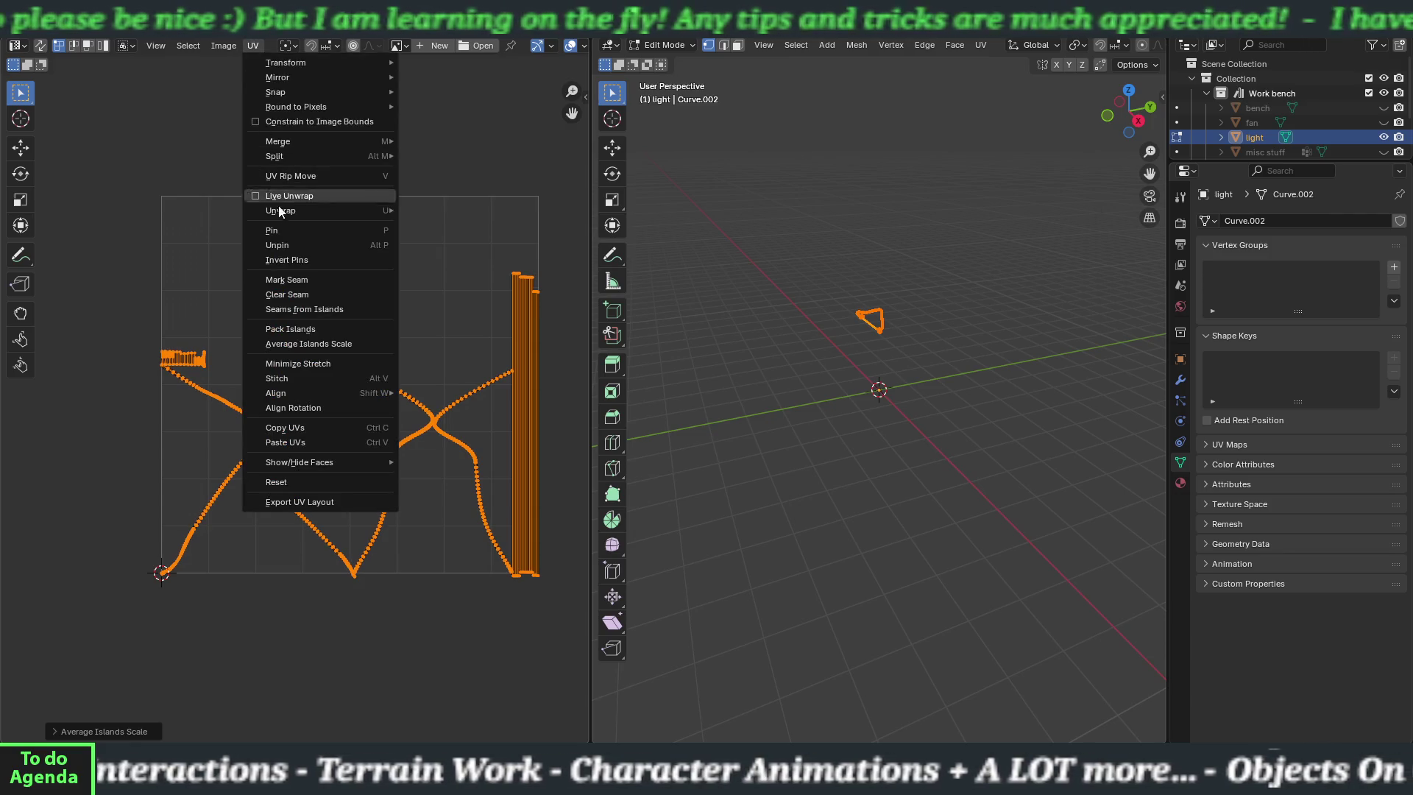
pyautogui.click(289, 331)
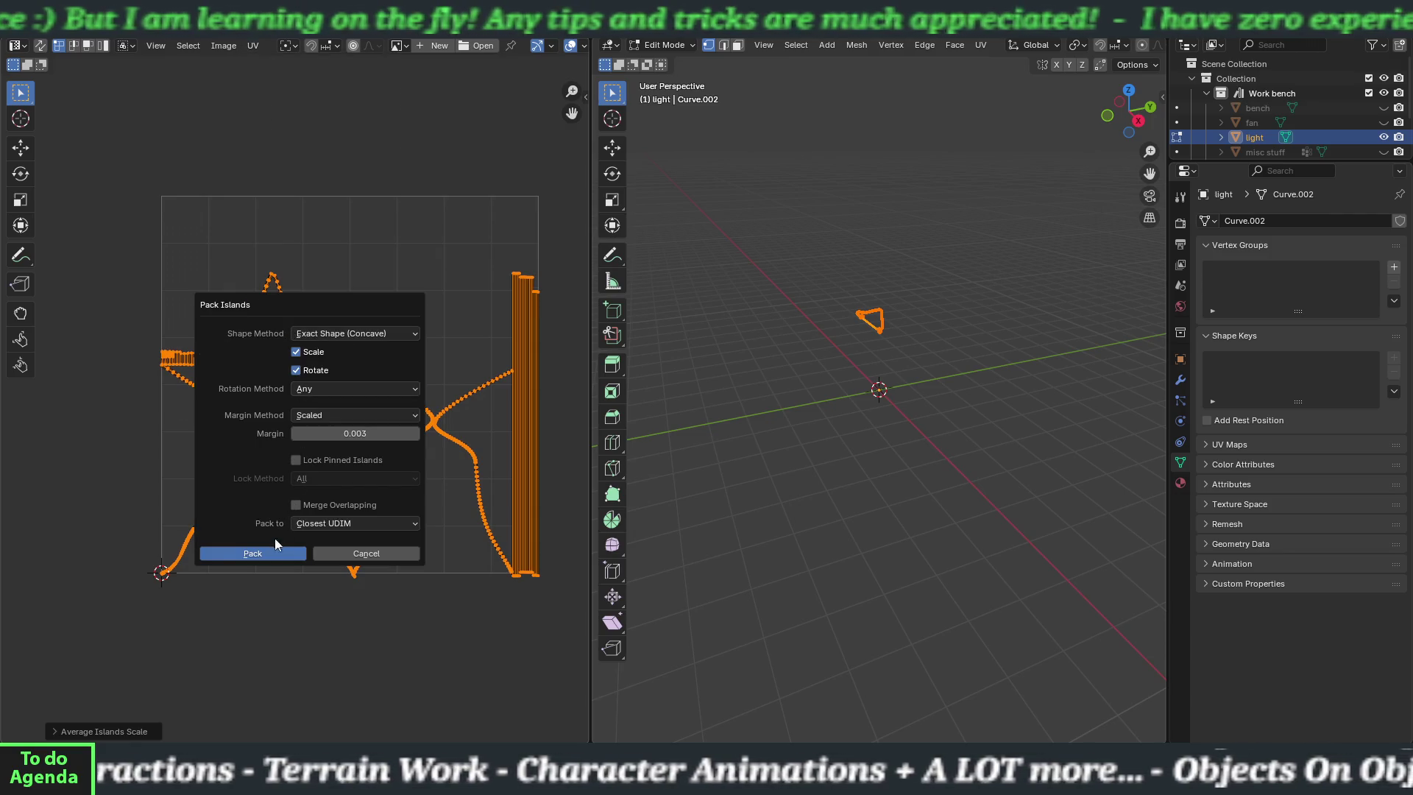
pyautogui.click(267, 557)
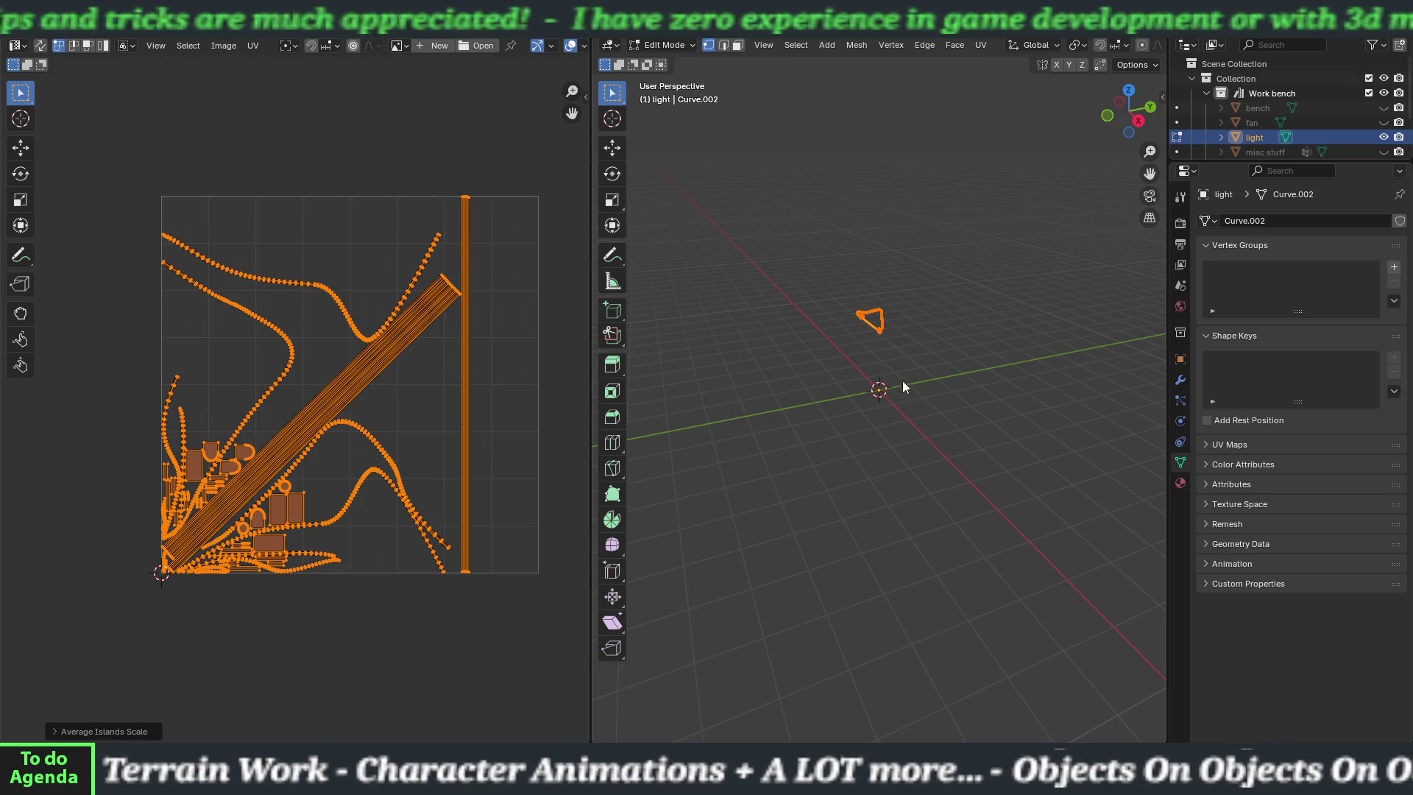
pyautogui.hotkey('ctrl', 'pageup')
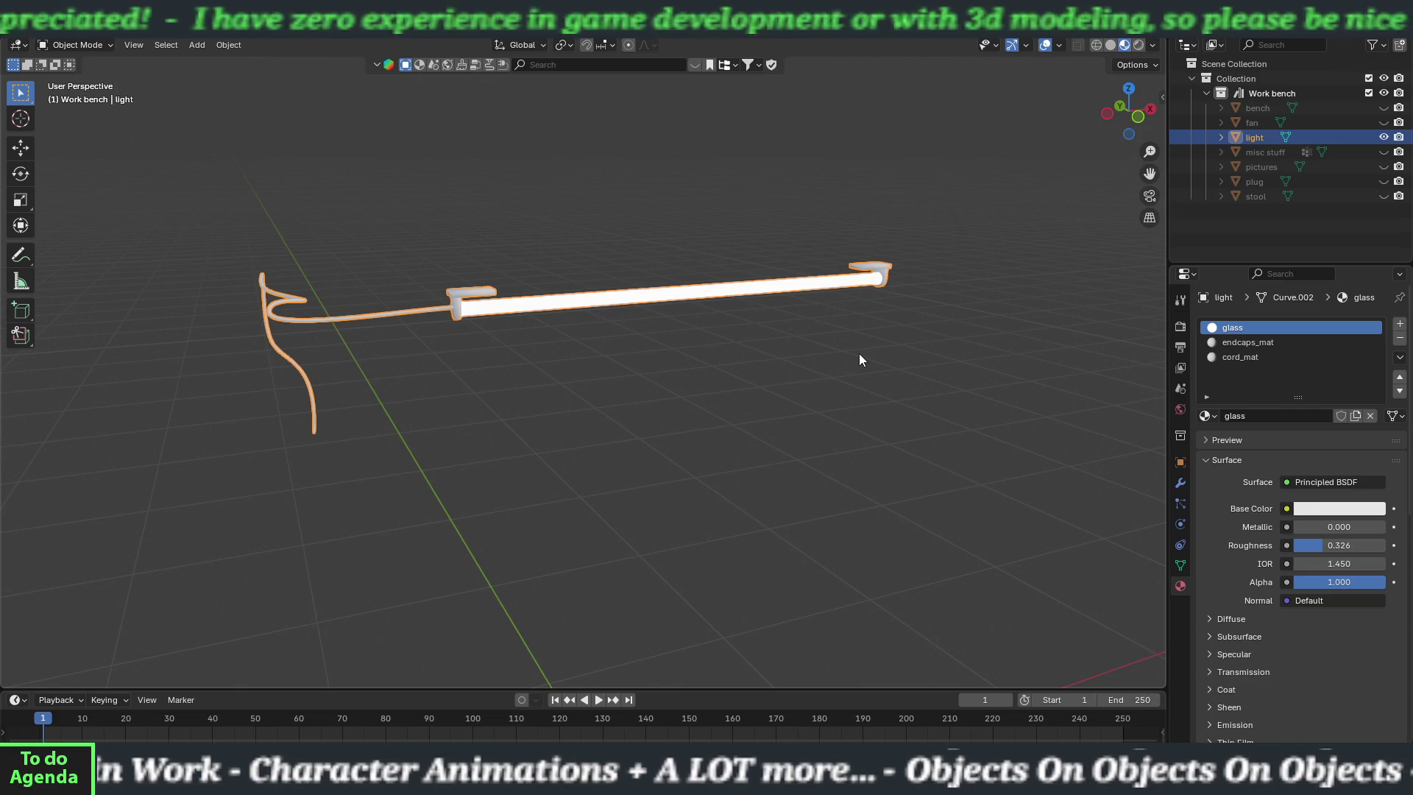
# - Save the crafting bench file in place instead of under a new name
pyautogui.scroll(-5, 862, 358)
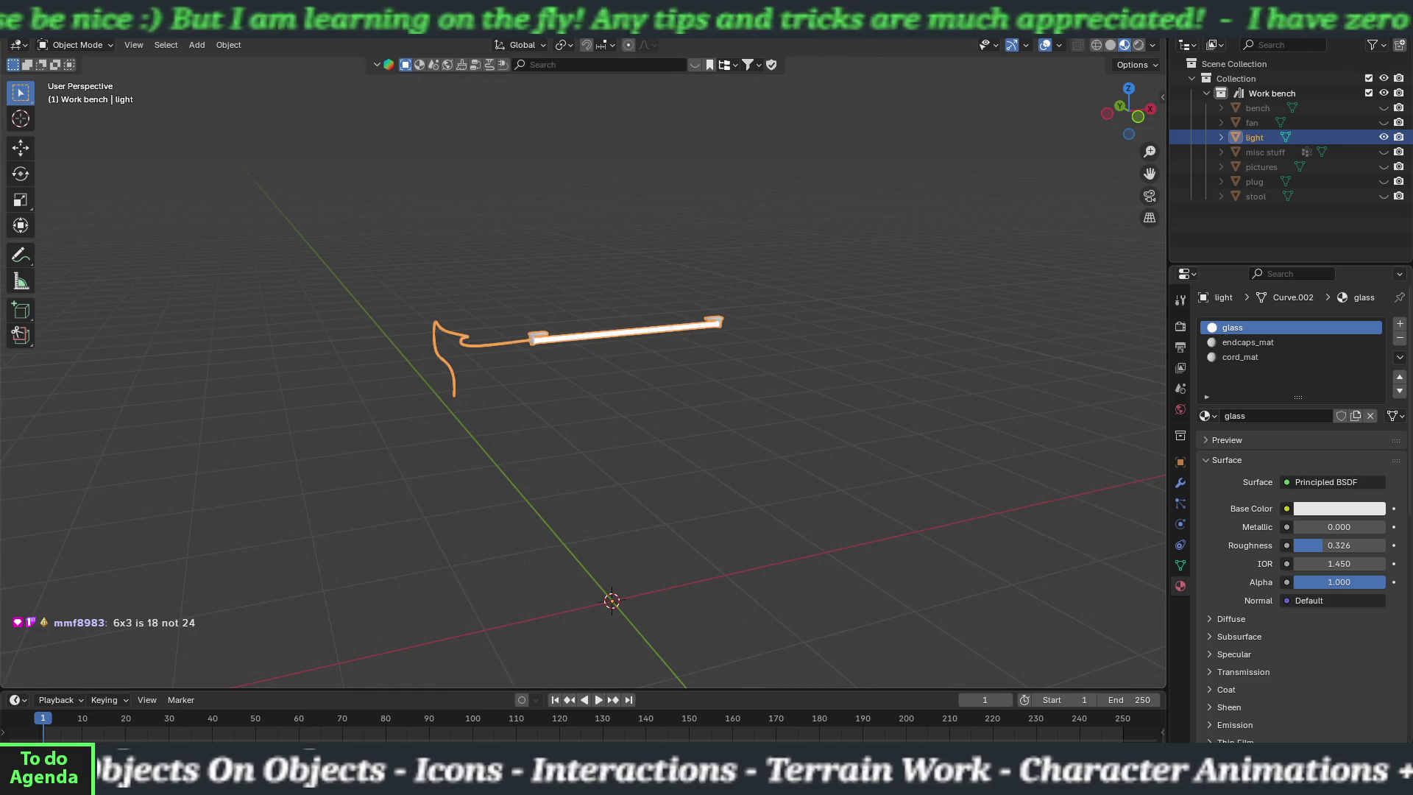
pyautogui.click(33, 24)
pyautogui.click(50, 130)
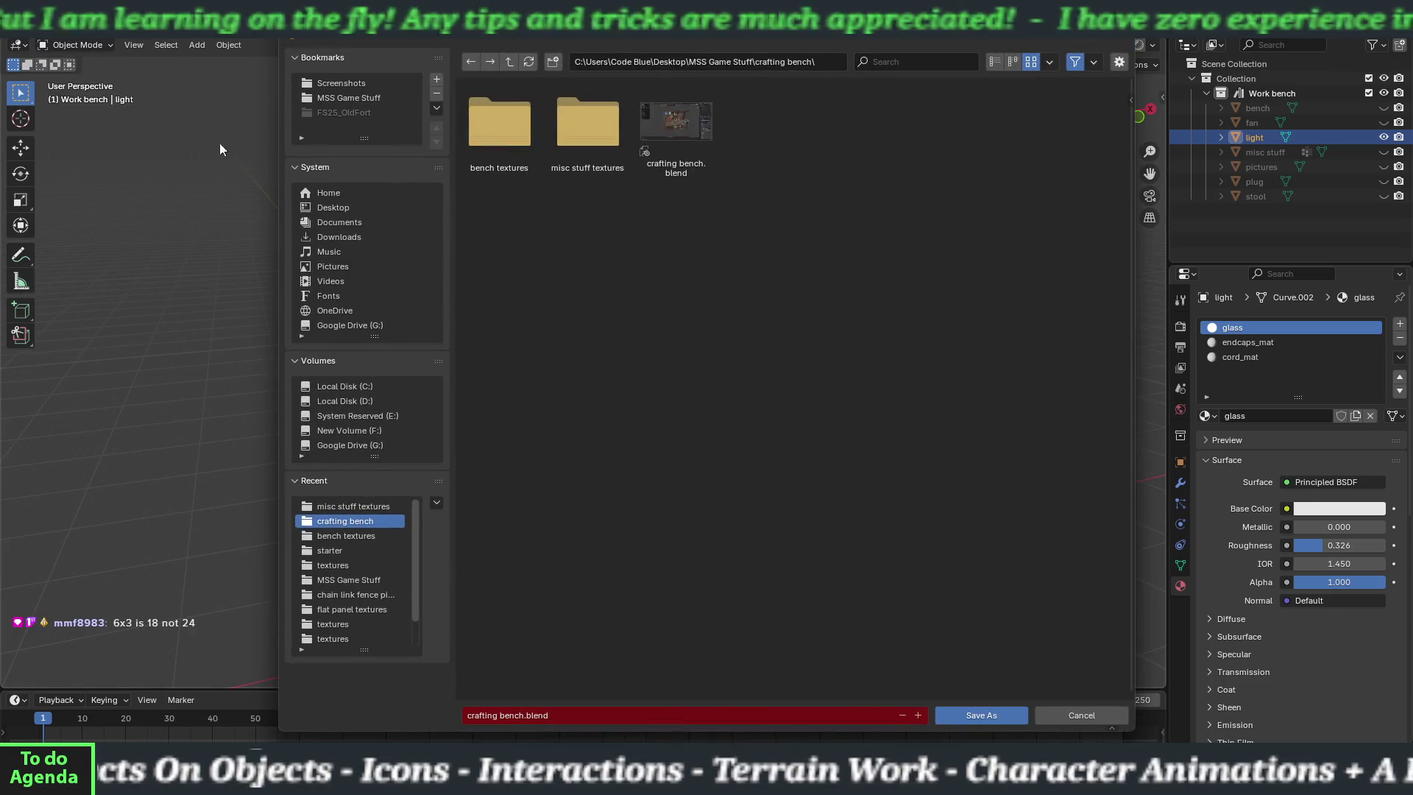
pyautogui.click(1102, 720)
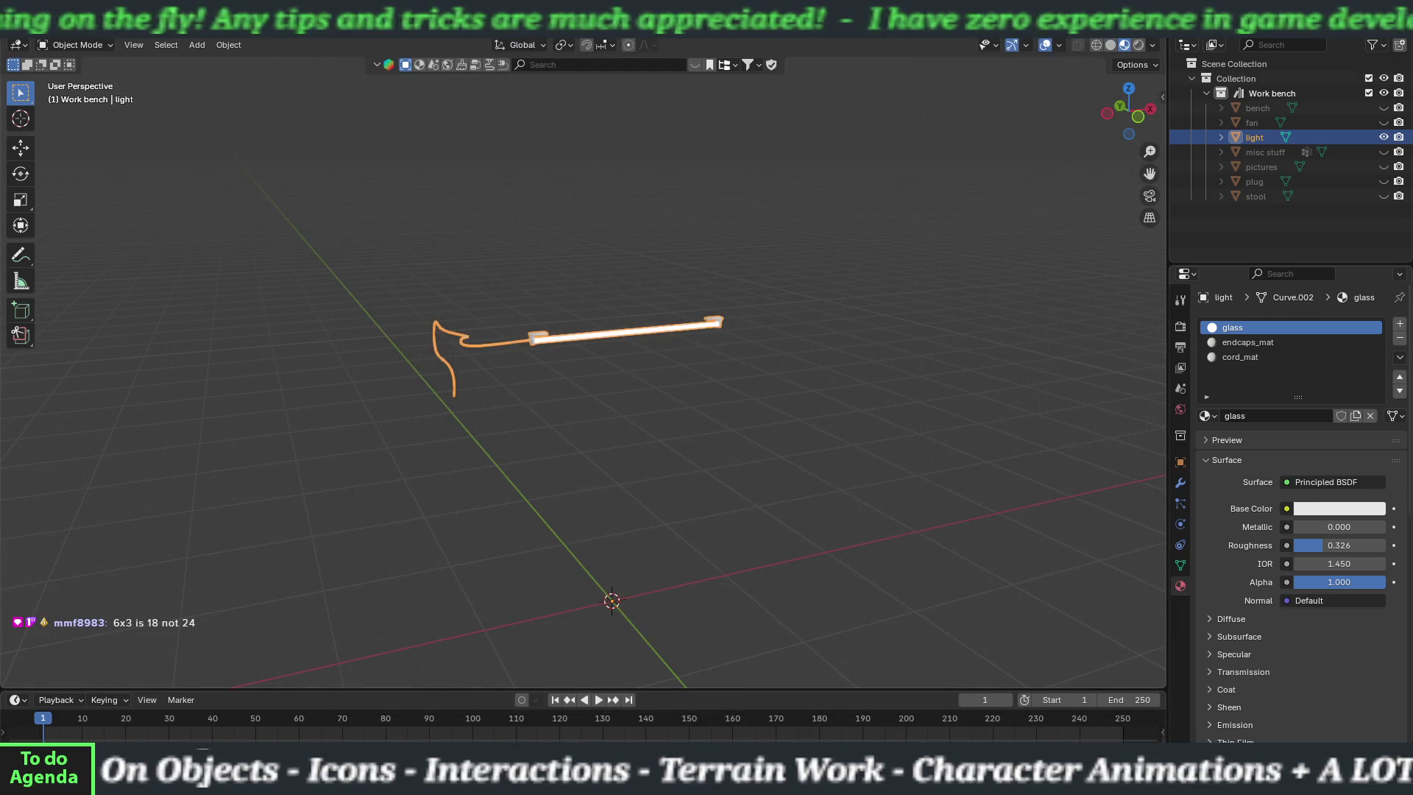
pyautogui.click(33, 24)
pyautogui.click(52, 122)
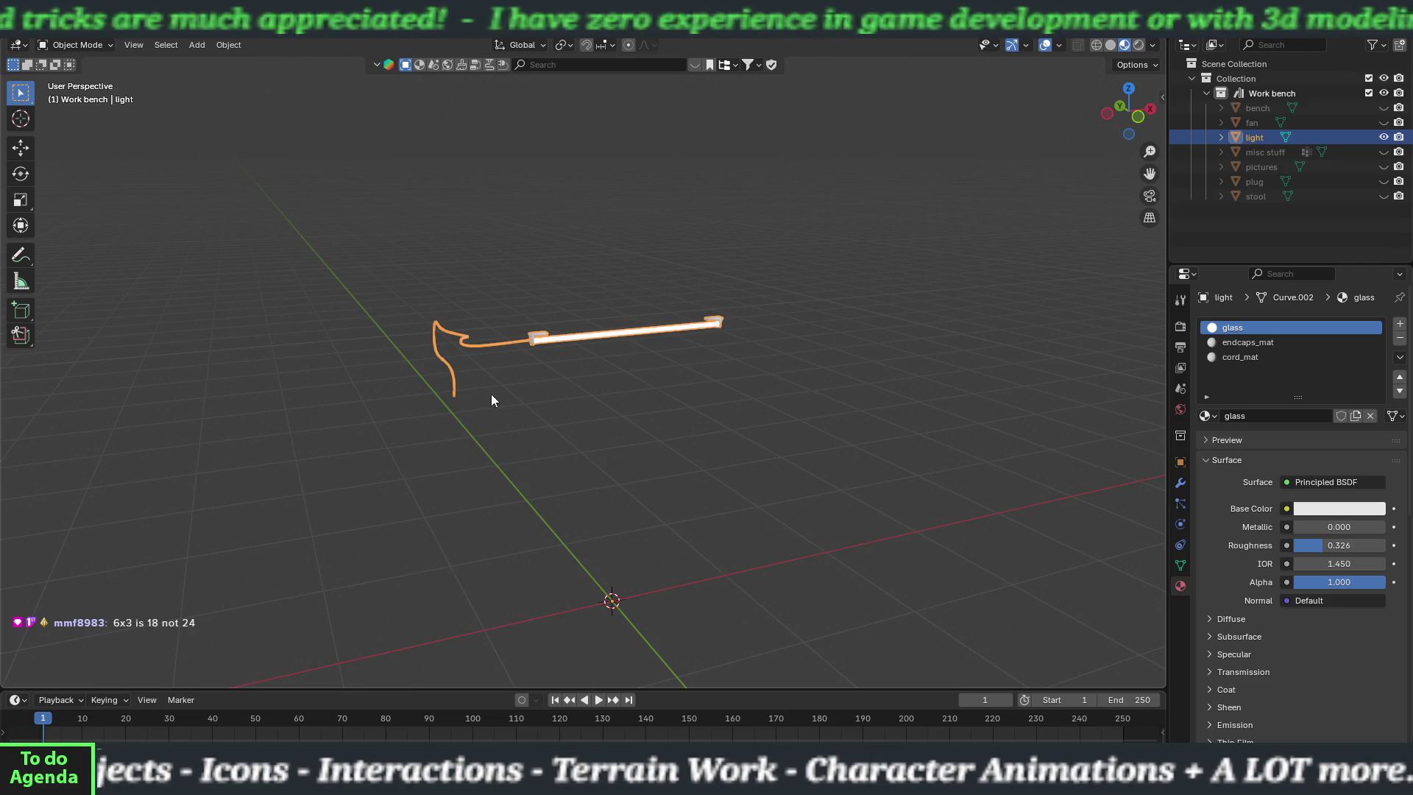
# - Orbit and zoom to the light, enter Edit Mode, and deselect the whole mesh
pyautogui.moveTo(726, 395)
pyautogui.mouseDown()
pyautogui.moveTo(693, 386)
pyautogui.moveTo(699, 351)
pyautogui.moveTo(743, 409)
pyautogui.mouseUp()
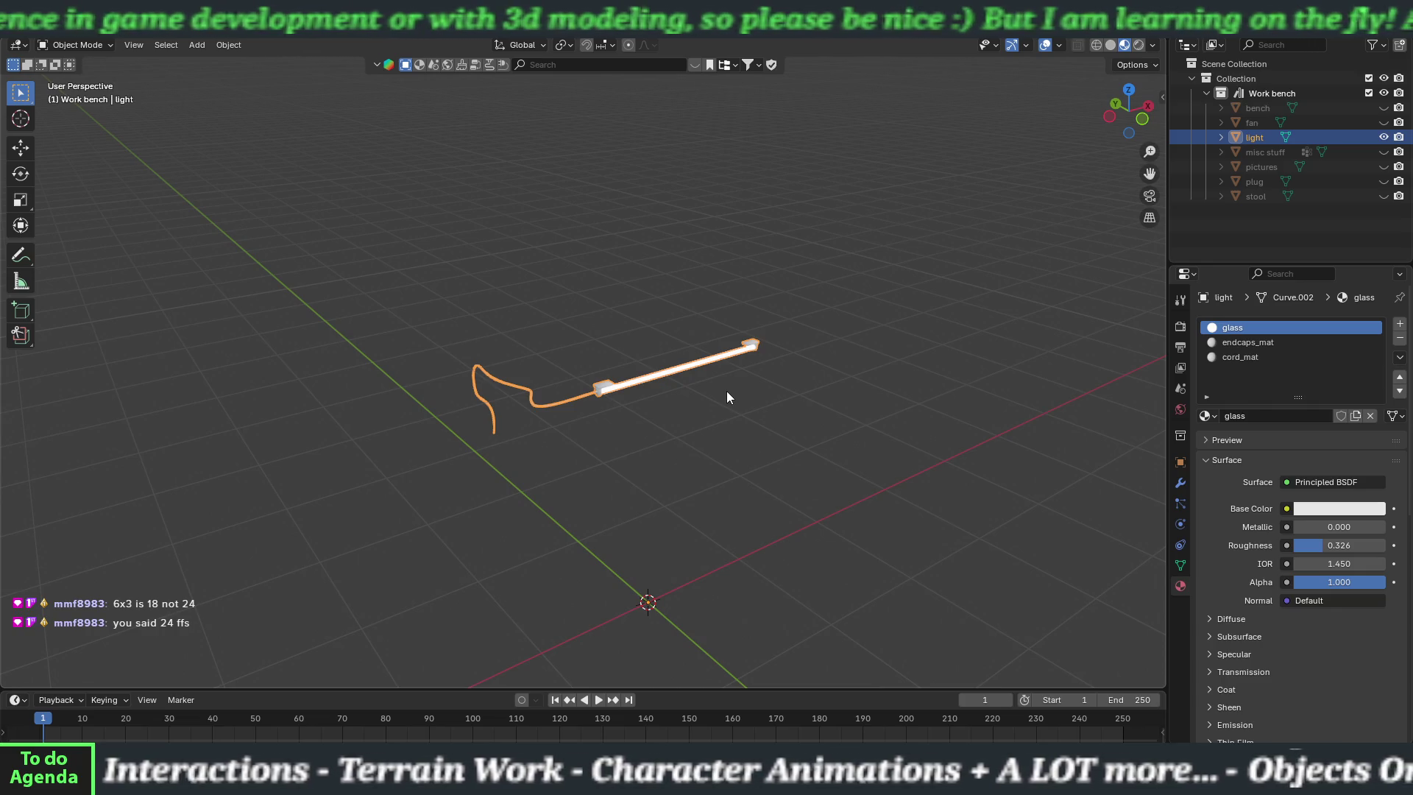
pyautogui.scroll(3, 727, 392)
pyautogui.moveTo(766, 421); pyautogui.dragTo(736, 409)
pyautogui.press('Tab')
pyautogui.scroll(3, 769, 399)
pyautogui.scroll(3, 916, 399)
pyautogui.click(1018, 416)
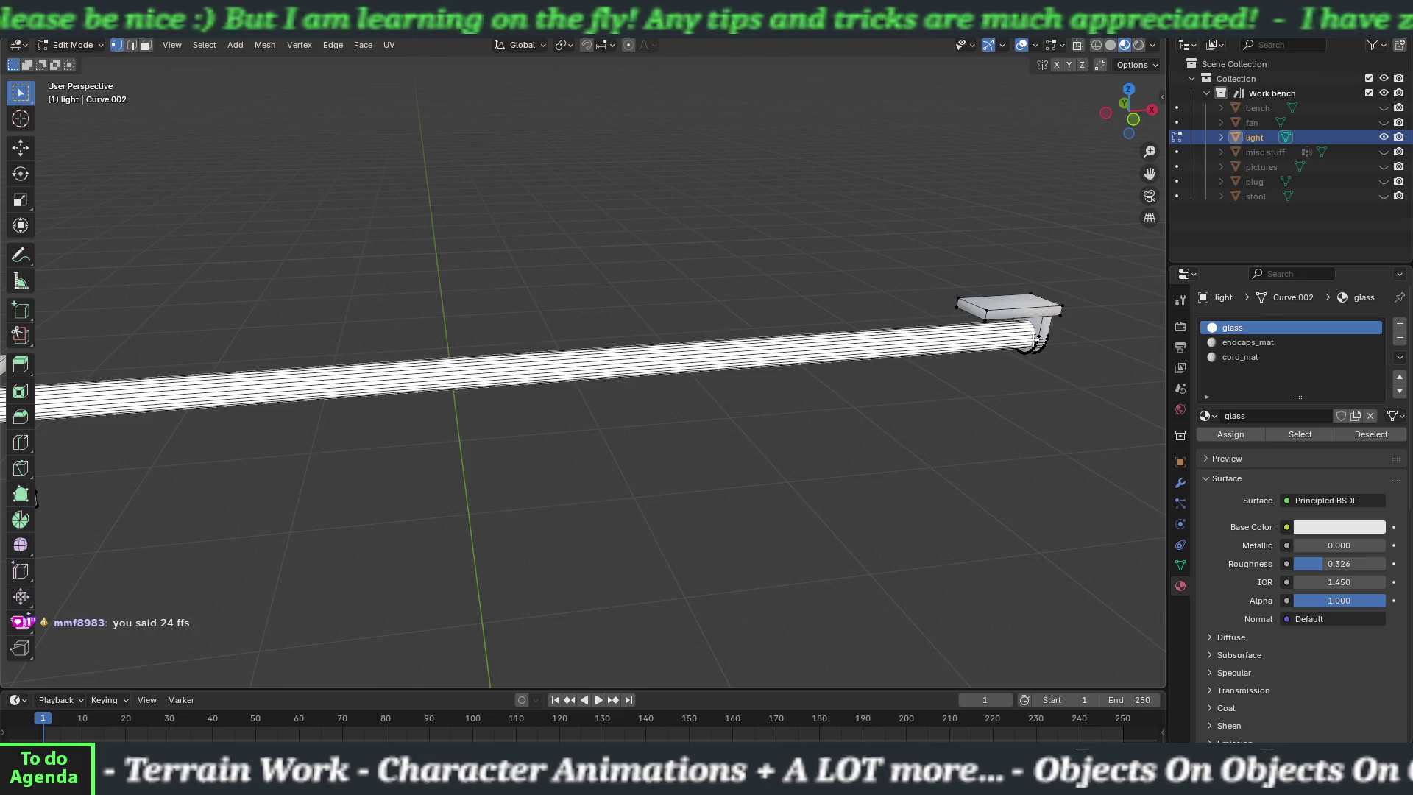
# - Select the connected glass tube mesh and separate it into its own object, light.001
pyautogui.scroll(-4, 1006, 397)
pyautogui.moveTo(1005, 398)
pyautogui.mouseDown()
pyautogui.moveTo(883, 388)
pyautogui.moveTo(919, 384)
pyautogui.mouseUp()
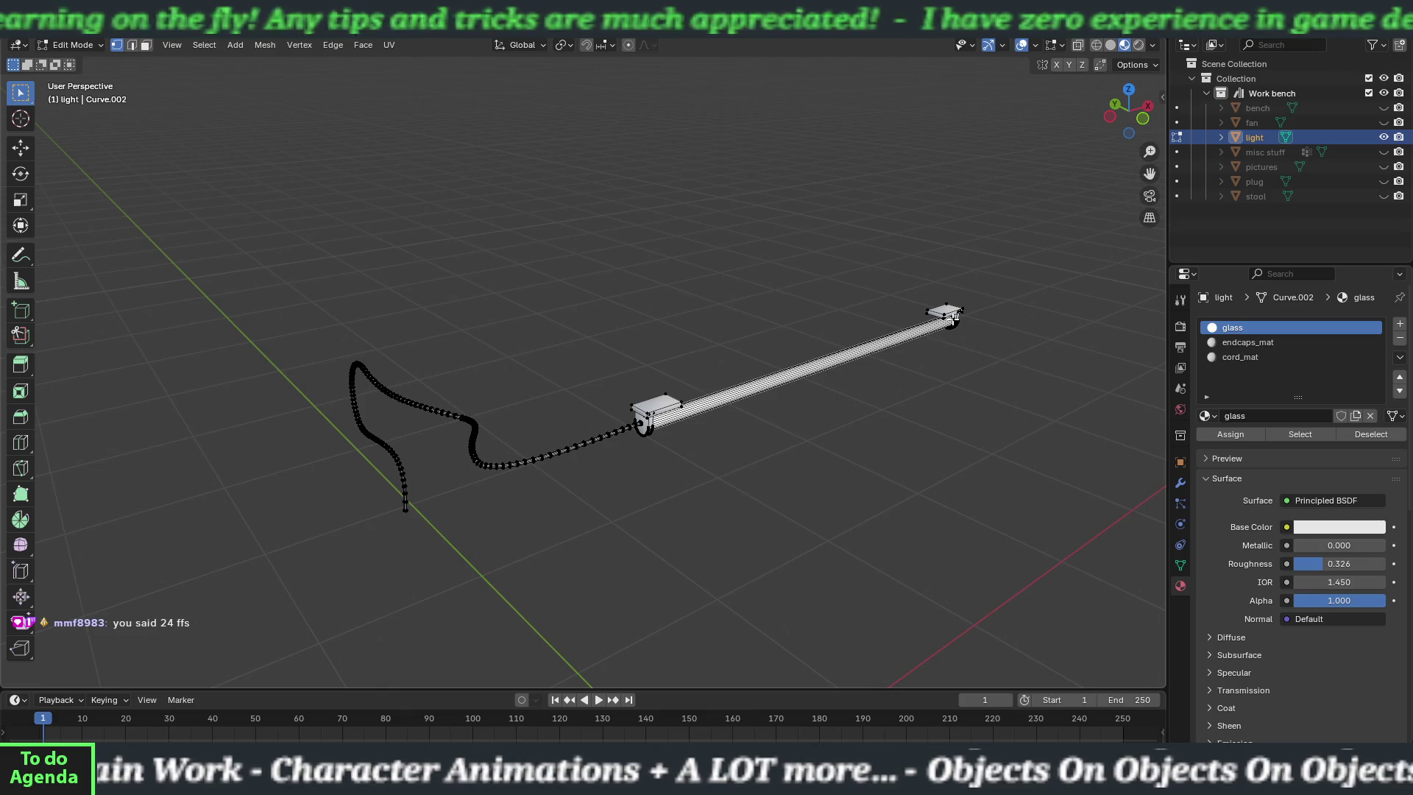
pyautogui.hotkey('ctrl', 'l')
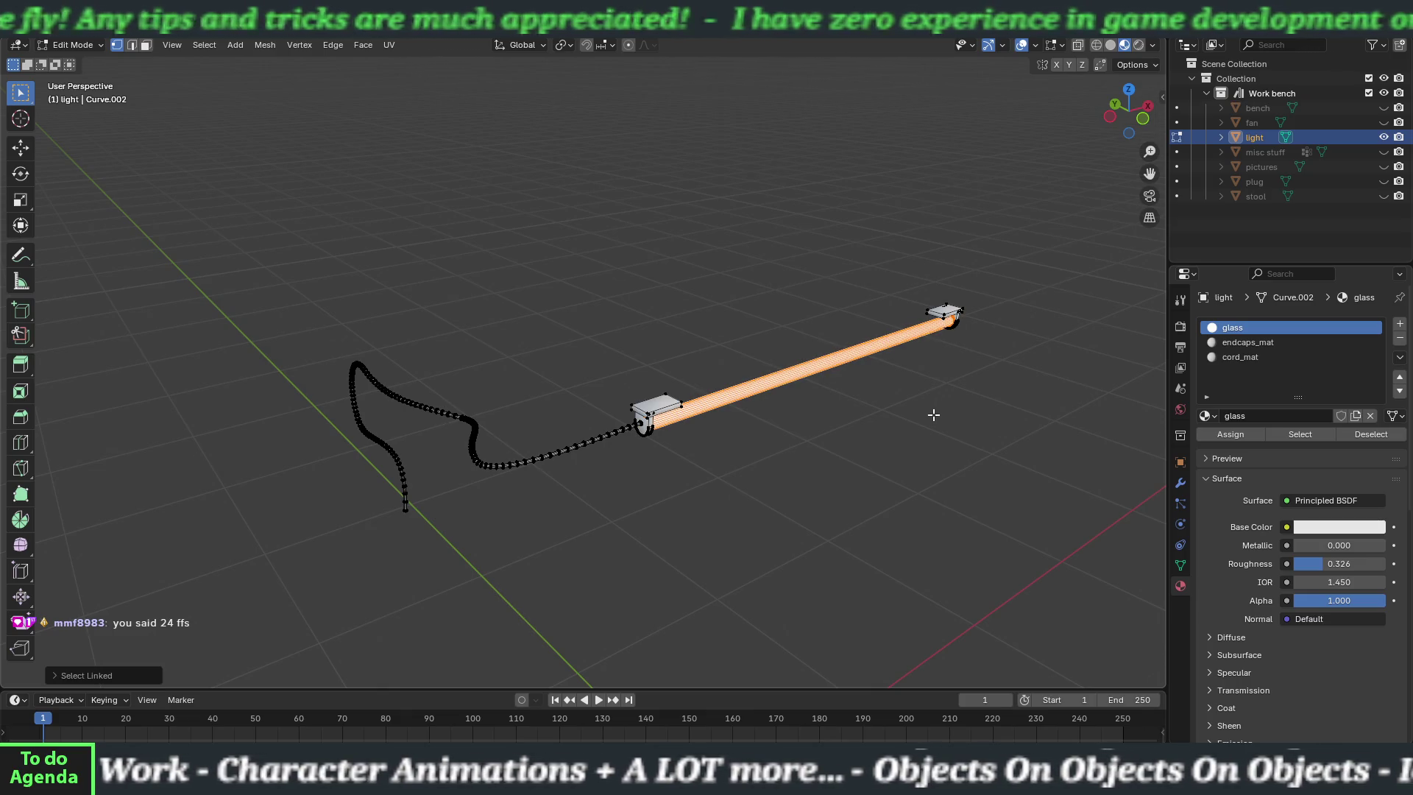
pyautogui.press('p')
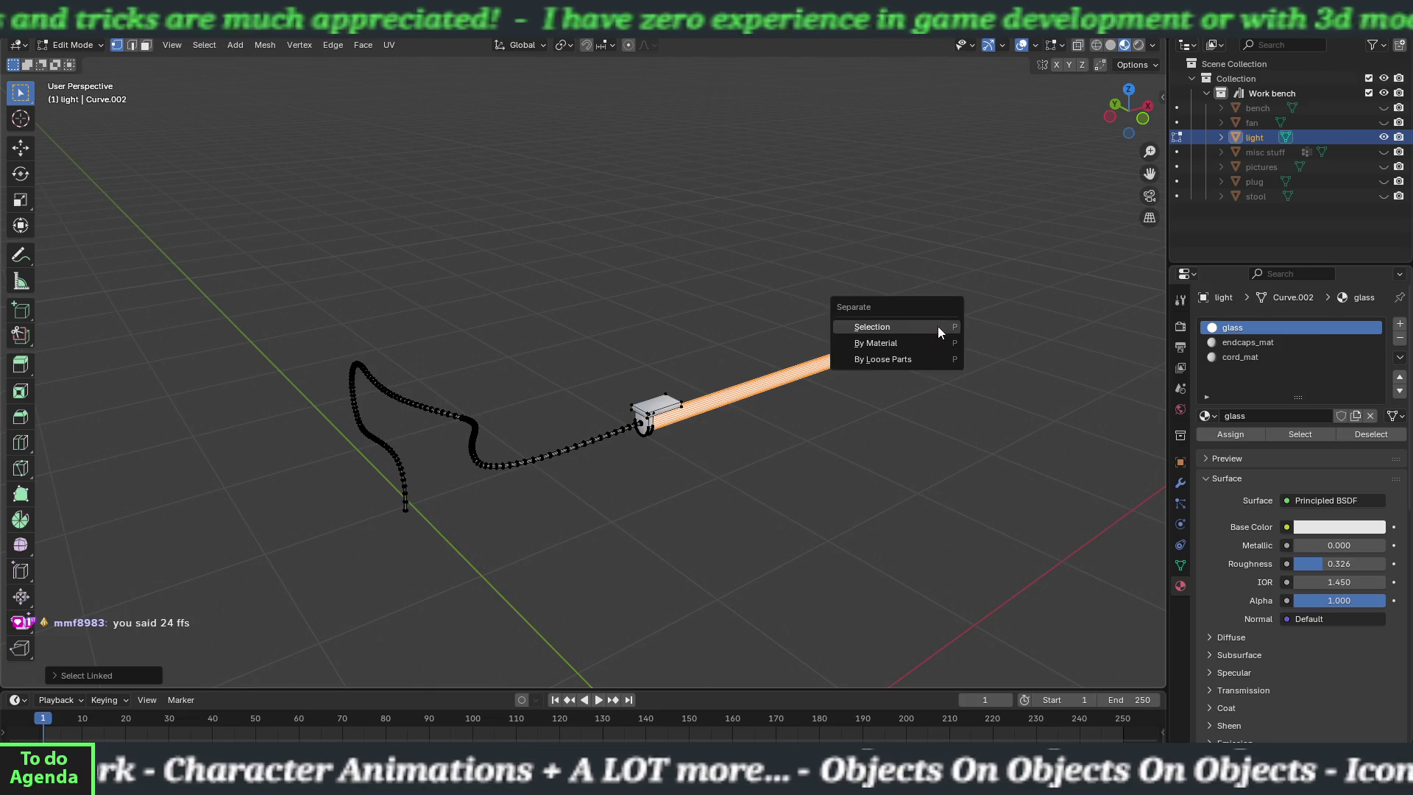
pyautogui.click(938, 326)
# - Hide light.001 in Object Mode and remove the glass material slot from the light
pyautogui.moveTo(1038, 406); pyautogui.dragTo(883, 400)
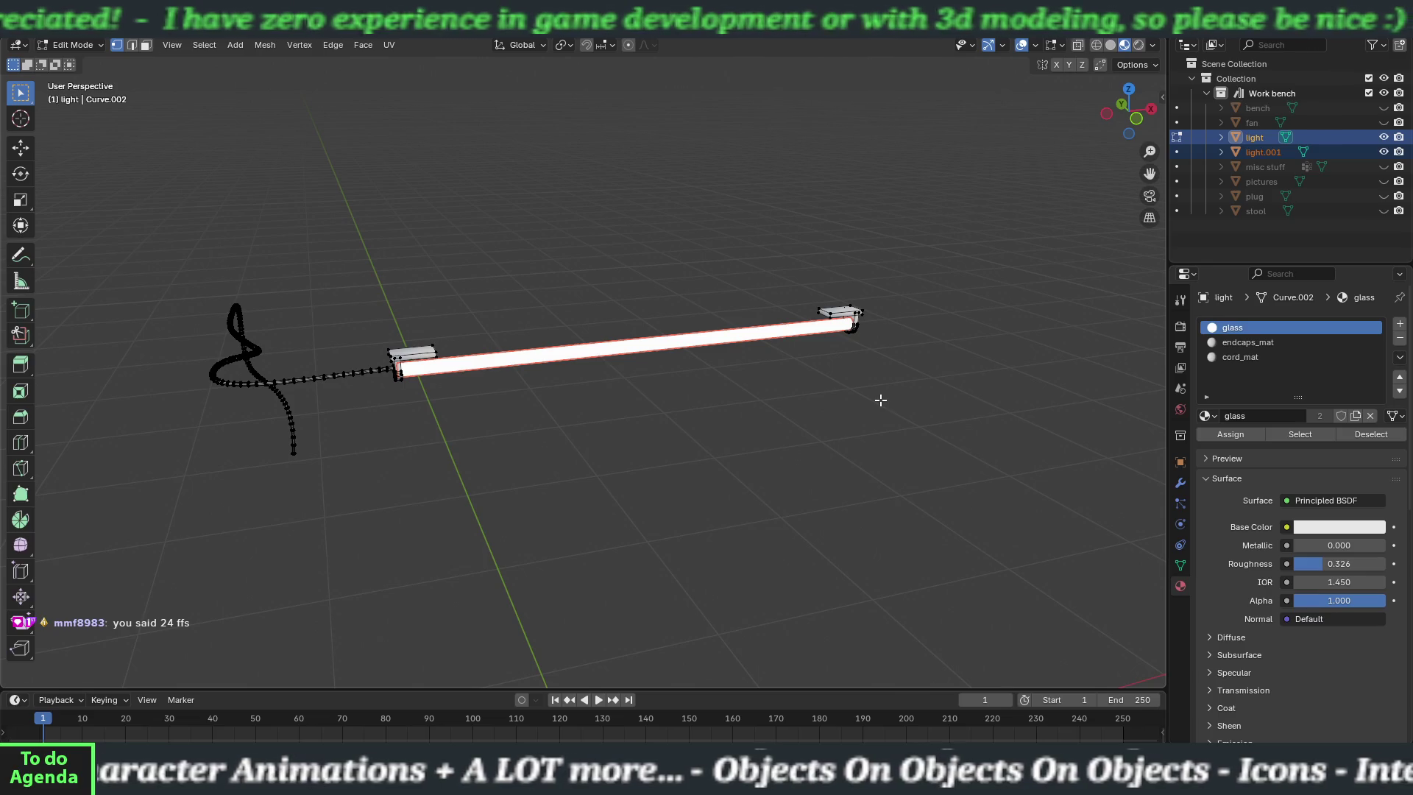
pyautogui.press('Tab')
pyautogui.click(784, 342)
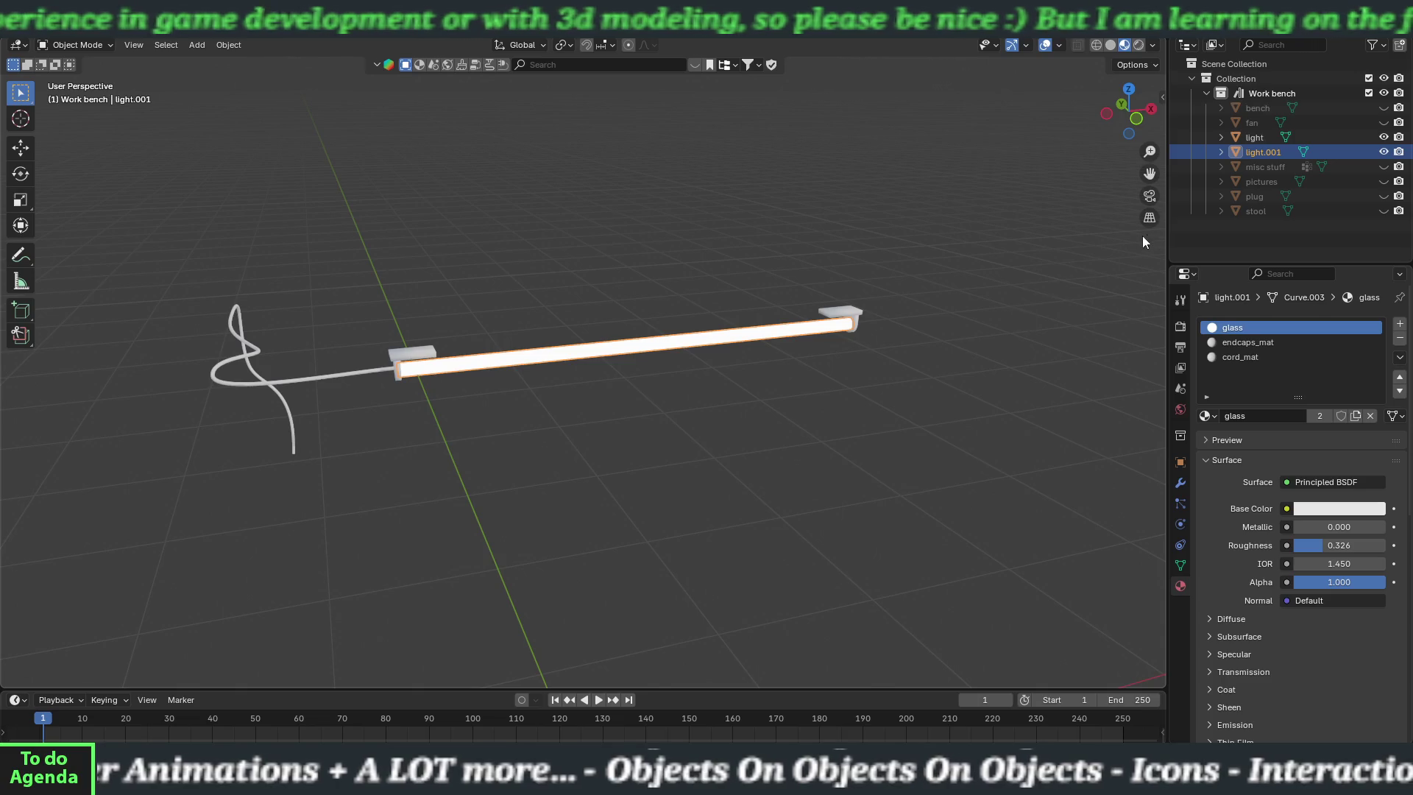
pyautogui.click(1383, 151)
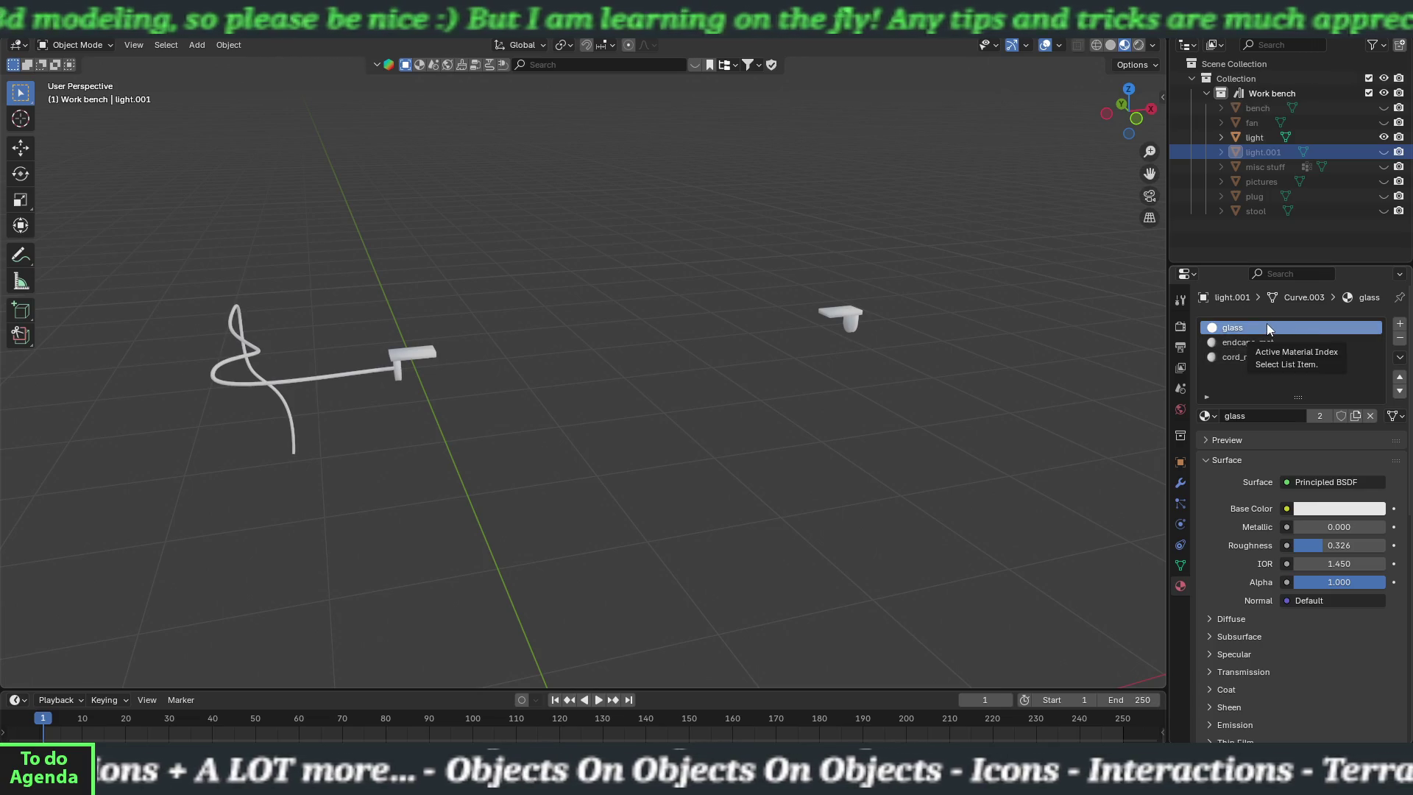
pyautogui.click(1256, 137)
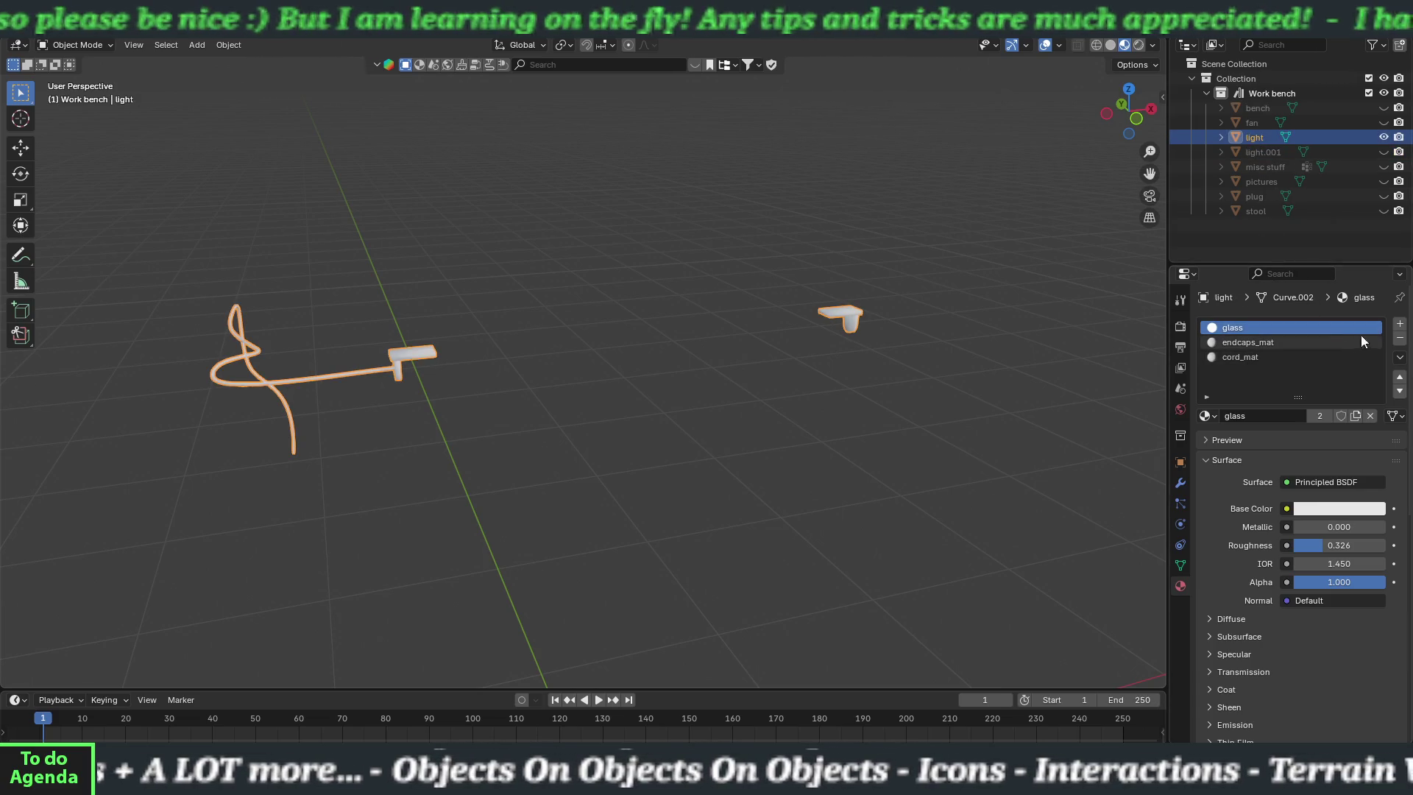
pyautogui.click(1399, 337)
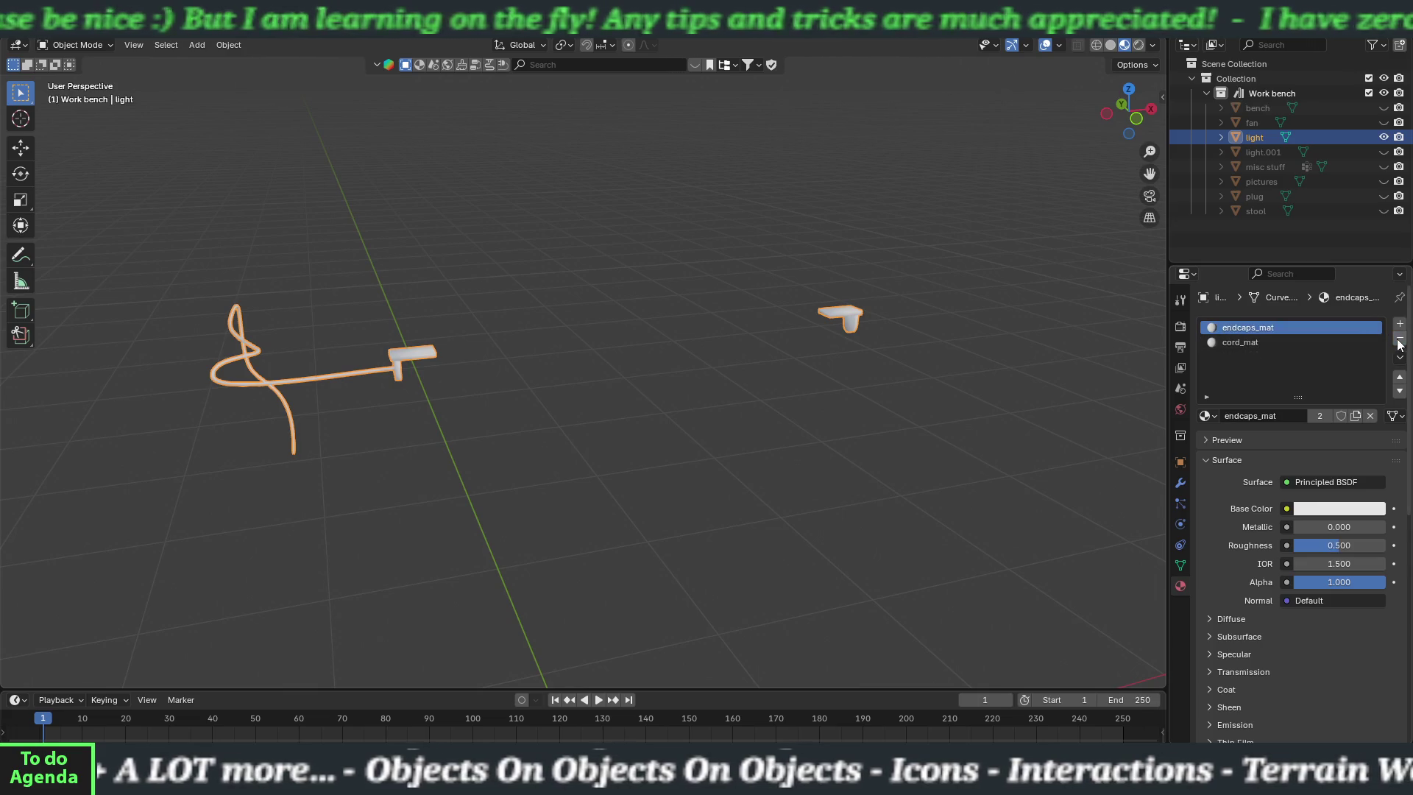
# - Remove the endcaps_mat and cord_mat slots from light.001, then reselect the light object
pyautogui.click(1263, 152)
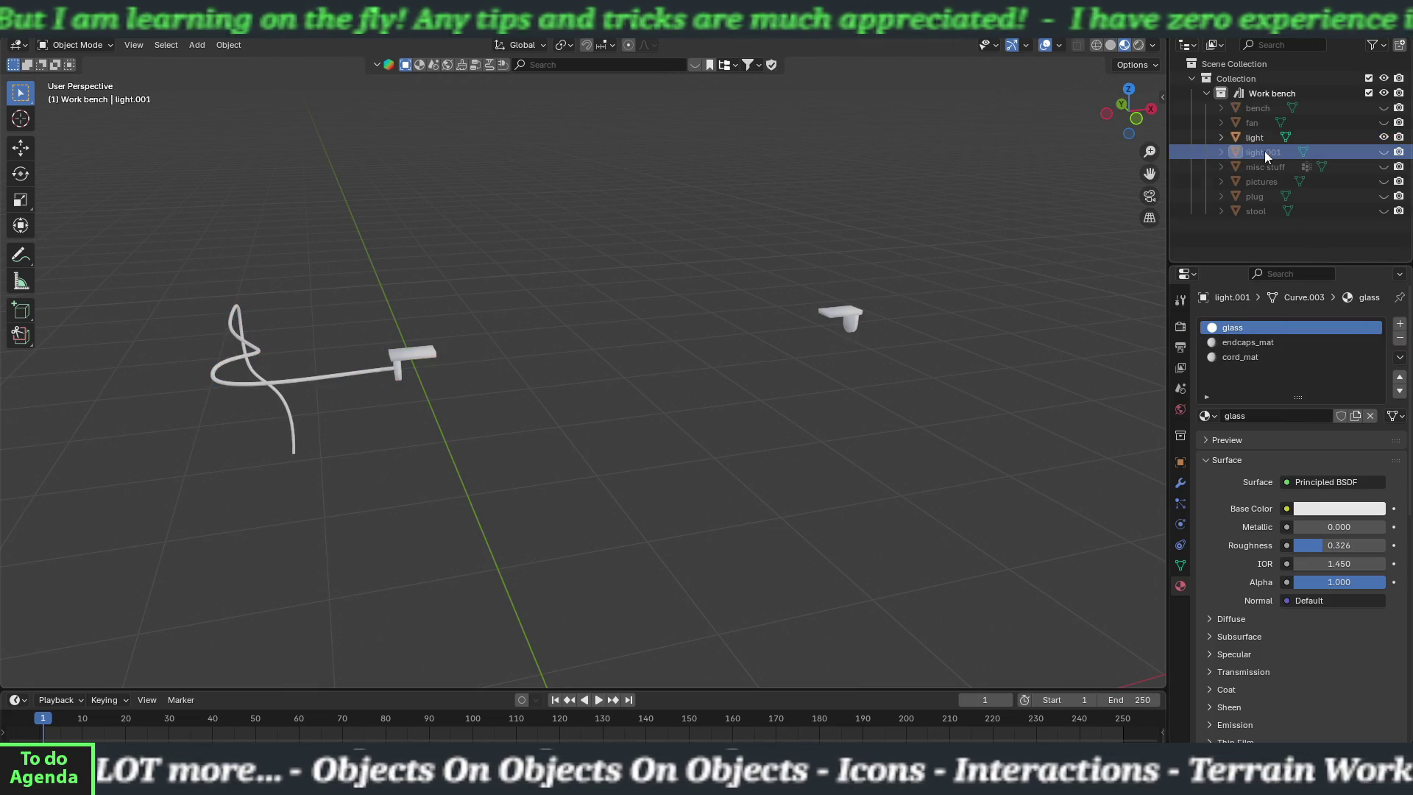
pyautogui.click(1292, 342)
pyautogui.click(1399, 338)
pyautogui.click(1399, 338)
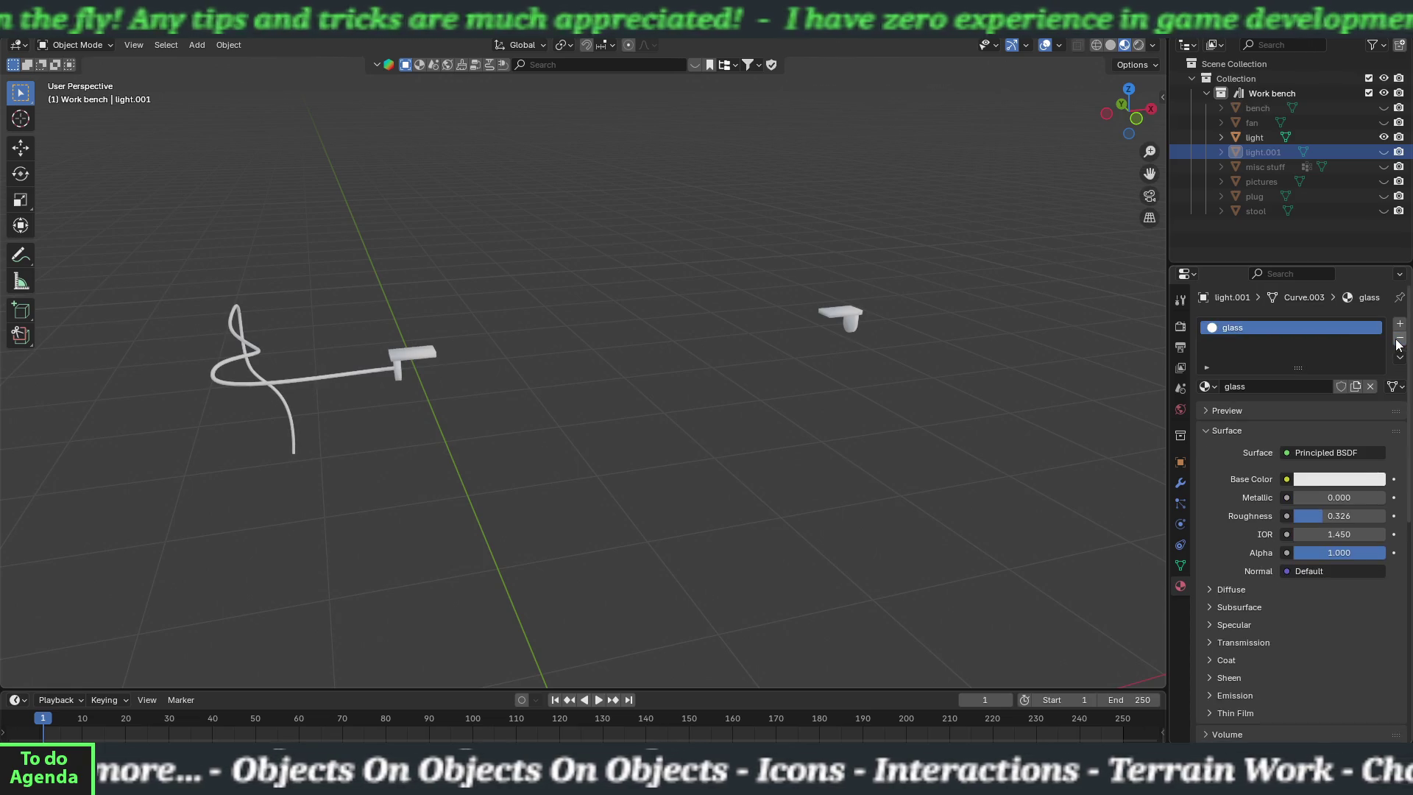
pyautogui.click(1243, 138)
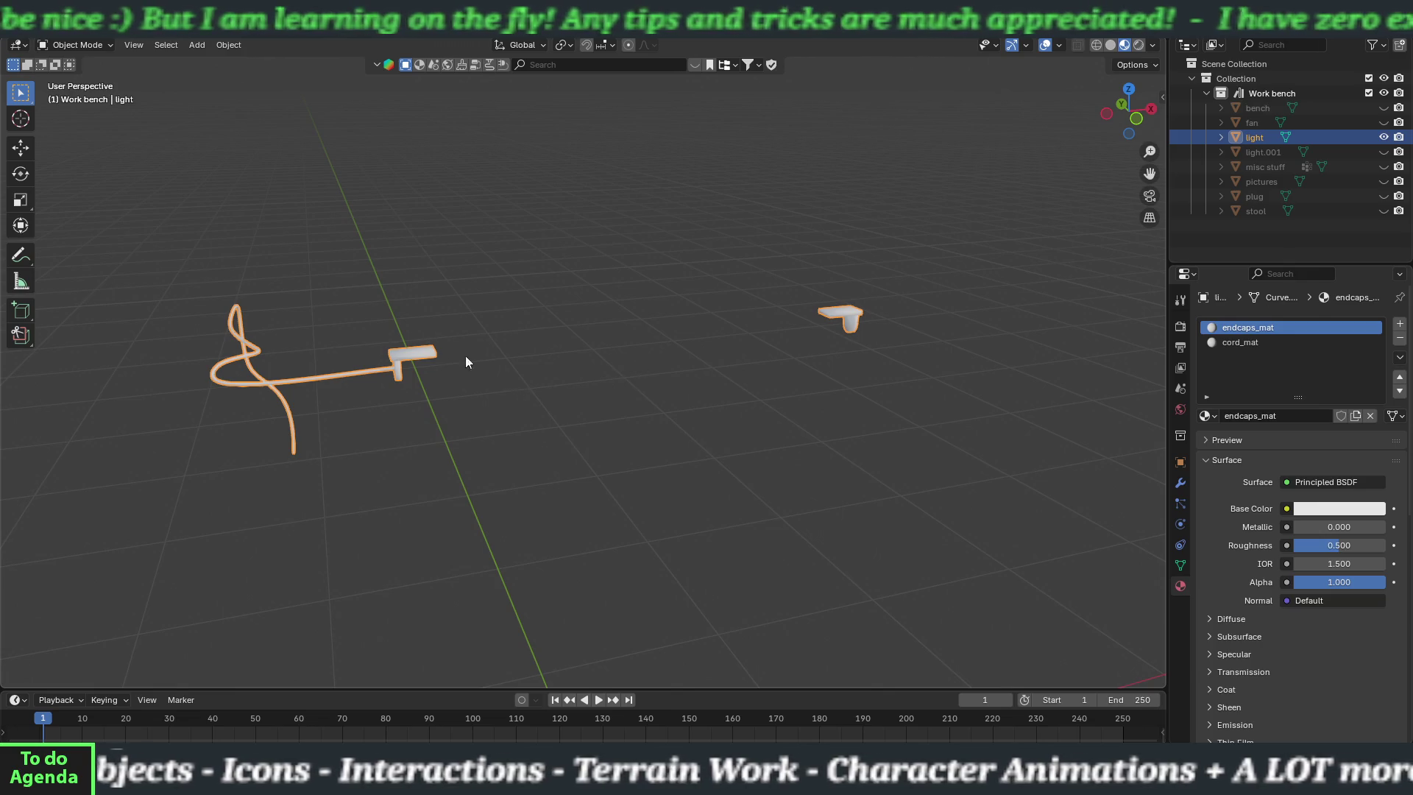
# - Save the crafting bench file and switch over to the Unity editor
pyautogui.click(30, 11)
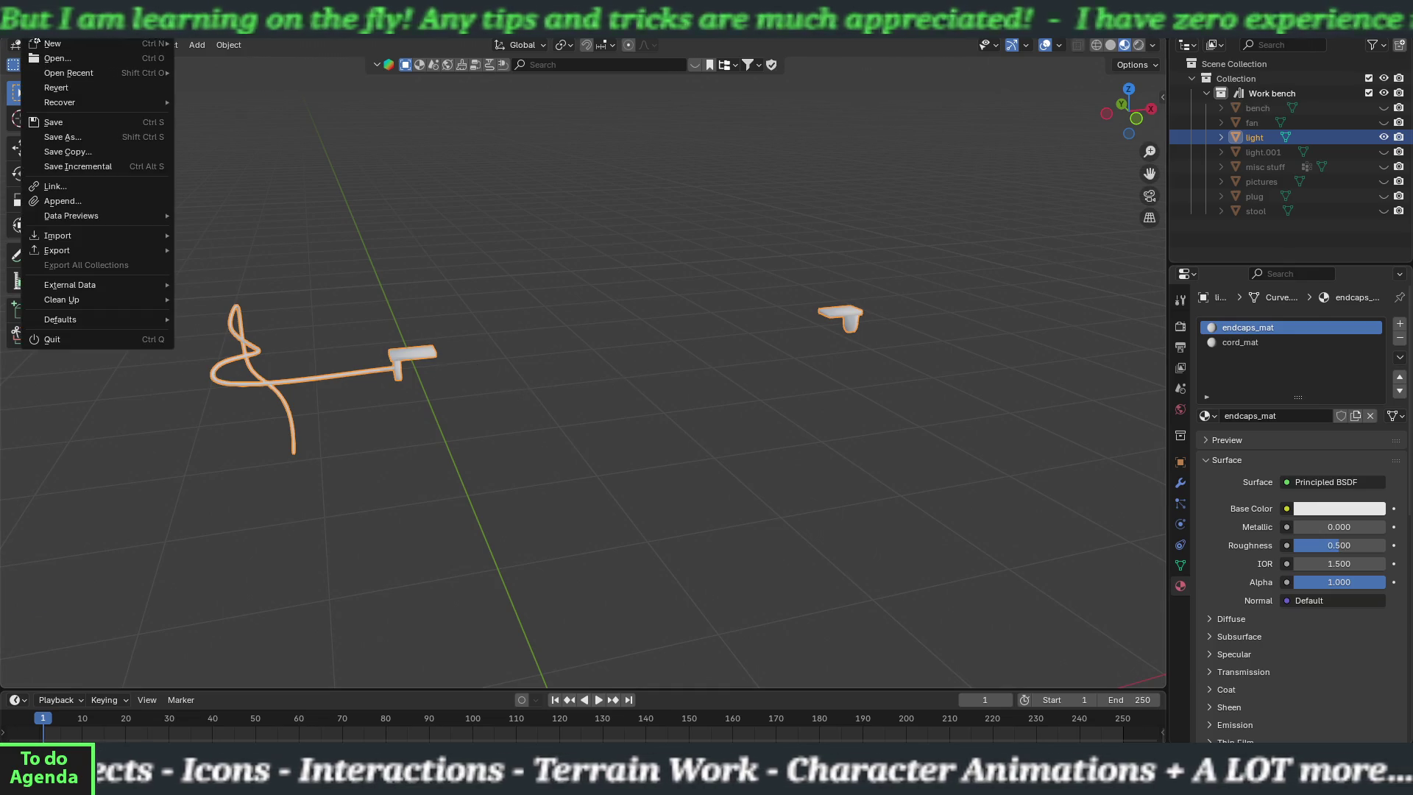
pyautogui.click(46, 121)
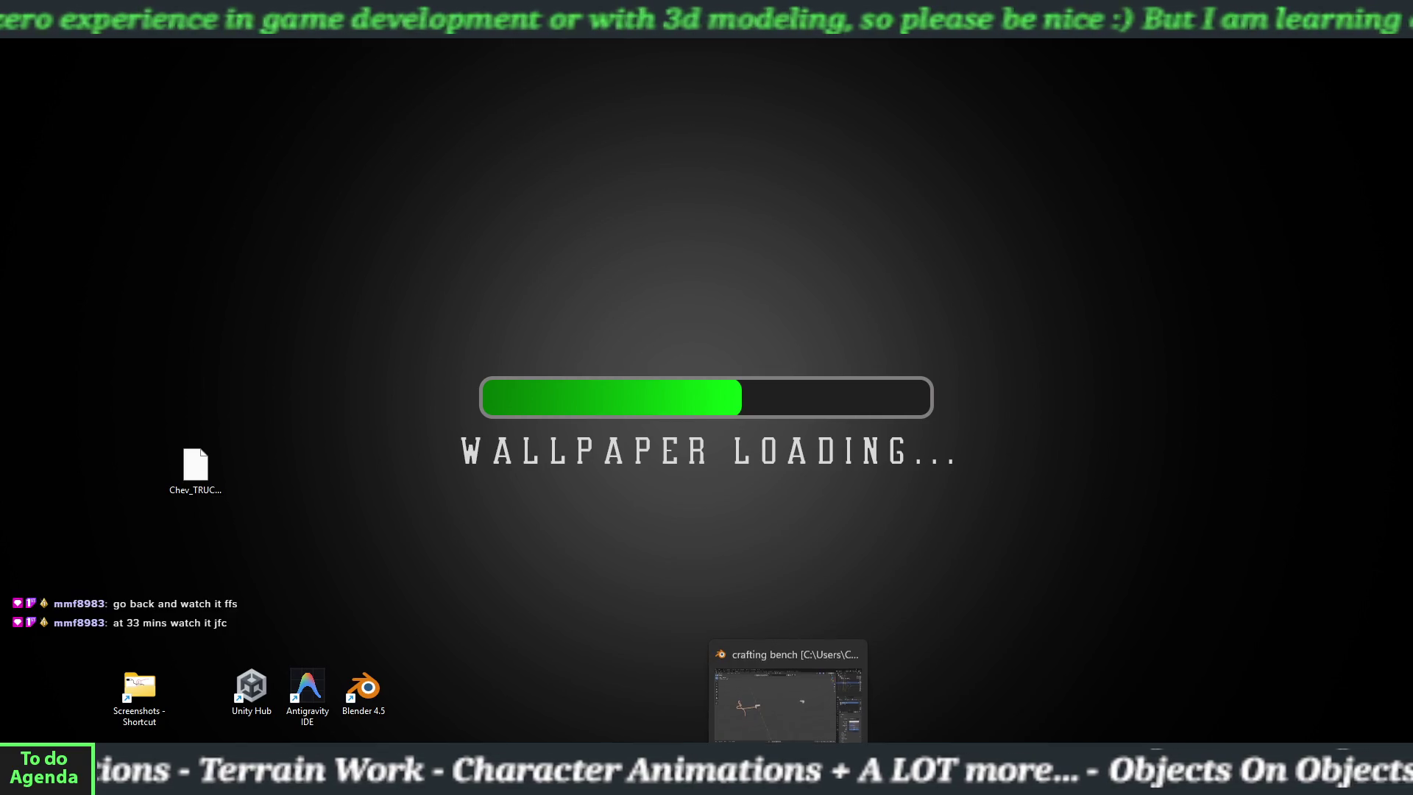
pyautogui.click(755, 691)
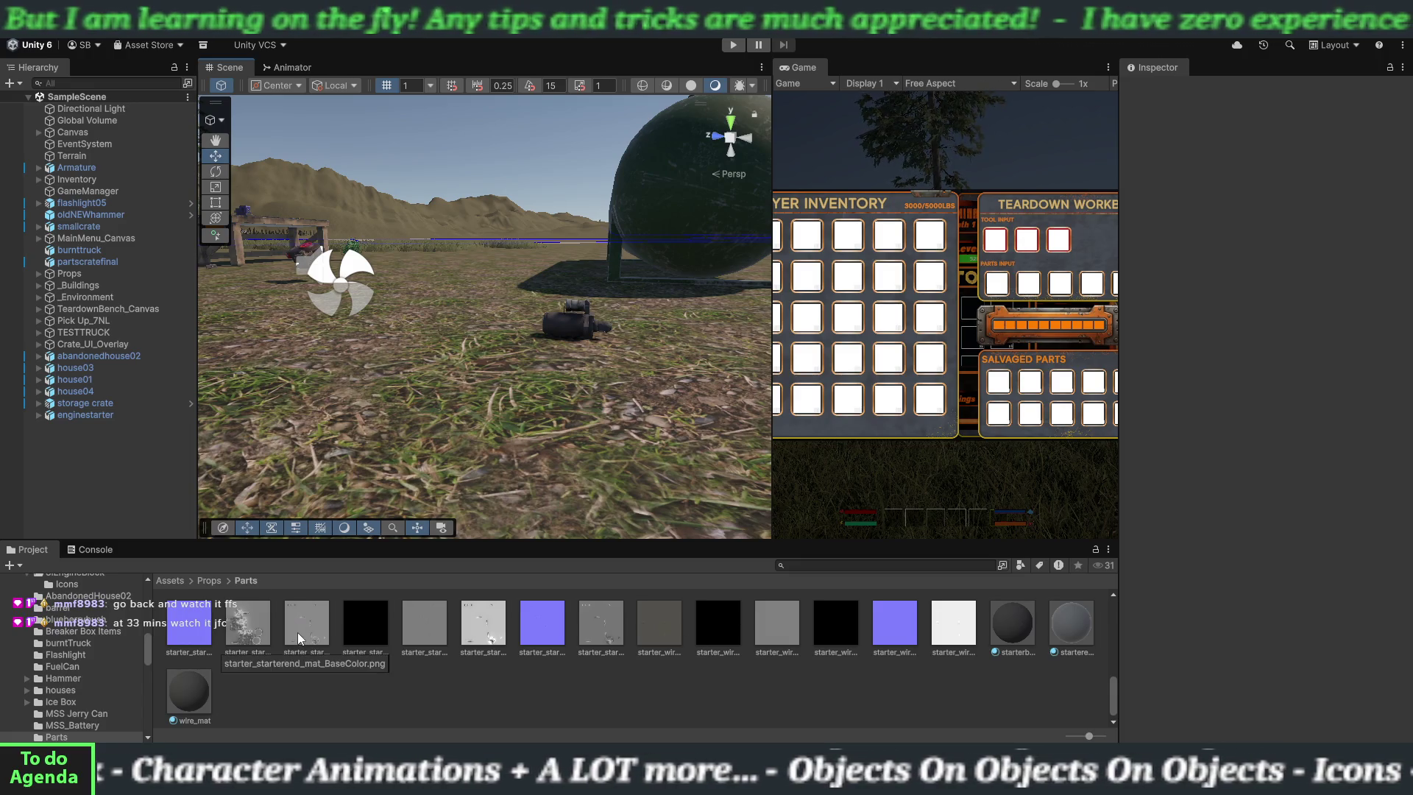
# - Select the enginestarter object in the Hierarchy to view its properties
pyautogui.click(112, 414)
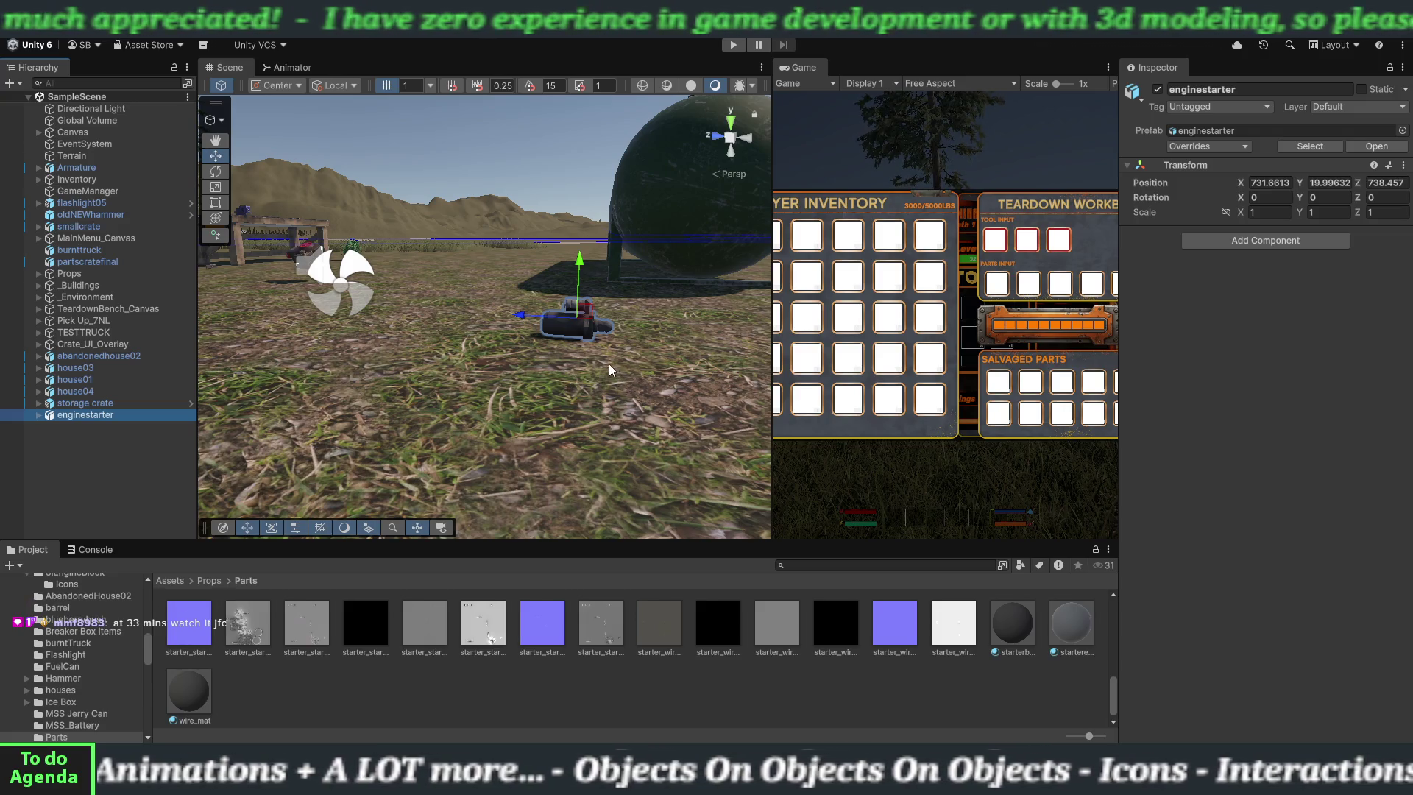
pyautogui.click(1236, 246)
pyautogui.write('cra')
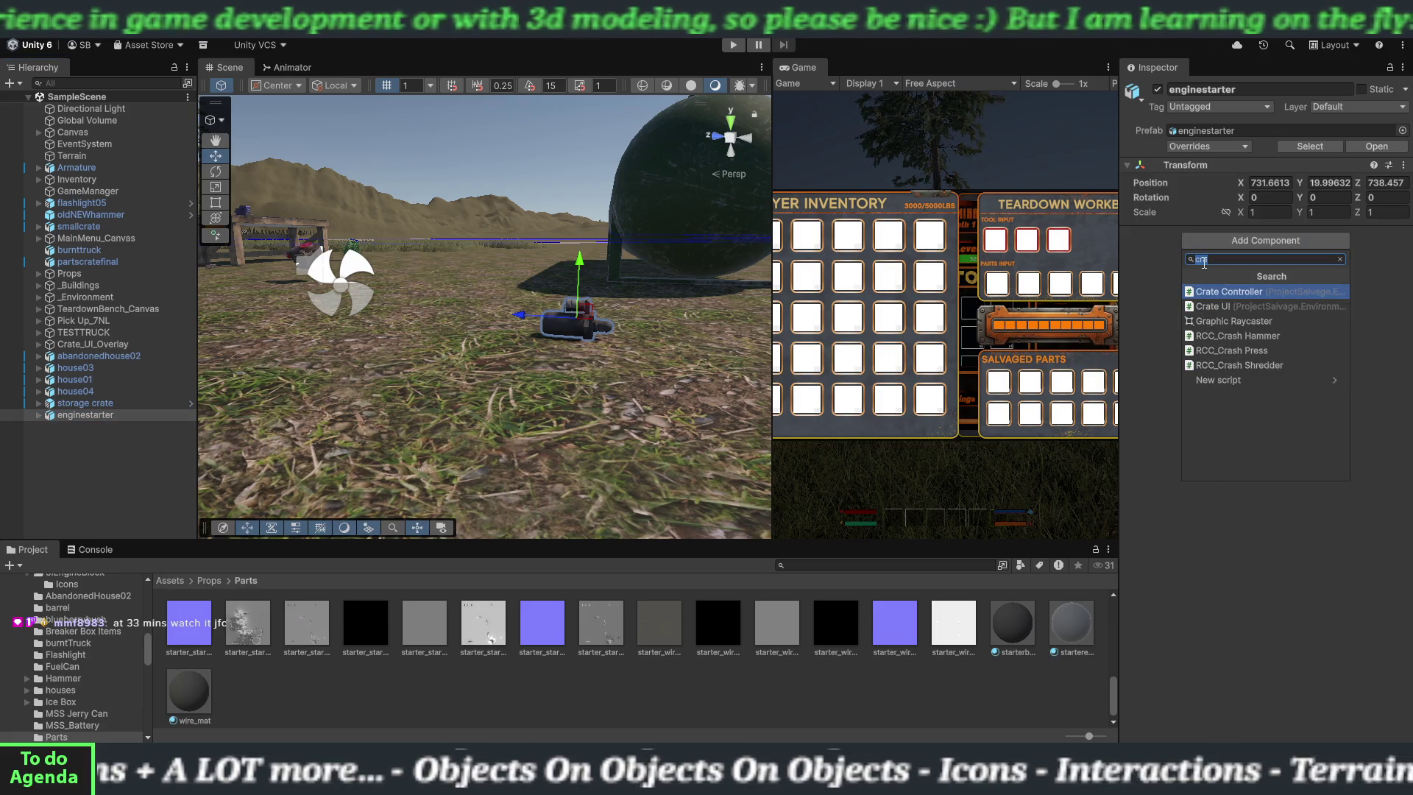
pyautogui.press('BackSpace')
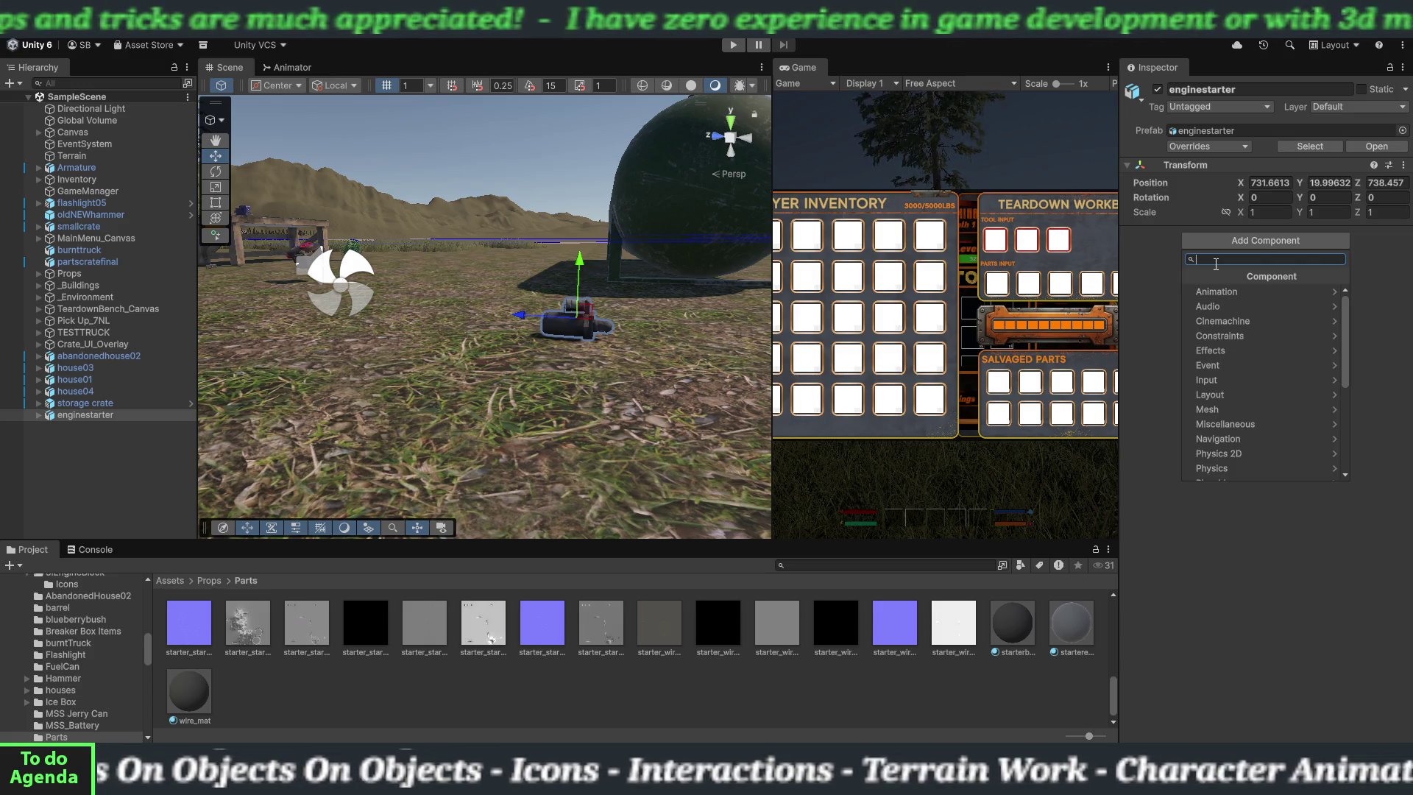
pyautogui.write('box')
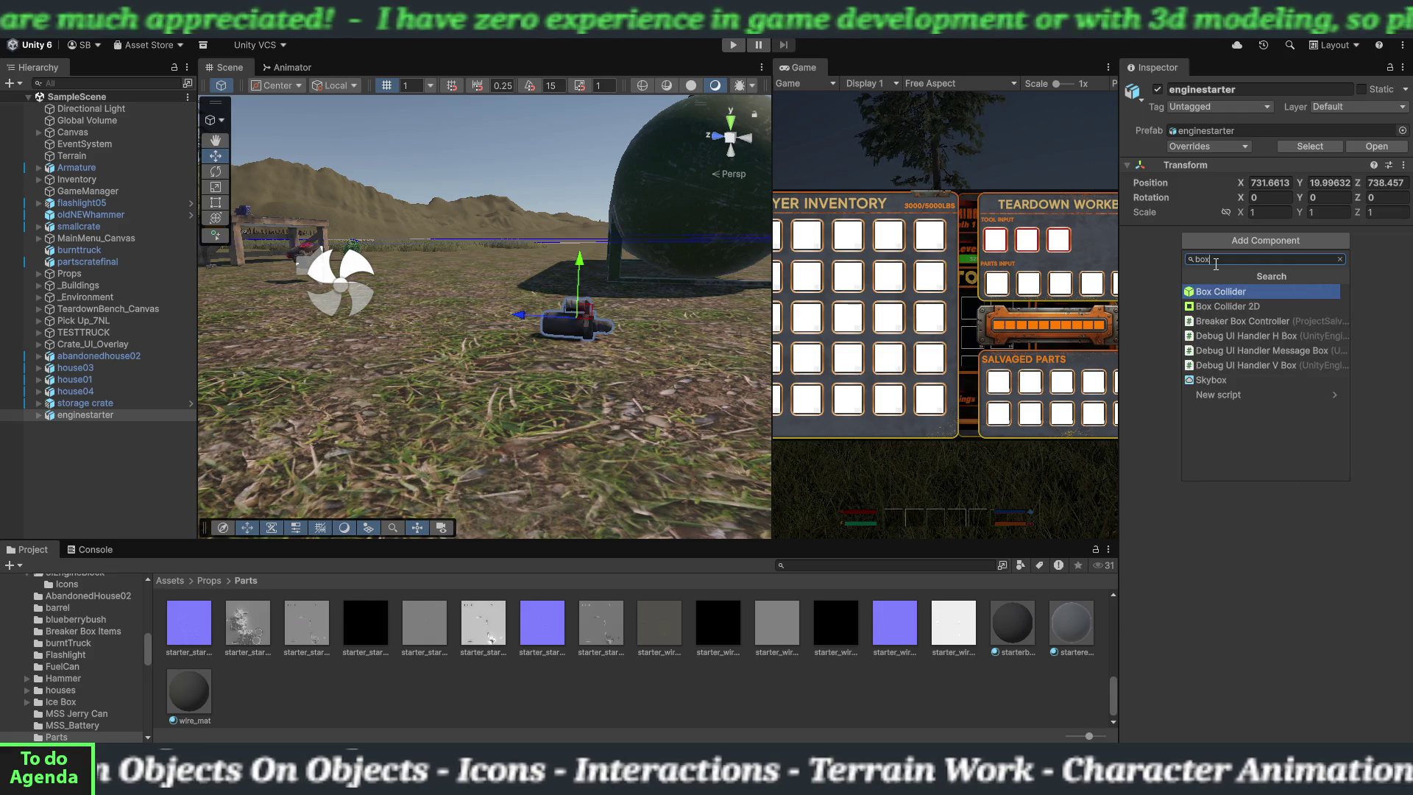
pyautogui.click(1211, 291)
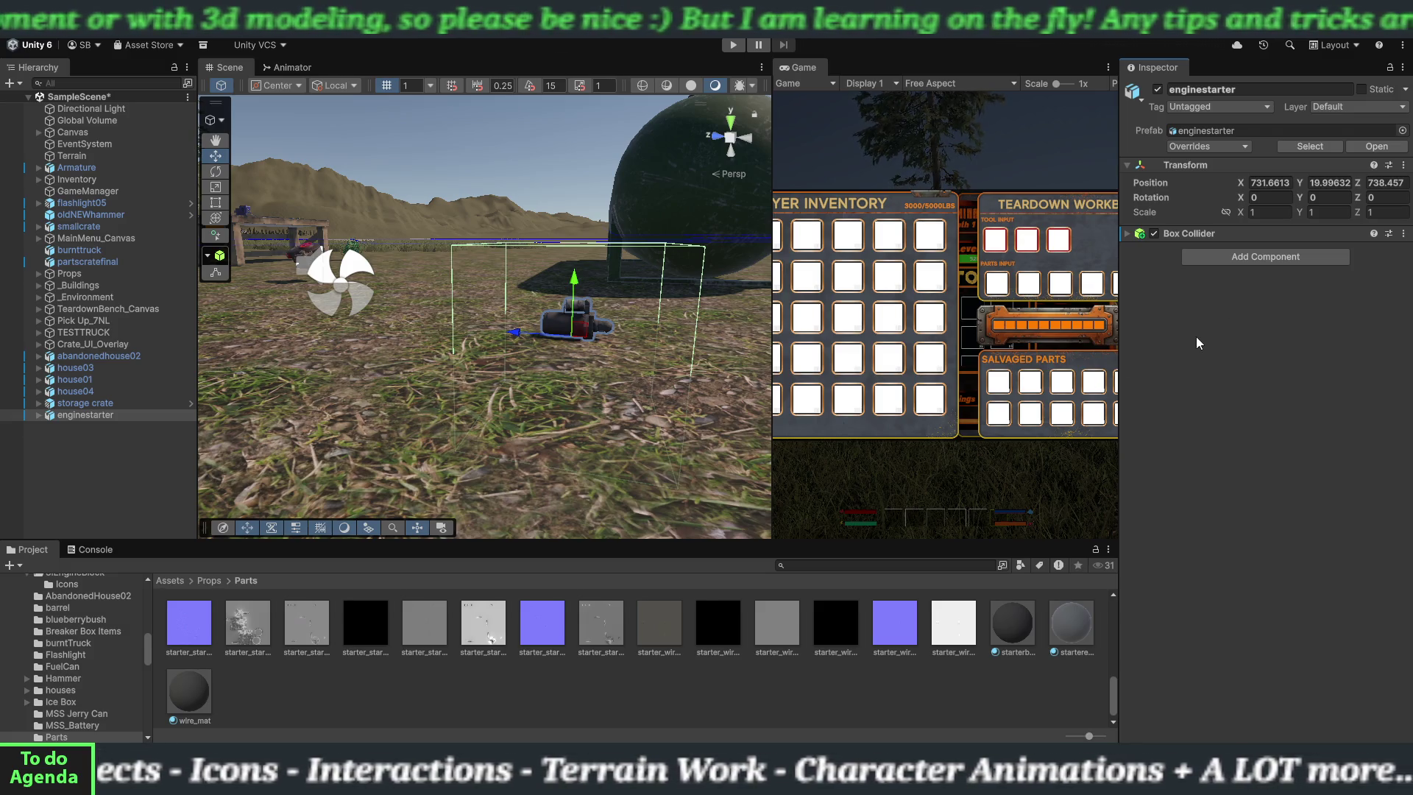
pyautogui.rightClick(1230, 234)
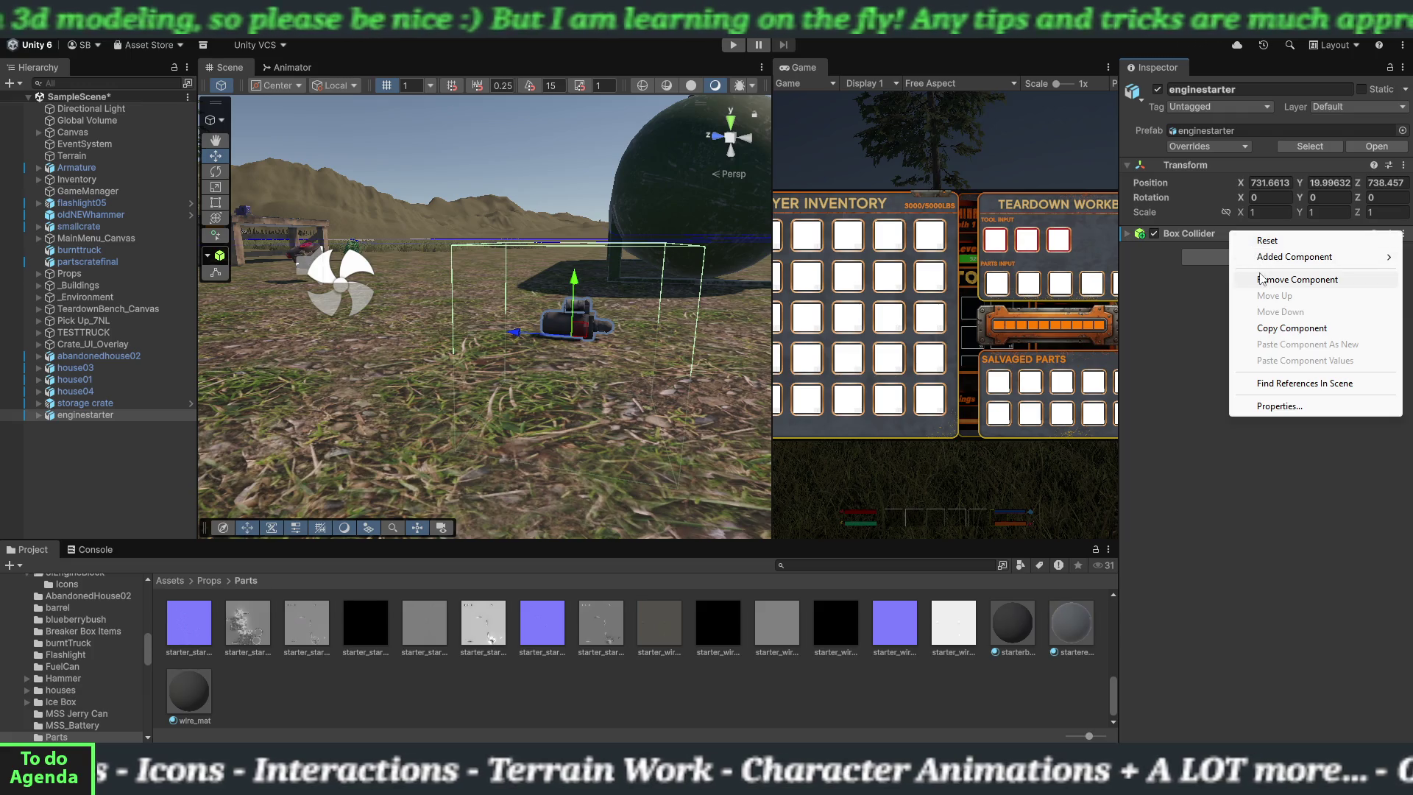
pyautogui.click(1262, 279)
pyautogui.click(74, 415)
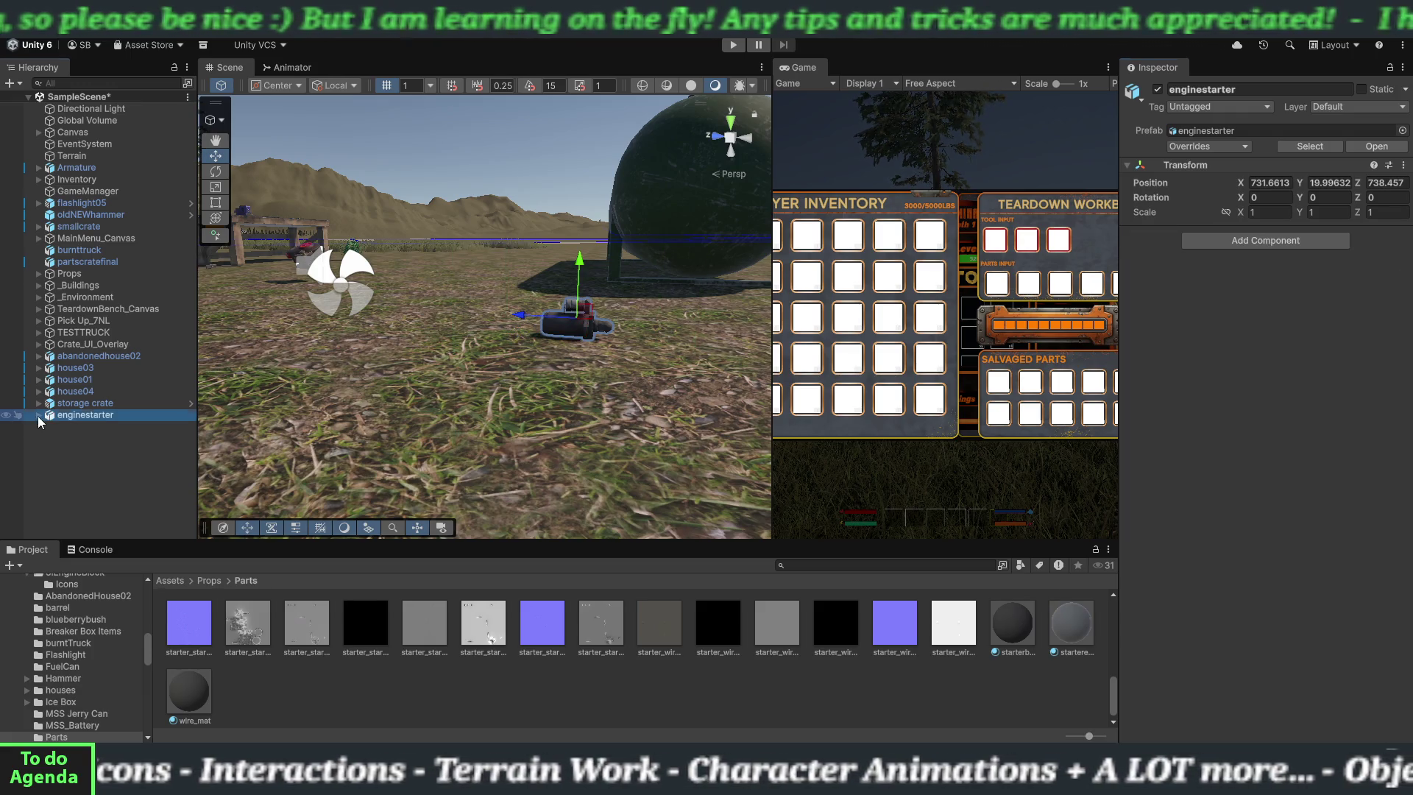
# - Expand enginestarter's children, inspect the startermain part, then reselect the enginestarter parent
pyautogui.click(38, 415)
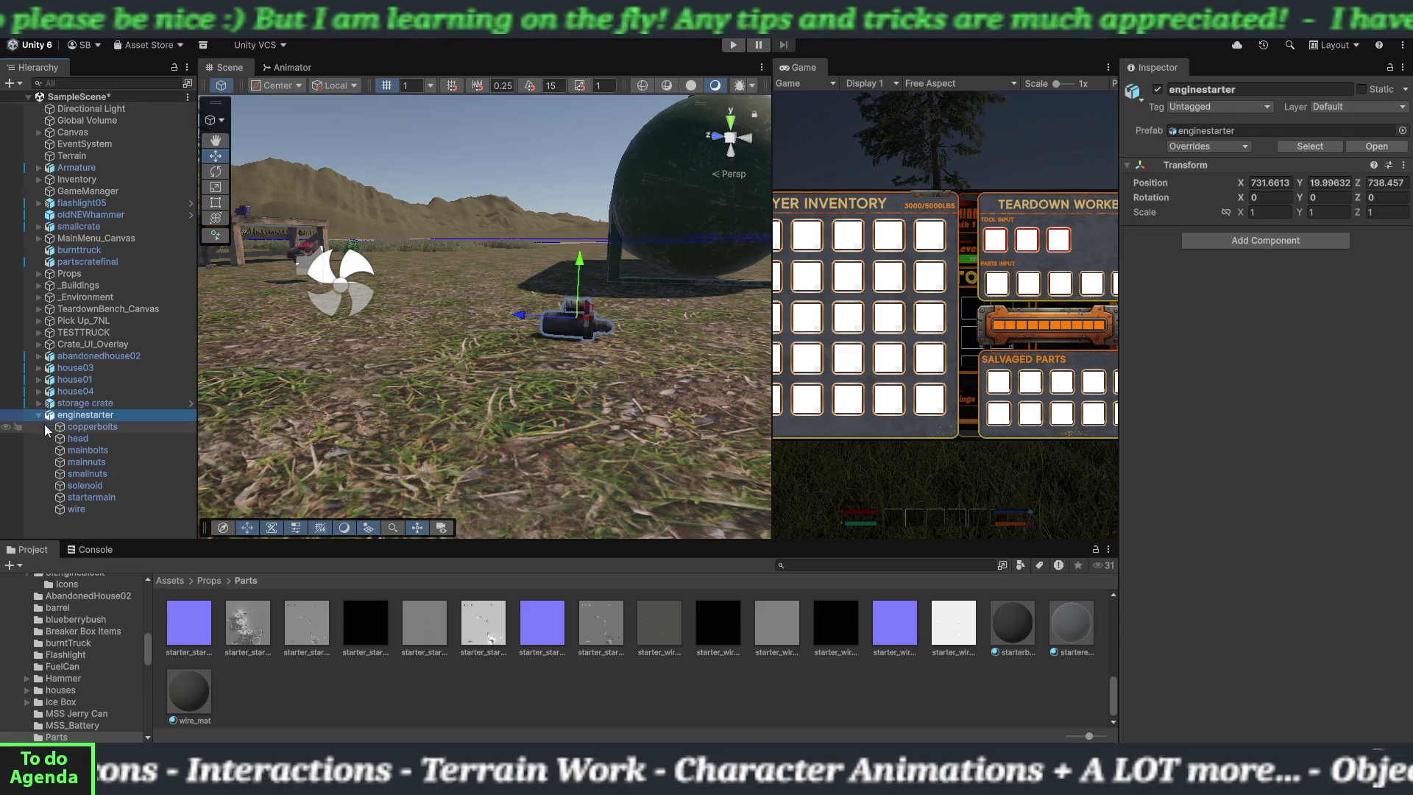
pyautogui.click(113, 500)
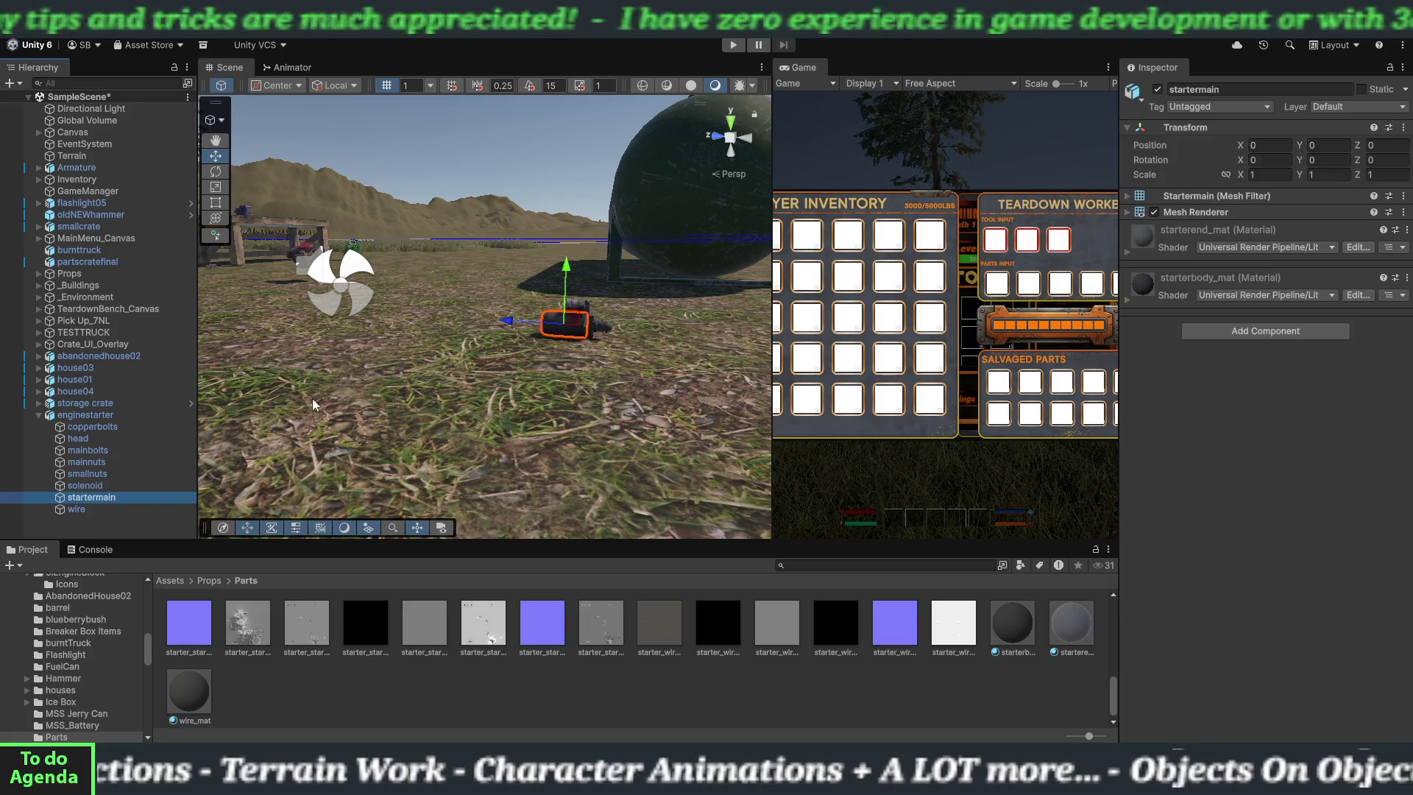
pyautogui.click(85, 415)
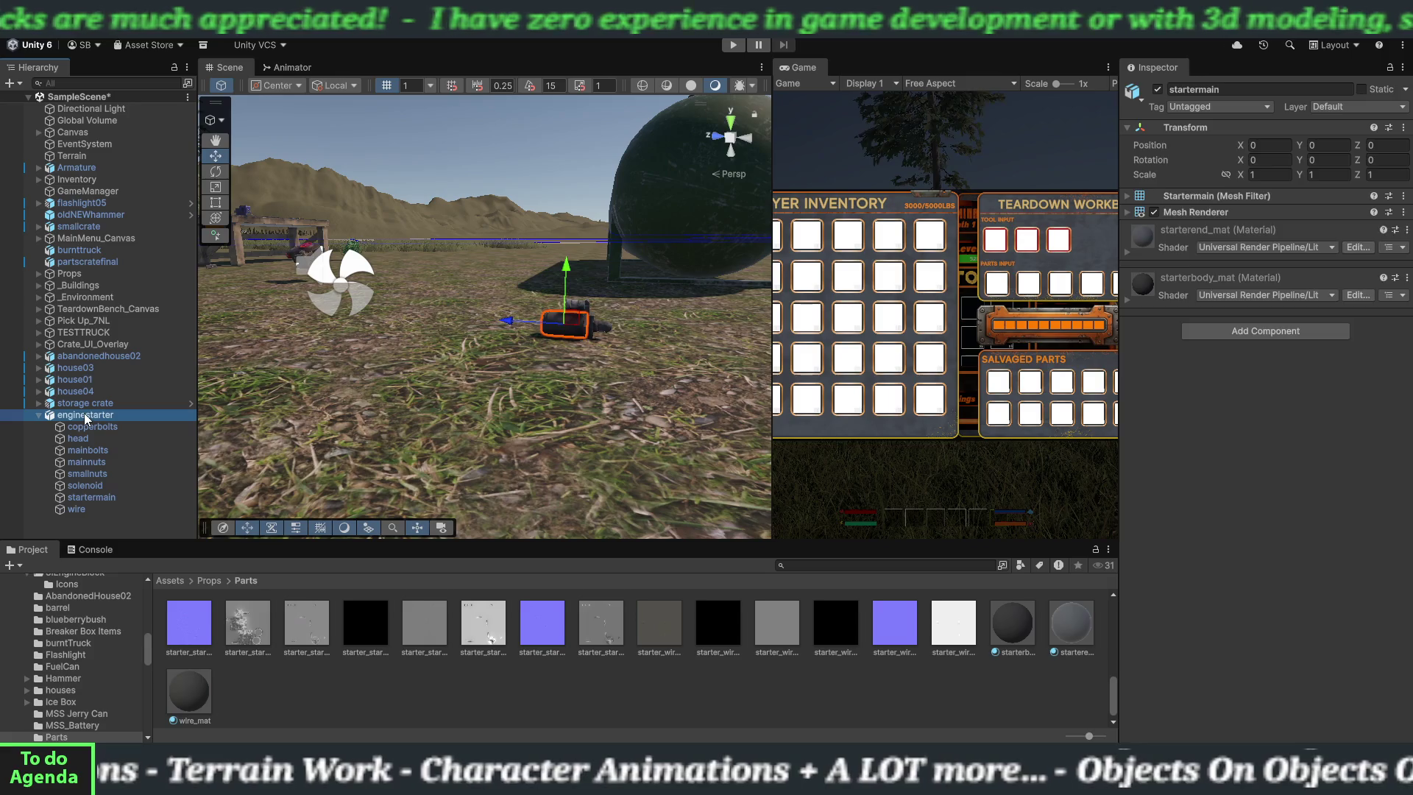
# - Add a Box Collider component to enginestarter and view it around the starter
pyautogui.click(1236, 241)
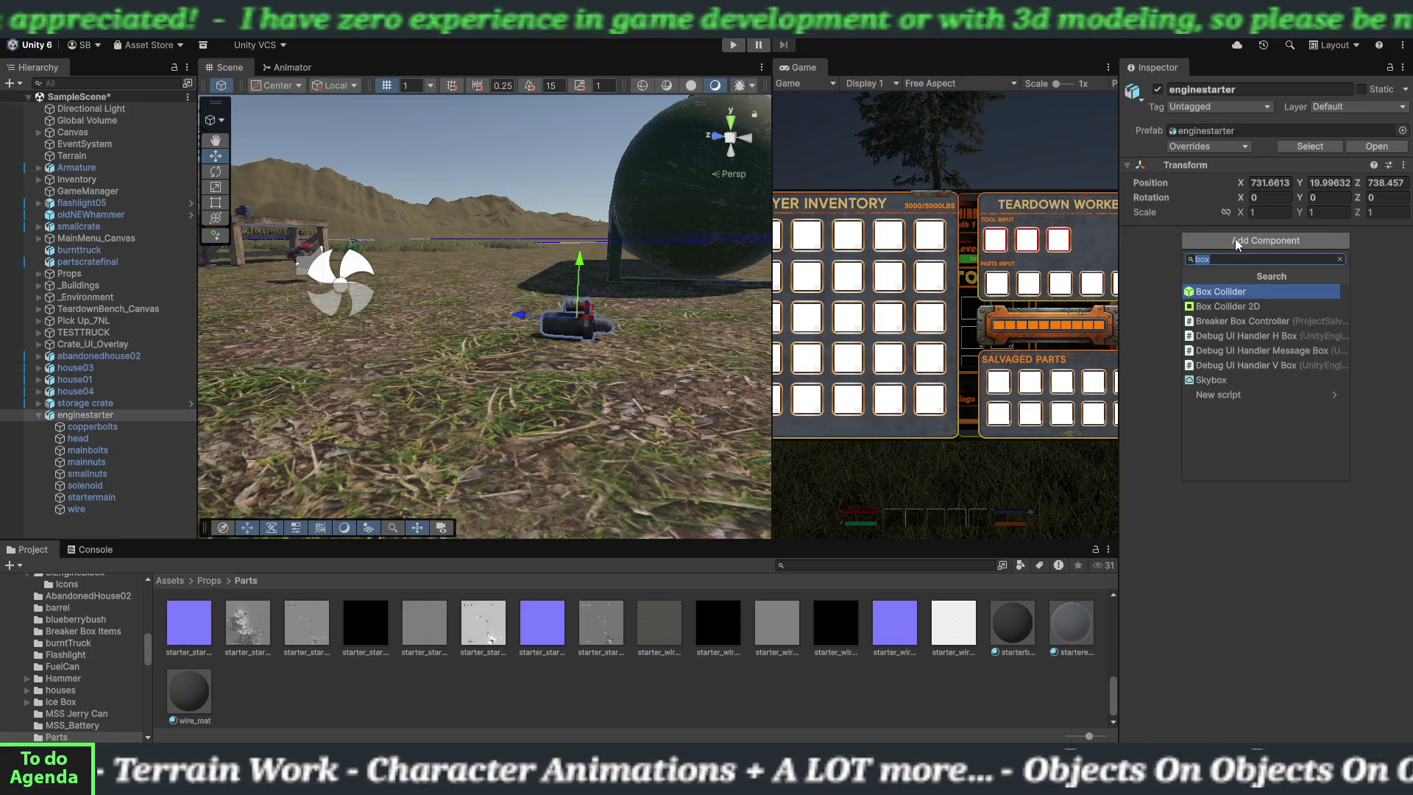
pyautogui.click(1226, 295)
pyautogui.moveTo(488, 339); pyautogui.dragTo(582, 399)
pyautogui.moveTo(710, 417)
pyautogui.mouseDown()
pyautogui.moveTo(569, 354)
pyautogui.moveTo(582, 267)
pyautogui.moveTo(513, 284)
pyautogui.mouseUp()
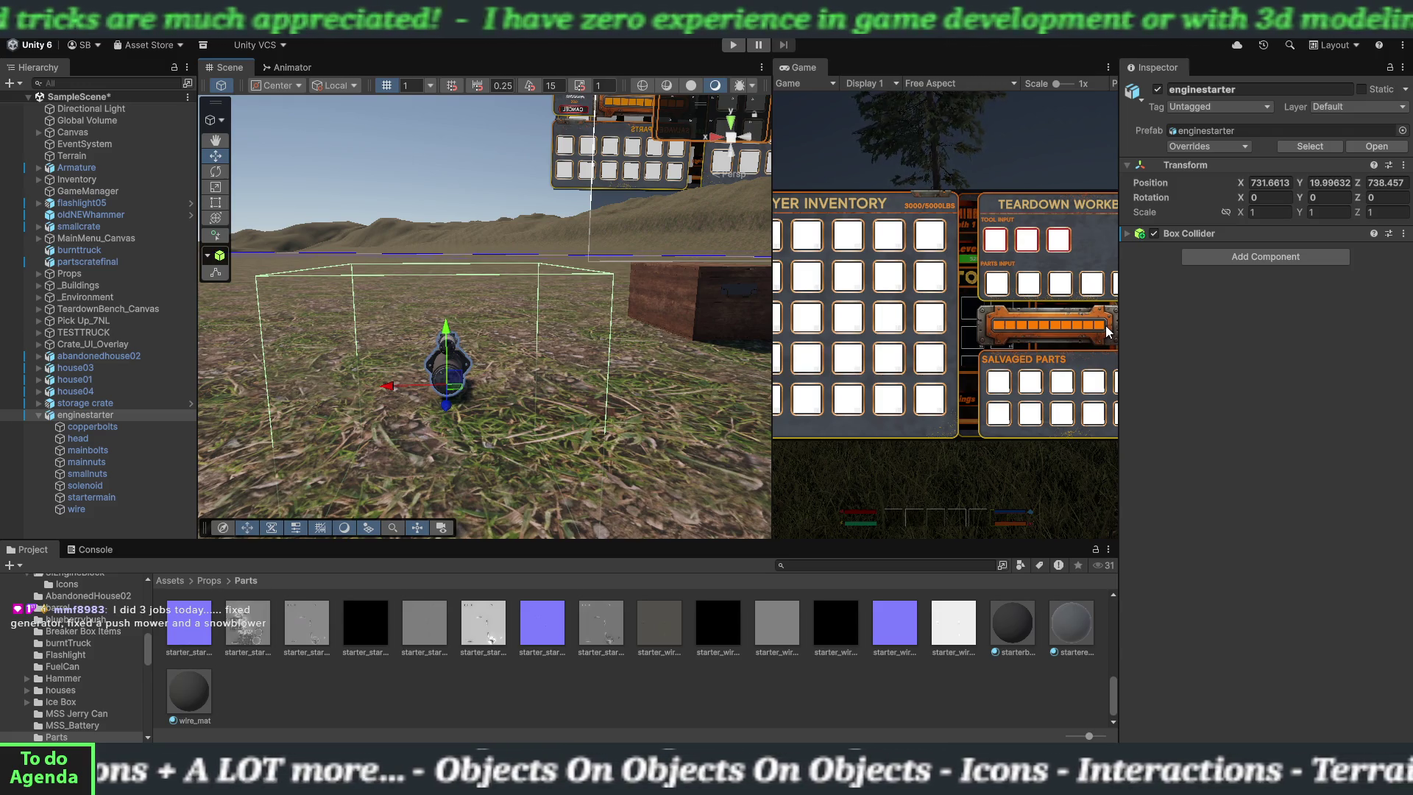
# - In collider edit mode, lower the Box Collider's top face and raise its bottom face onto the starter
pyautogui.click(1127, 234)
pyautogui.click(1249, 253)
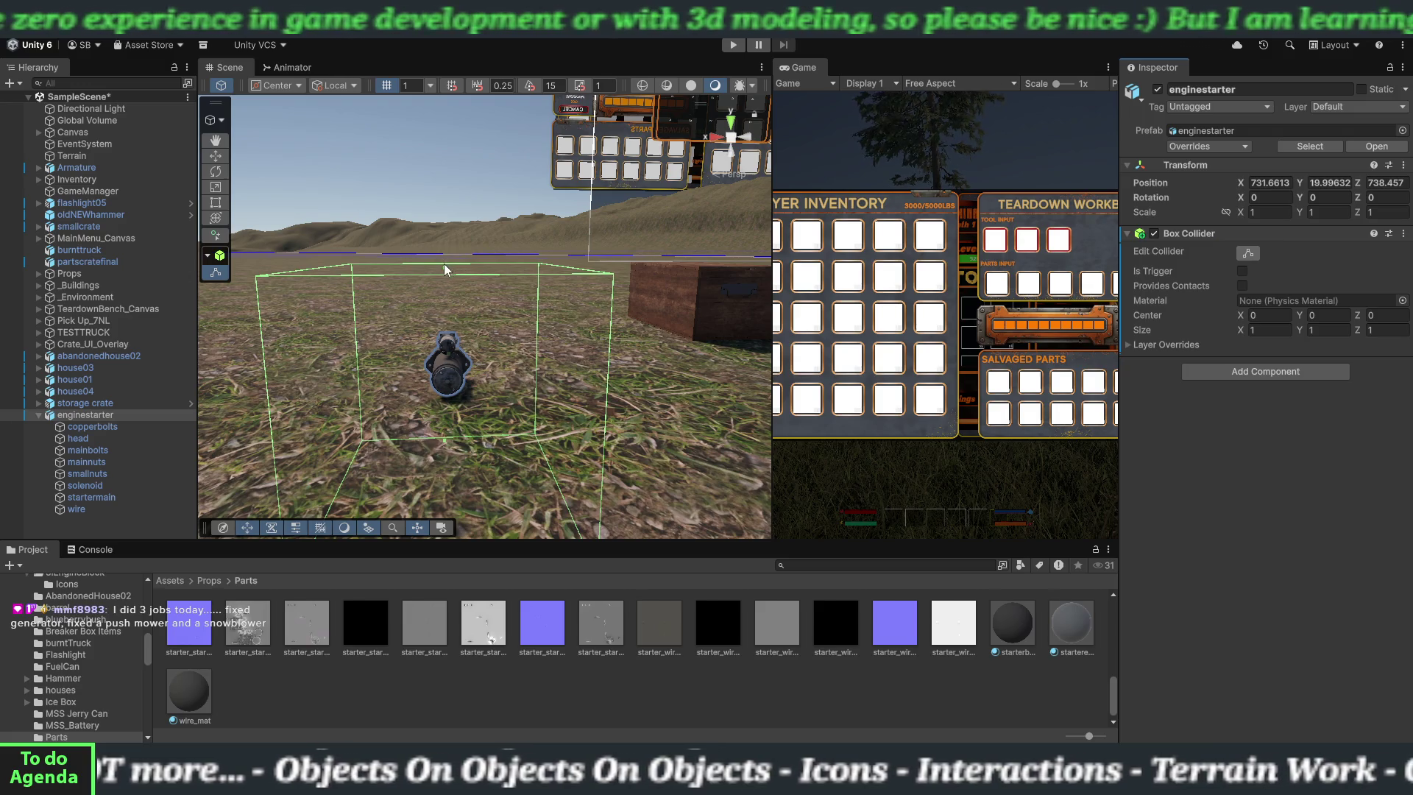
pyautogui.moveTo(445, 270); pyautogui.dragTo(445, 341)
pyautogui.moveTo(501, 401)
pyautogui.mouseDown()
pyautogui.moveTo(503, 342)
pyautogui.moveTo(585, 479)
pyautogui.moveTo(617, 448)
pyautogui.moveTo(602, 417)
pyautogui.moveTo(588, 390)
pyautogui.moveTo(554, 451)
pyautogui.moveTo(542, 394)
pyautogui.mouseUp()
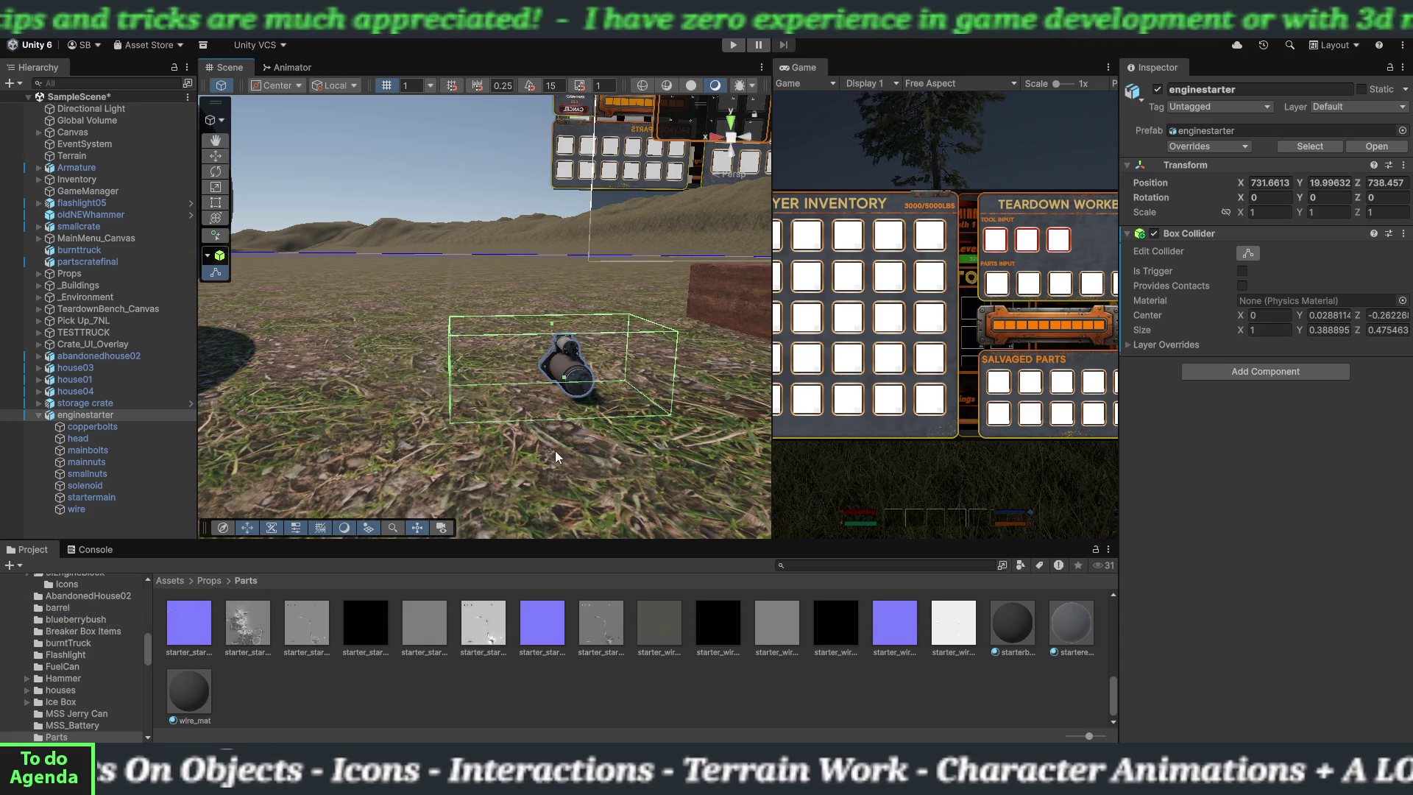
pyautogui.moveTo(555, 450)
pyautogui.mouseDown()
pyautogui.moveTo(530, 391)
pyautogui.moveTo(503, 387)
pyautogui.moveTo(508, 434)
pyautogui.moveTo(541, 450)
pyautogui.moveTo(538, 413)
pyautogui.mouseUp()
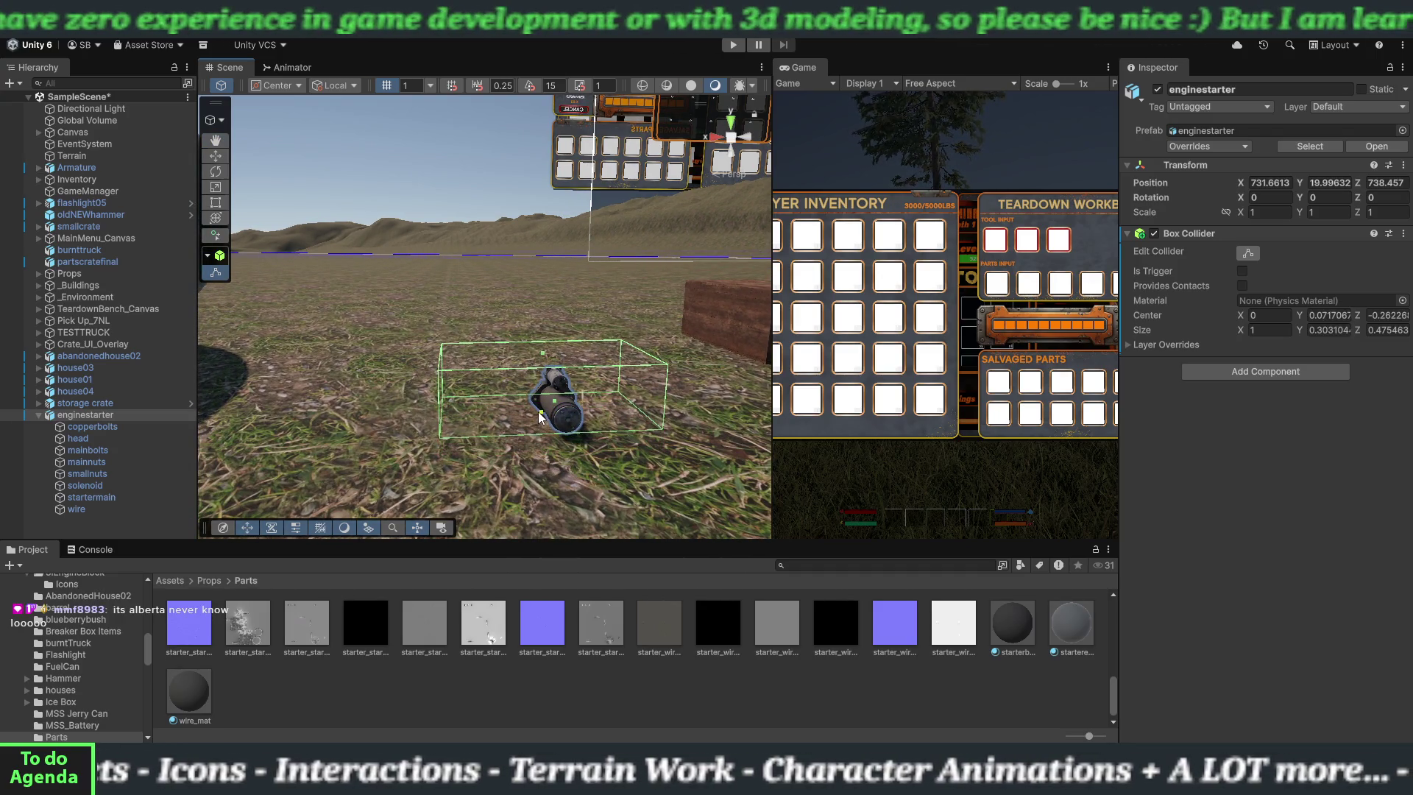
pyautogui.moveTo(580, 457); pyautogui.dragTo(518, 373)
pyautogui.moveTo(468, 308); pyautogui.dragTo(466, 297)
pyautogui.moveTo(495, 353)
pyautogui.mouseDown()
pyautogui.moveTo(495, 328)
pyautogui.moveTo(493, 345)
pyautogui.mouseUp()
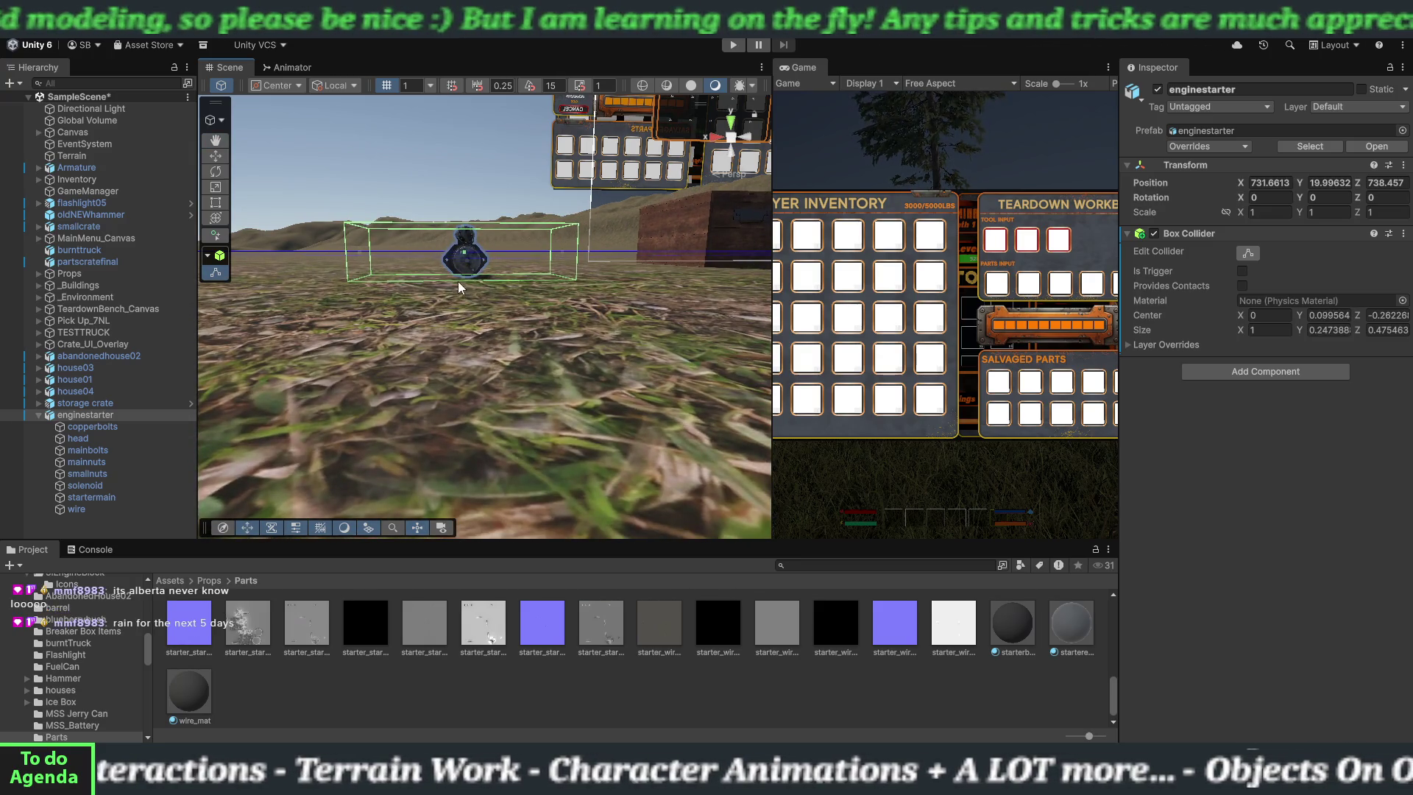
pyautogui.moveTo(462, 276); pyautogui.dragTo(463, 275)
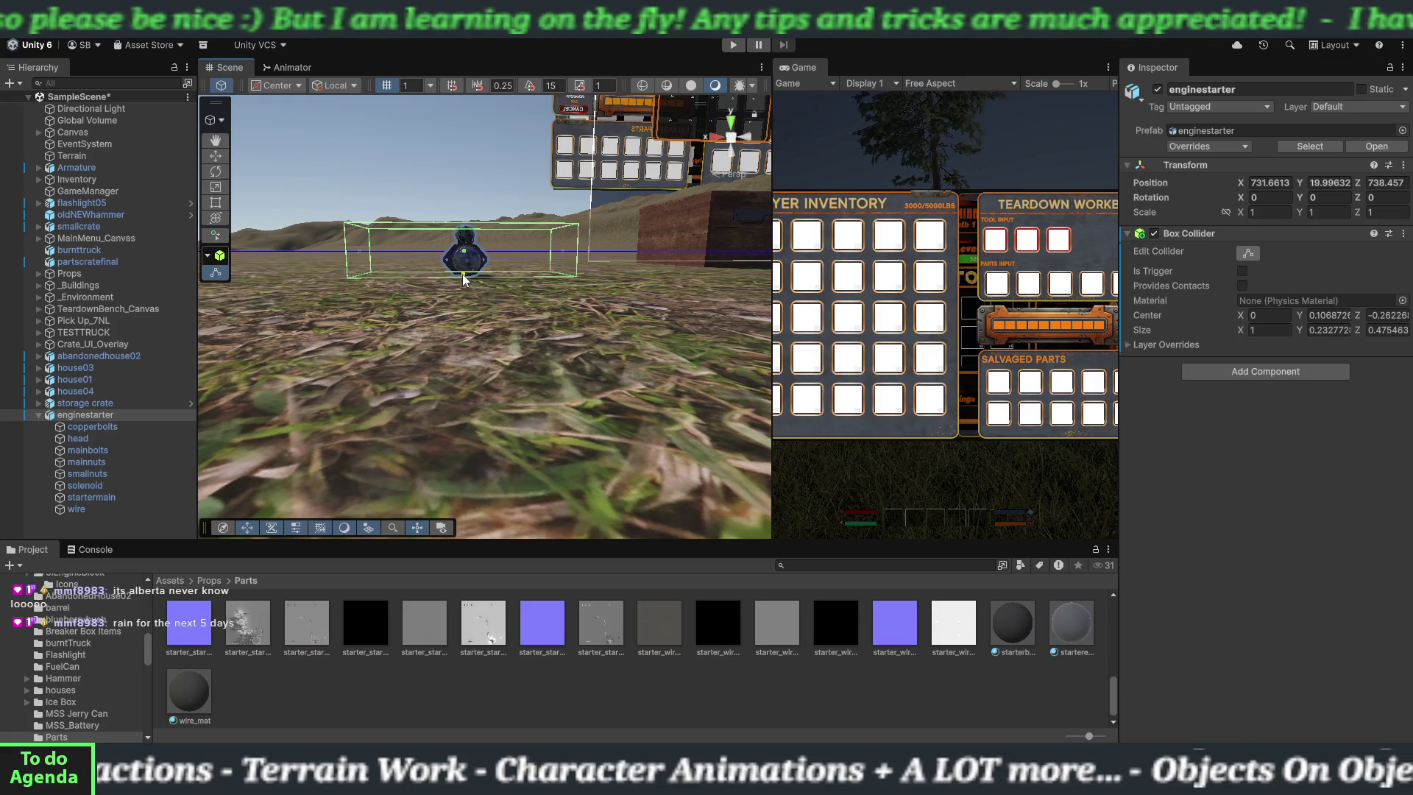
# - Pull the collider's left and right faces in to hug the starter's width
pyautogui.moveTo(568, 254); pyautogui.dragTo(492, 255)
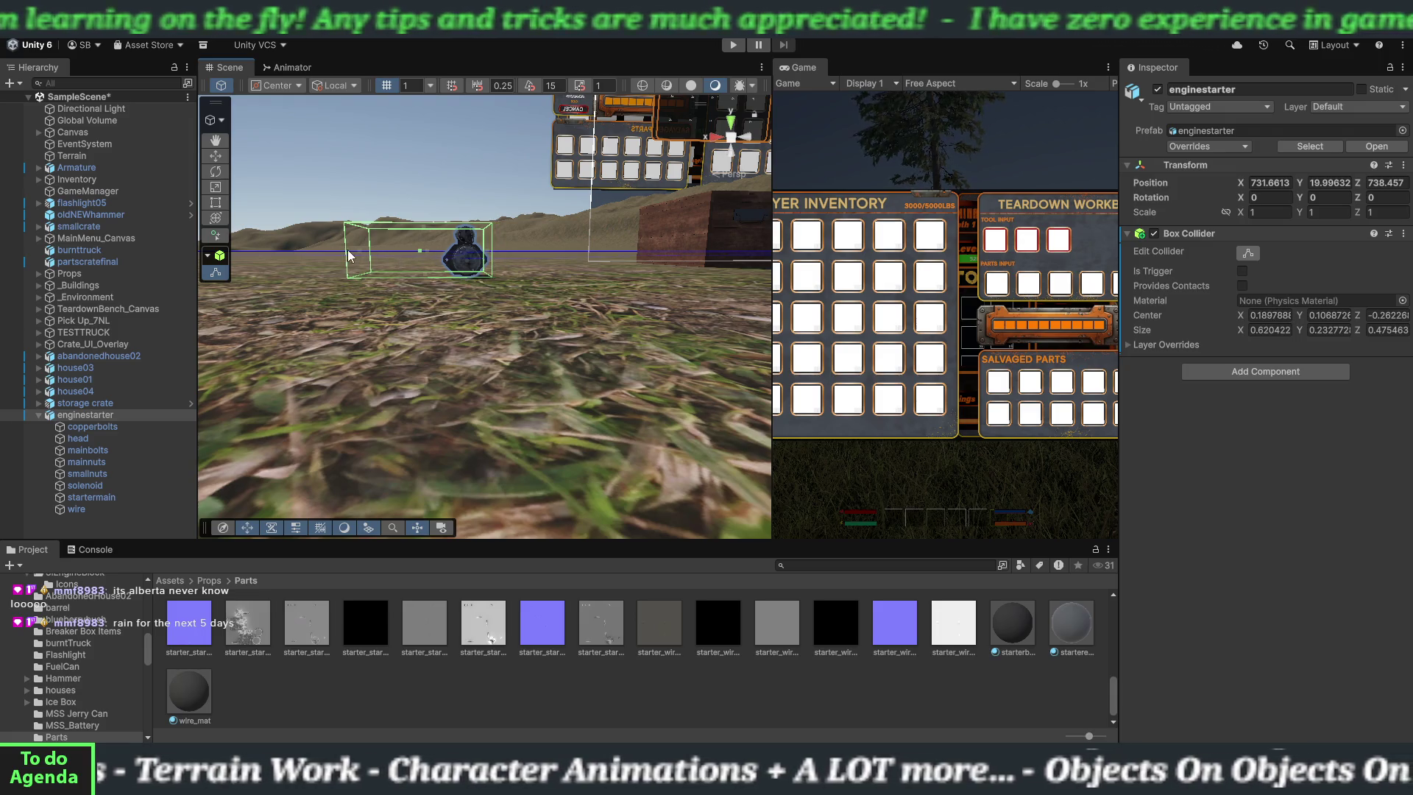
pyautogui.moveTo(360, 257); pyautogui.dragTo(445, 256)
pyautogui.press('f')
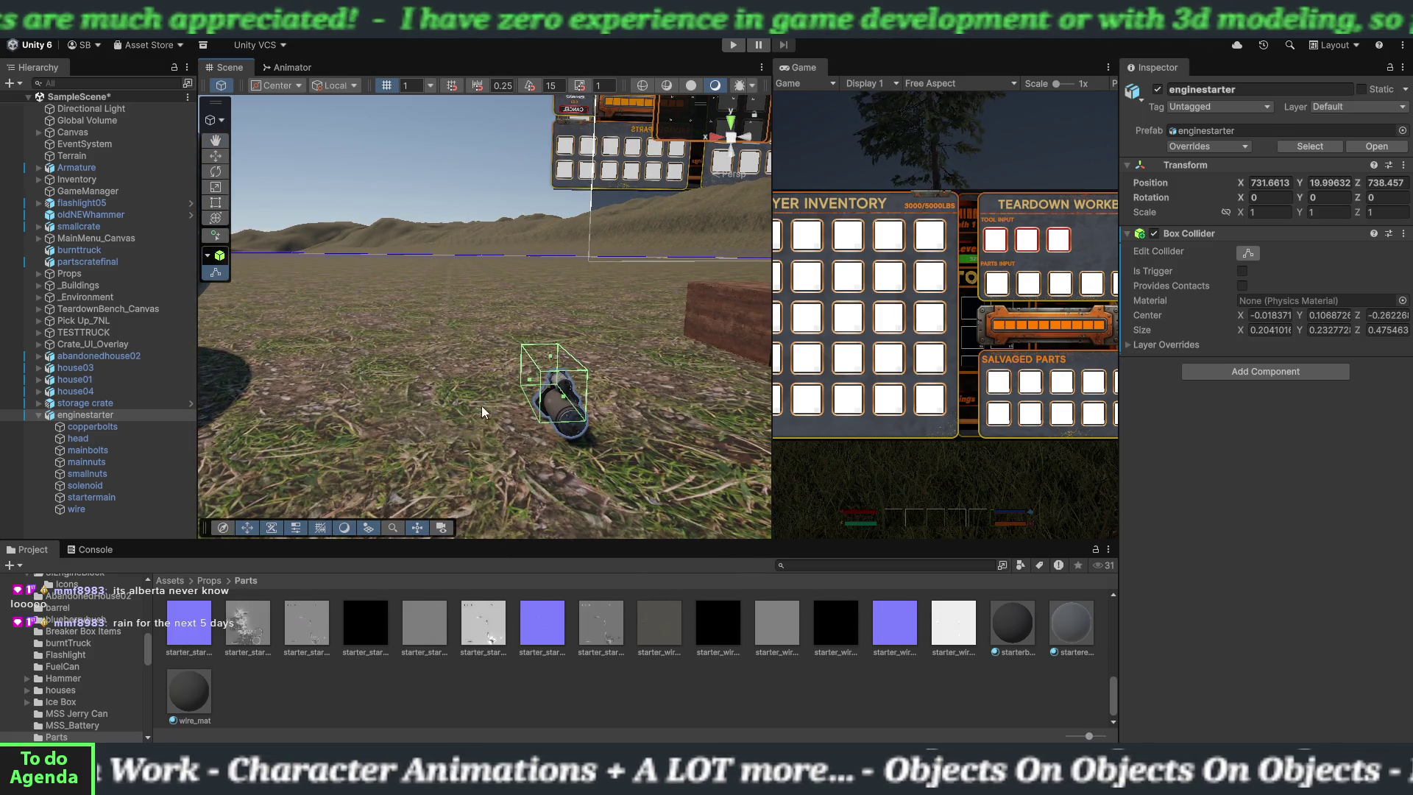
pyautogui.moveTo(384, 382); pyautogui.dragTo(608, 458)
pyautogui.moveTo(455, 440)
pyautogui.mouseDown()
pyautogui.moveTo(570, 451)
pyautogui.moveTo(441, 403)
pyautogui.mouseUp()
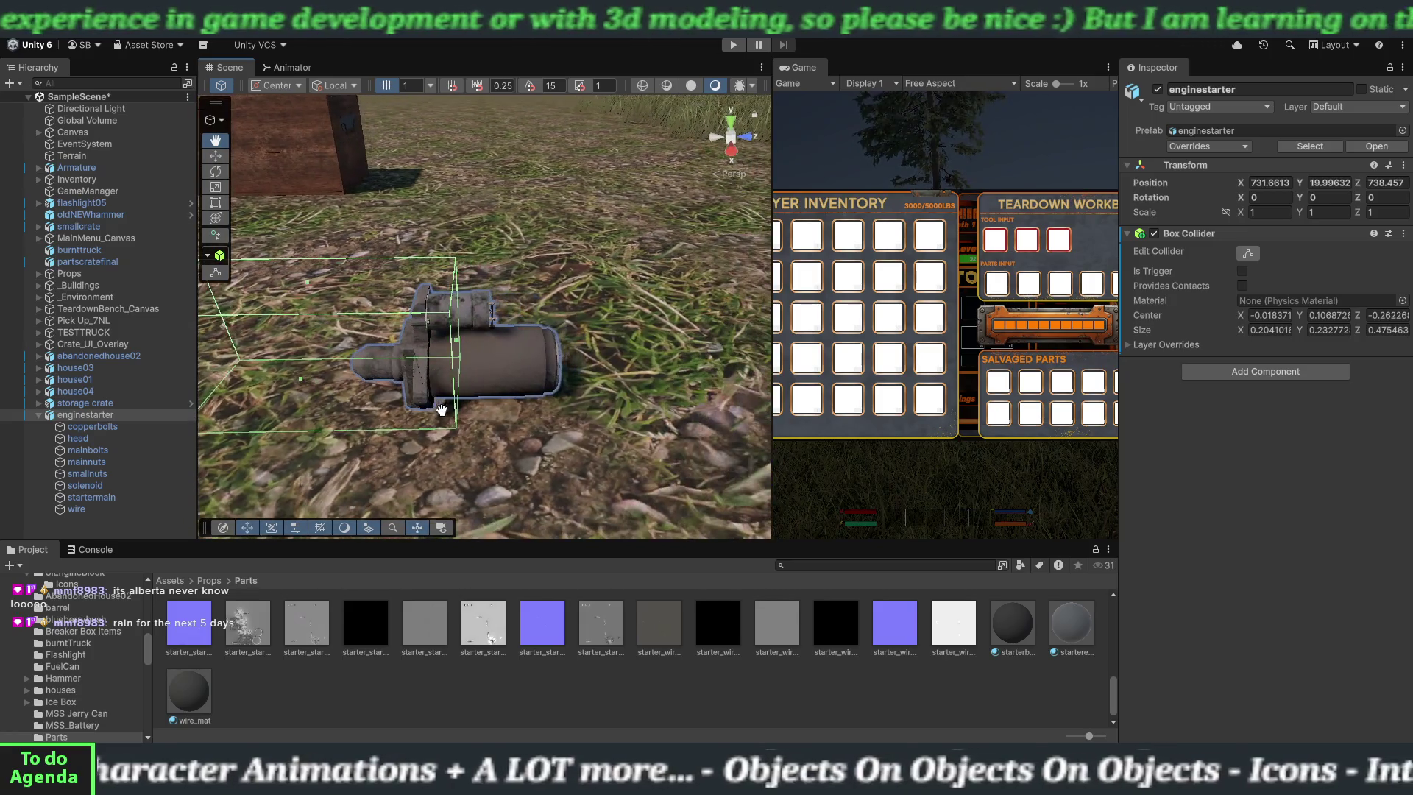
# - Adjust both Z end faces of the collider to match the starter's full length
pyautogui.scroll(-2, 456, 412)
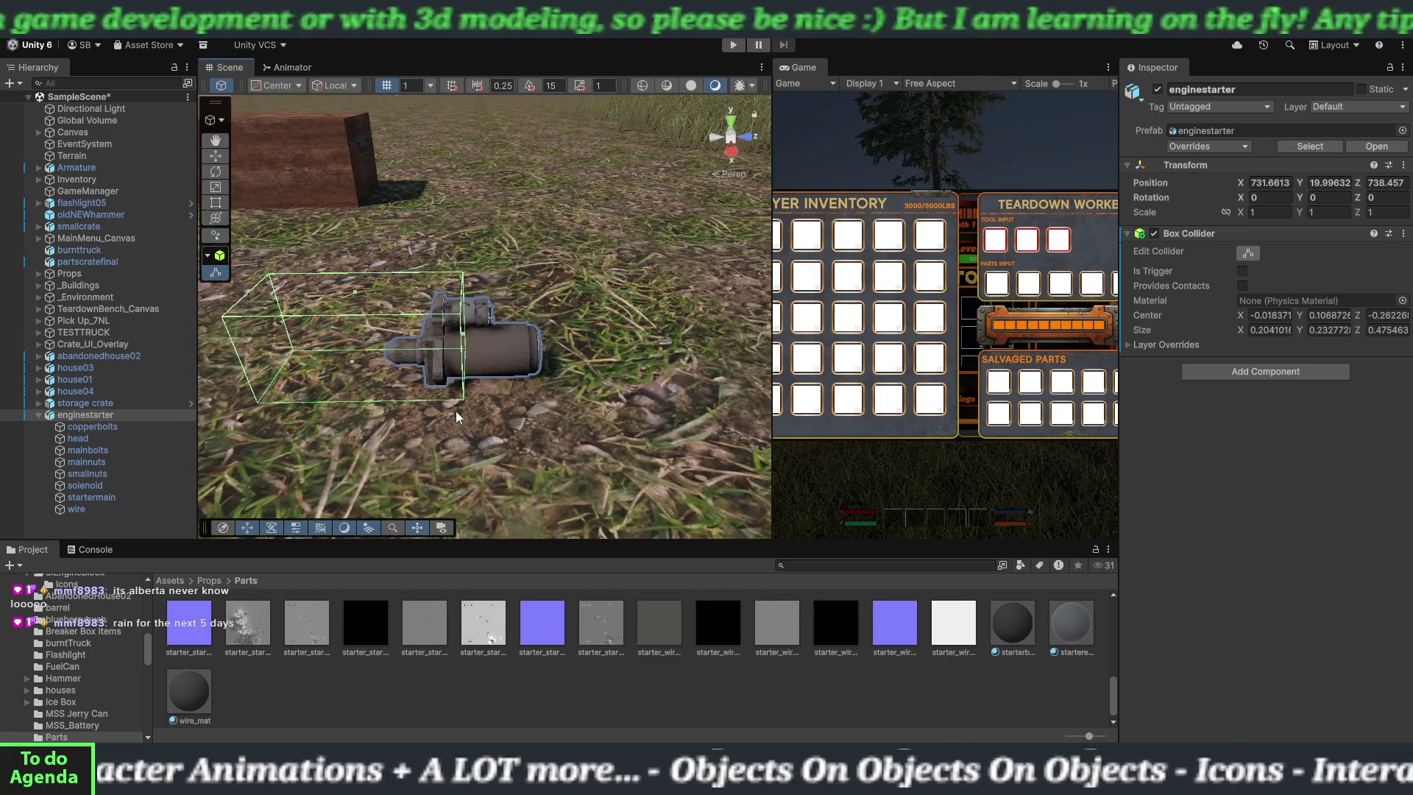
pyautogui.moveTo(464, 334); pyautogui.dragTo(544, 338)
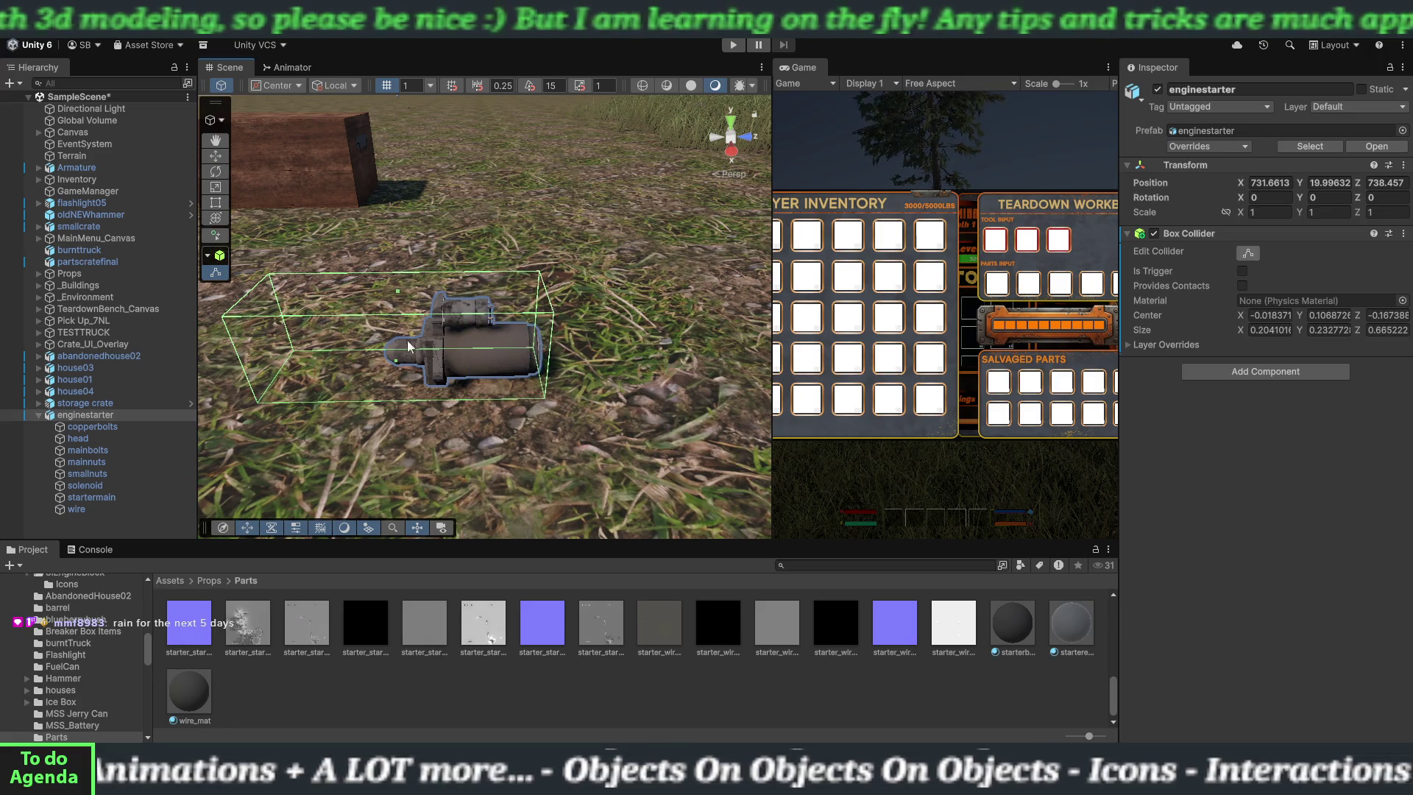
pyautogui.moveTo(264, 339)
pyautogui.mouseDown()
pyautogui.moveTo(382, 358)
pyautogui.moveTo(447, 421)
pyautogui.moveTo(501, 399)
pyautogui.moveTo(374, 354)
pyautogui.mouseUp()
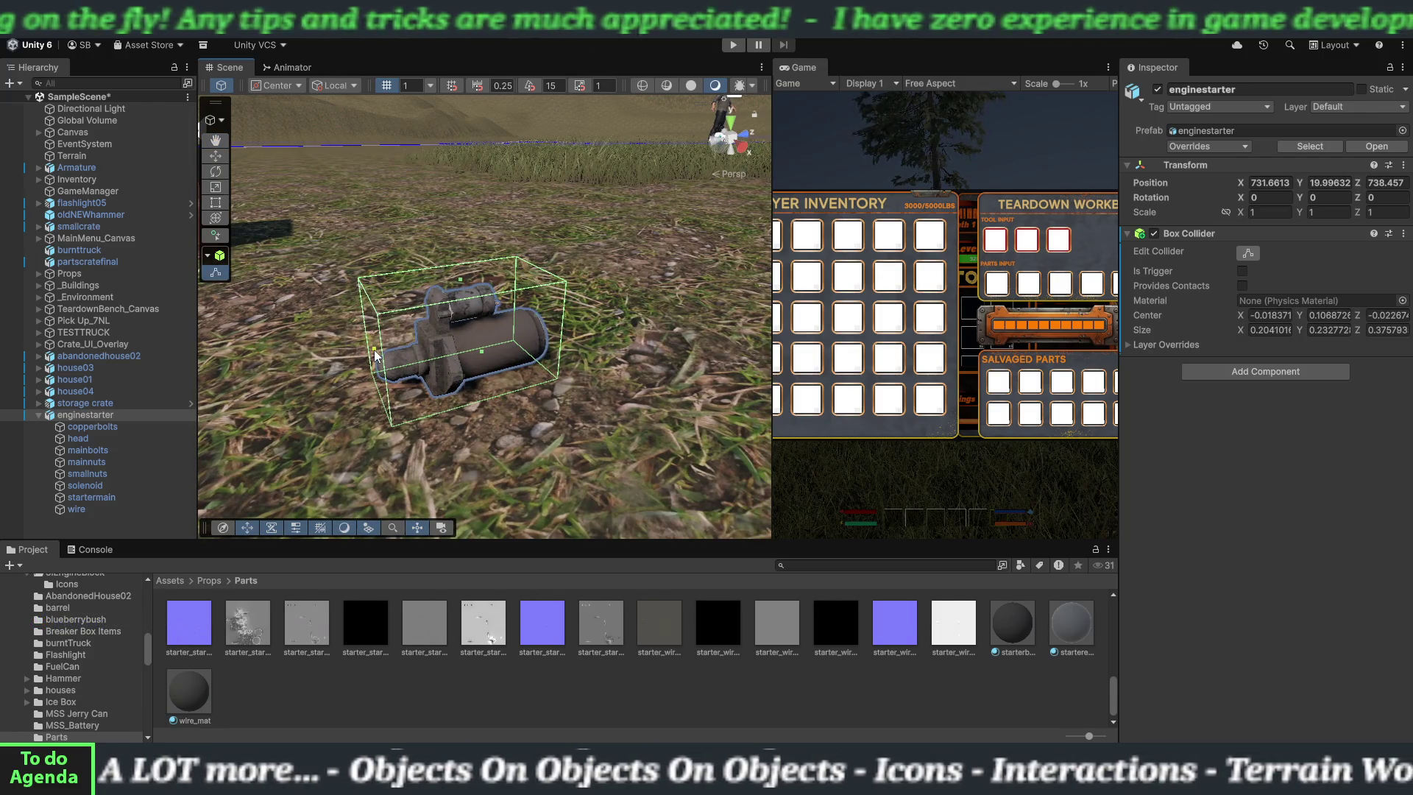
pyautogui.moveTo(491, 417)
pyautogui.mouseDown()
pyautogui.moveTo(513, 432)
pyautogui.moveTo(469, 420)
pyautogui.moveTo(497, 421)
pyautogui.mouseUp()
pyautogui.moveTo(555, 360); pyautogui.dragTo(554, 360)
pyautogui.moveTo(536, 445)
pyautogui.mouseDown()
pyautogui.moveTo(510, 422)
pyautogui.moveTo(519, 454)
pyautogui.moveTo(504, 443)
pyautogui.moveTo(574, 445)
pyautogui.moveTo(373, 434)
pyautogui.mouseUp()
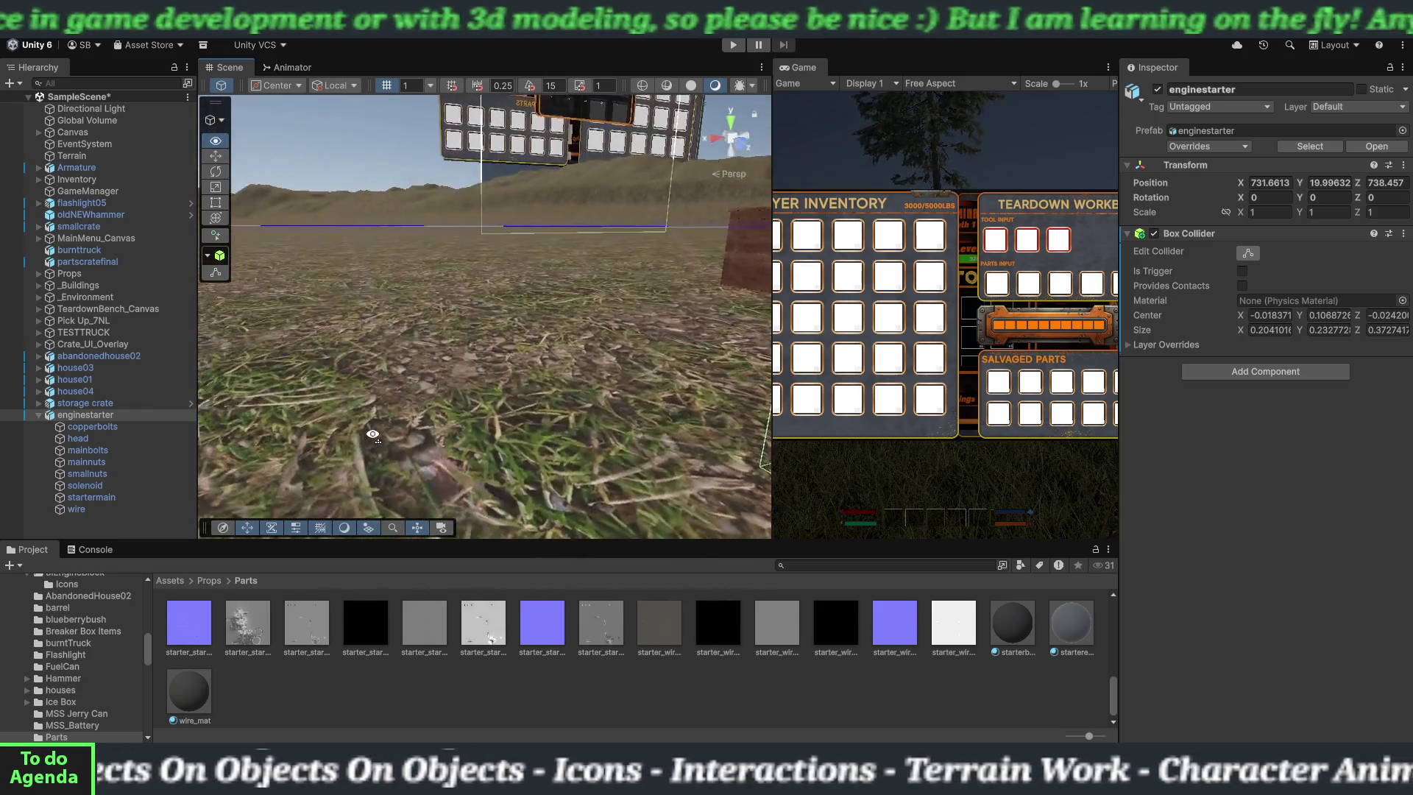
# - Lower the collider's top face, then collapse enginestarter's child parts in the Hierarchy
pyautogui.moveTo(617, 414)
pyautogui.mouseDown()
pyautogui.moveTo(586, 432)
pyautogui.moveTo(466, 407)
pyautogui.moveTo(476, 395)
pyautogui.mouseUp()
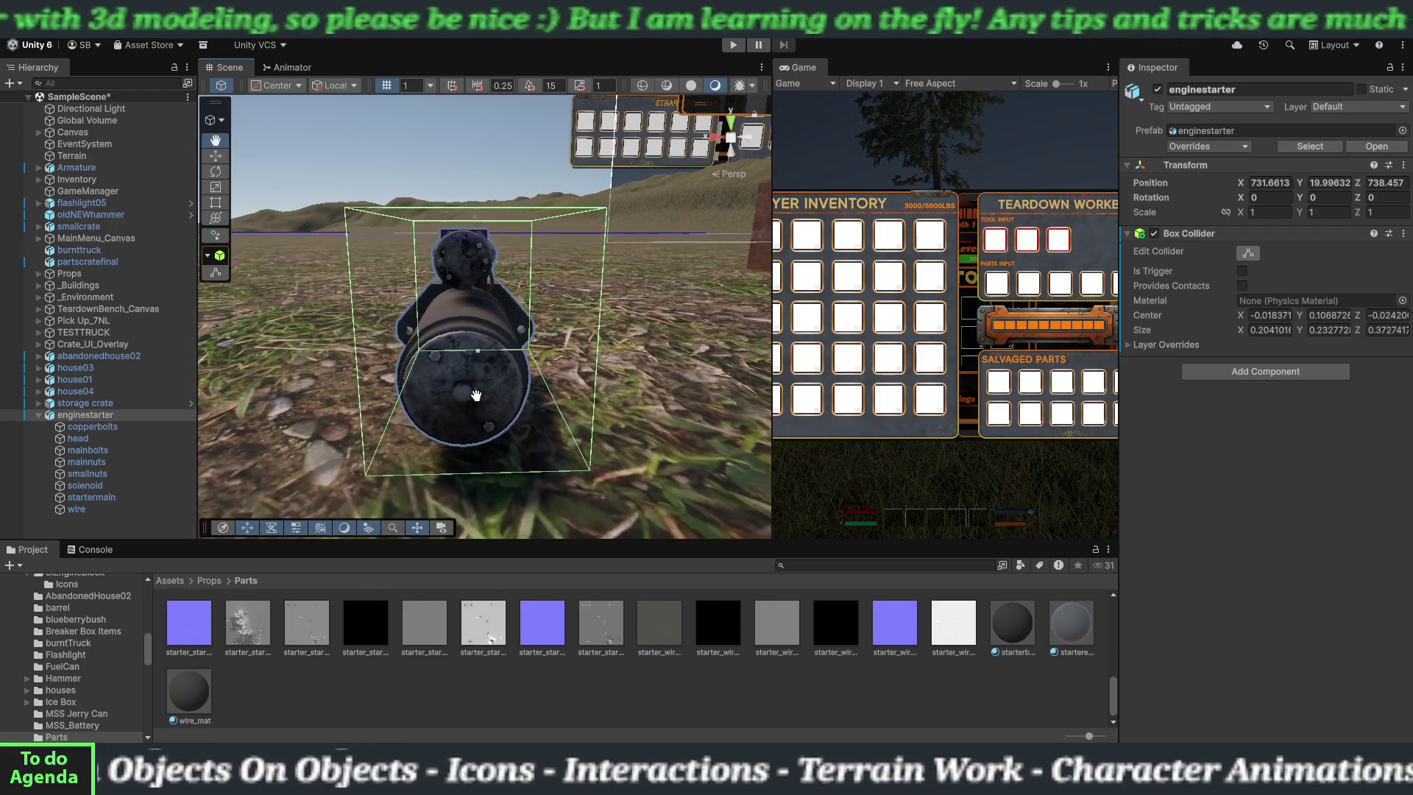
pyautogui.moveTo(474, 216); pyautogui.dragTo(475, 233)
pyautogui.scroll(-5, 590, 412)
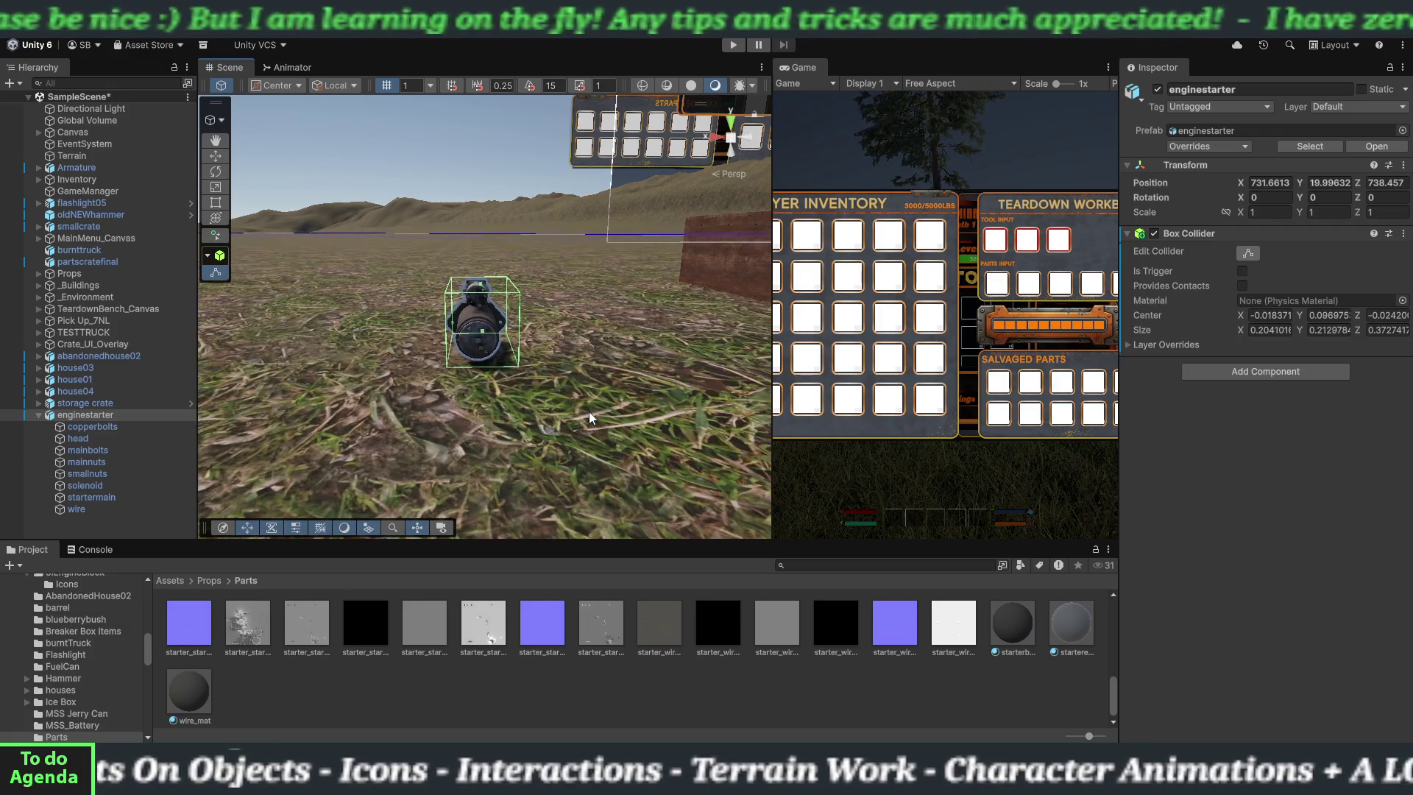
pyautogui.moveTo(575, 399)
pyautogui.mouseDown()
pyautogui.moveTo(372, 440)
pyautogui.moveTo(562, 435)
pyautogui.moveTo(508, 389)
pyautogui.moveTo(462, 397)
pyautogui.moveTo(549, 338)
pyautogui.moveTo(529, 338)
pyautogui.mouseUp()
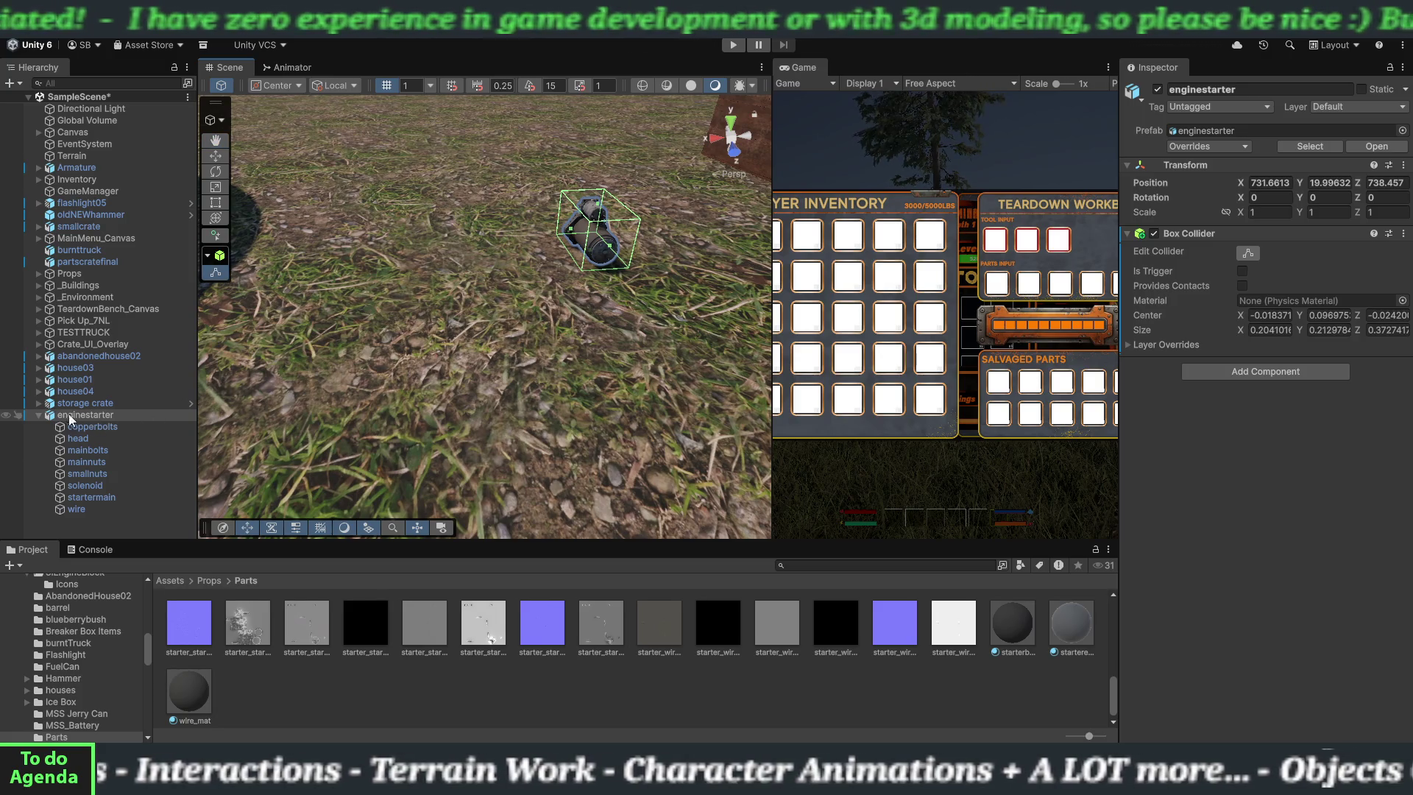
pyautogui.click(37, 413)
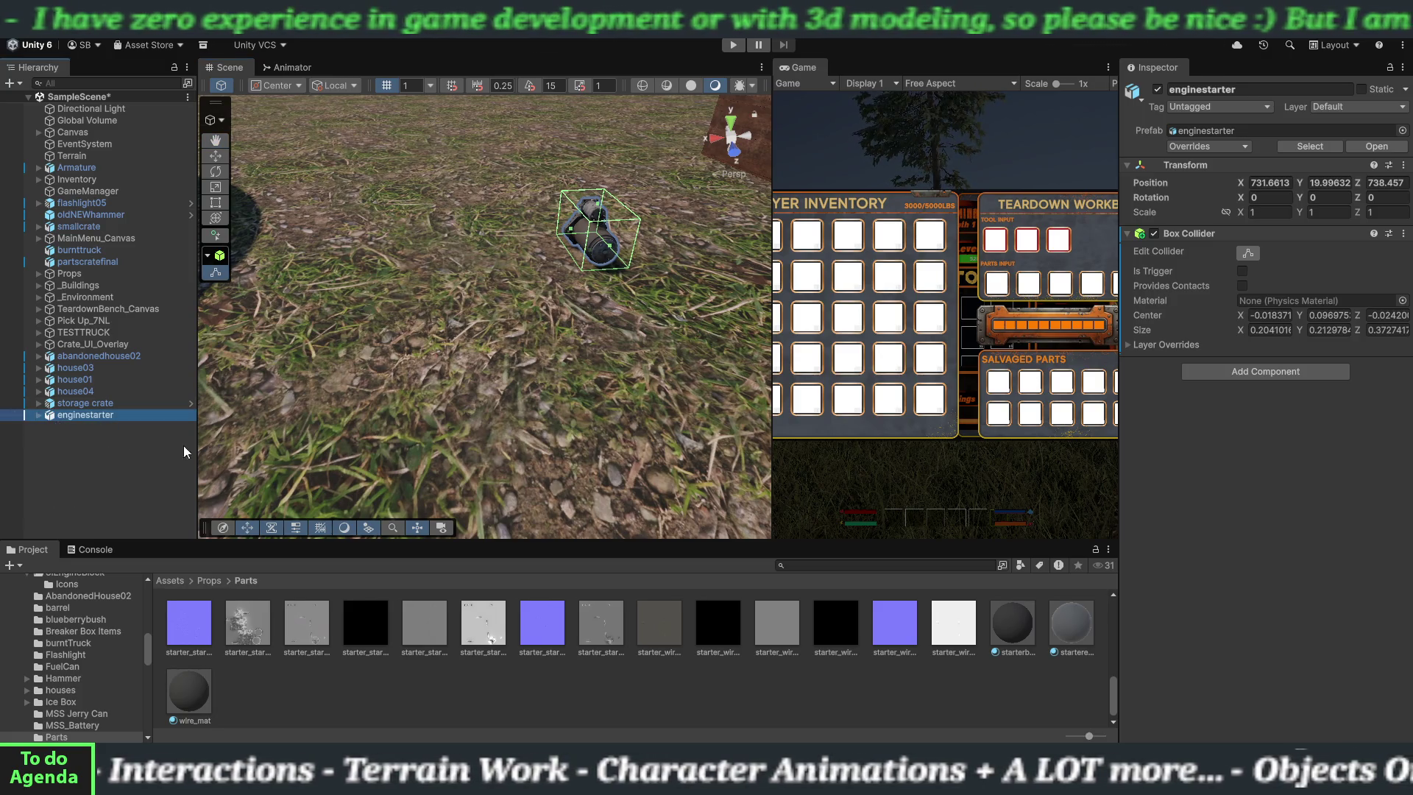
# - Search the Add Component list for 'ri' and add a Rigidbody to enginestarter
pyautogui.click(1195, 373)
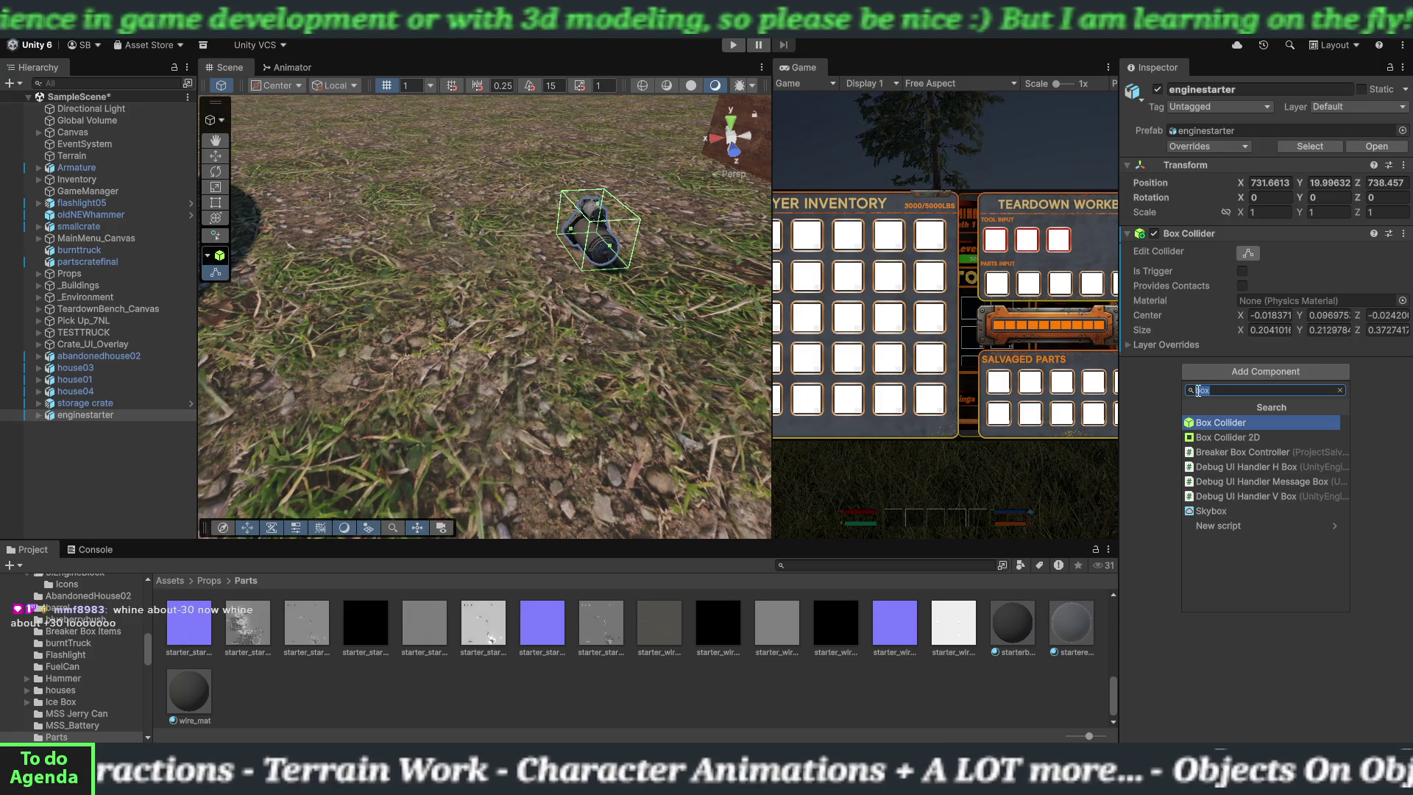
pyautogui.write('gri')
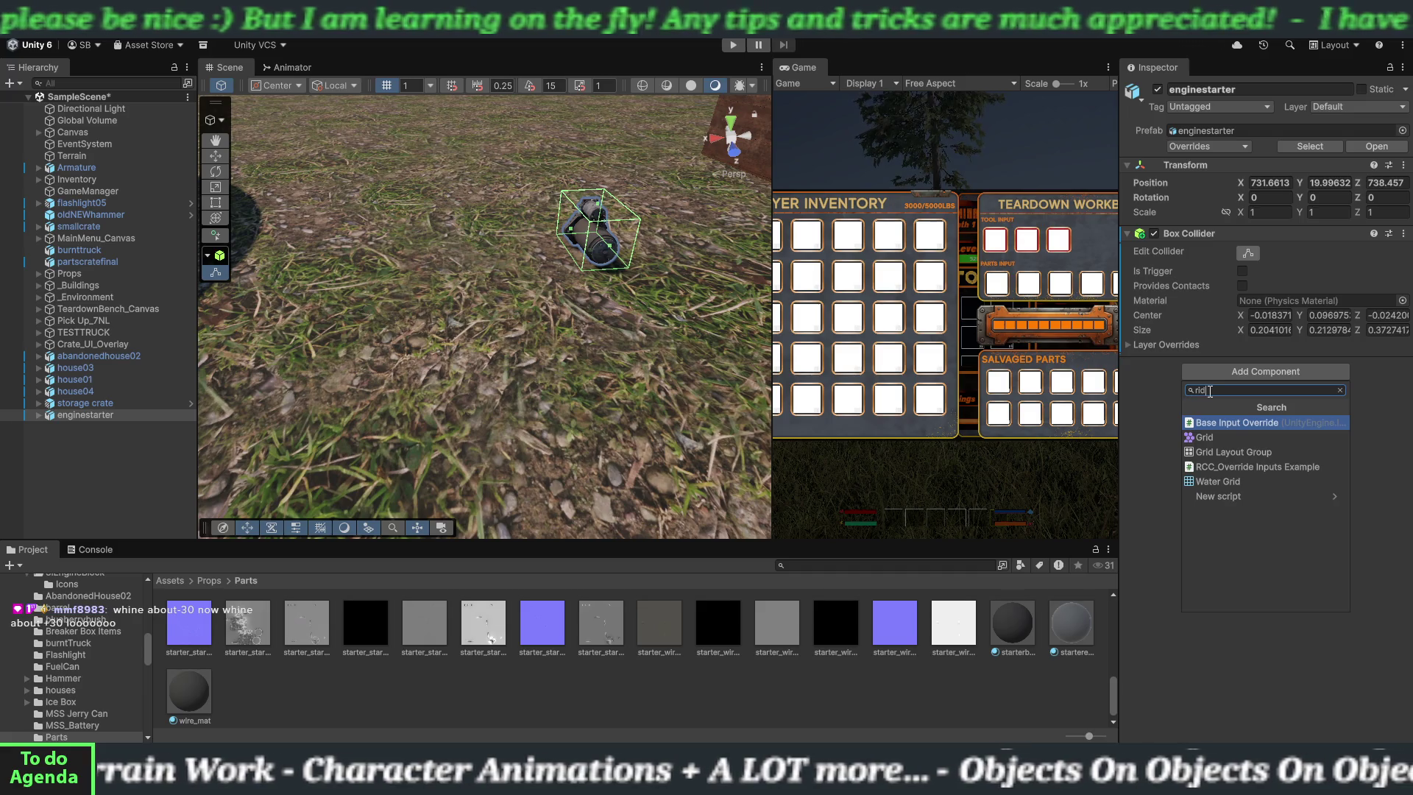
pyautogui.press('BackSpace')
pyautogui.write('g')
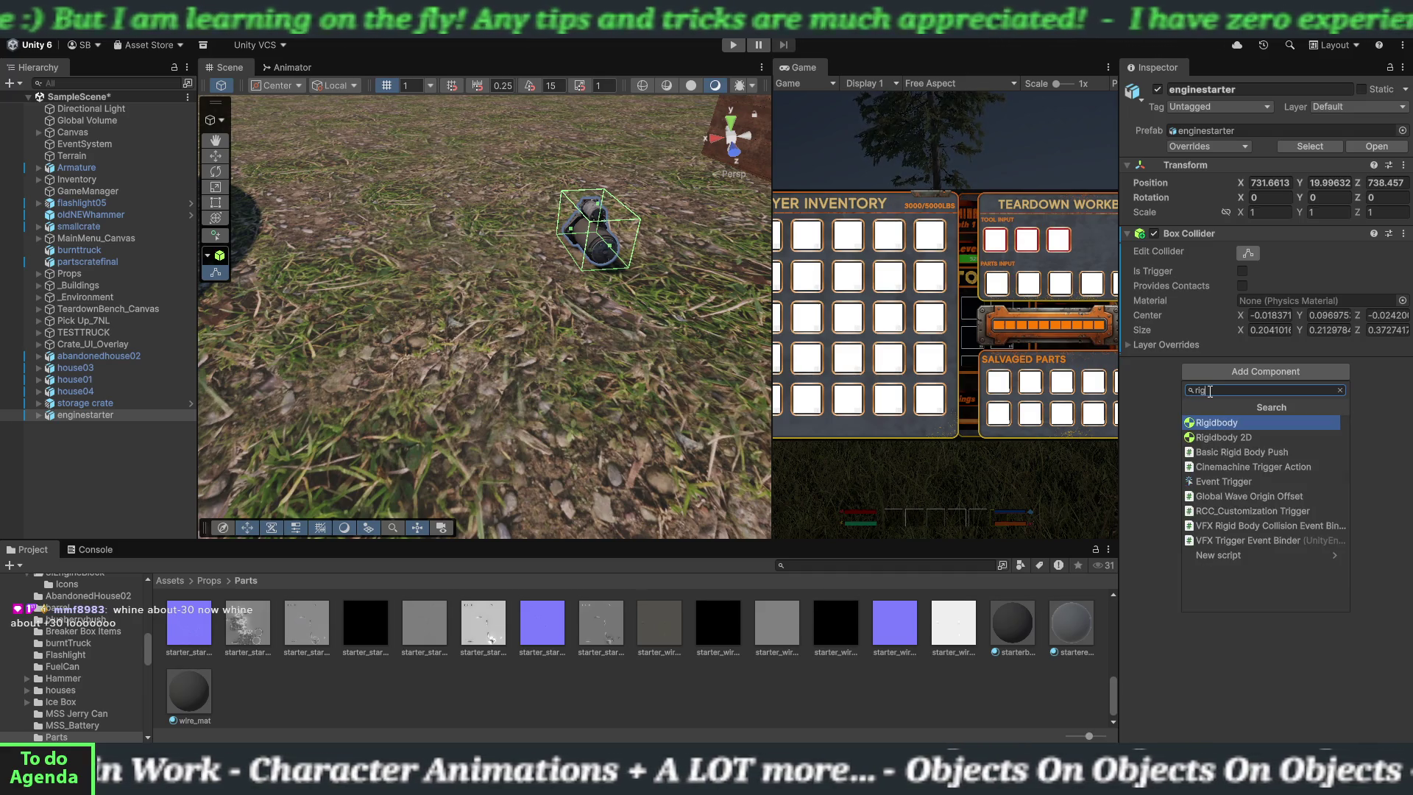
pyautogui.click(1228, 422)
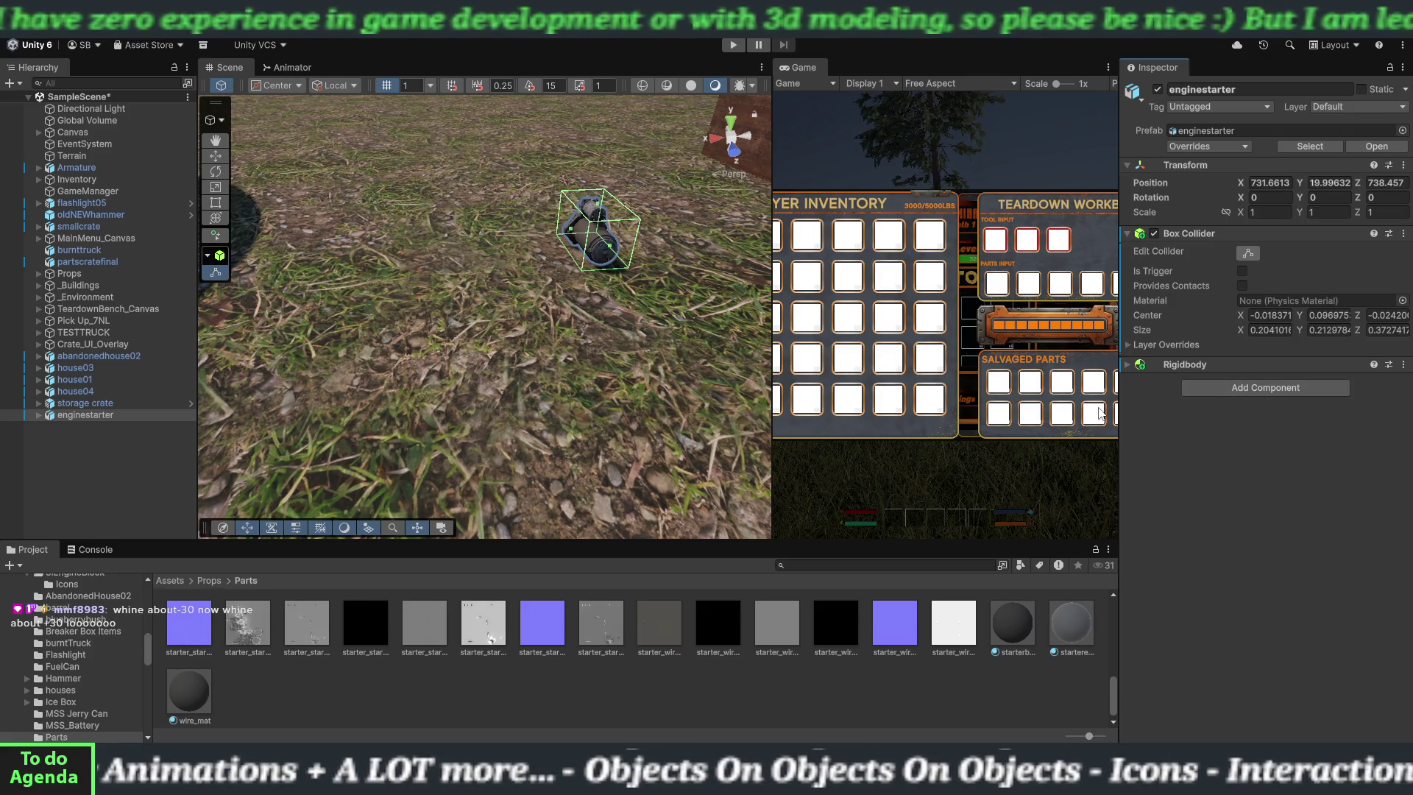
# - Give the enginestarter Rigidbody mass 11 and Continuous collision detection, then collapse Rigidbody and Box Collider
pyautogui.click(1130, 366)
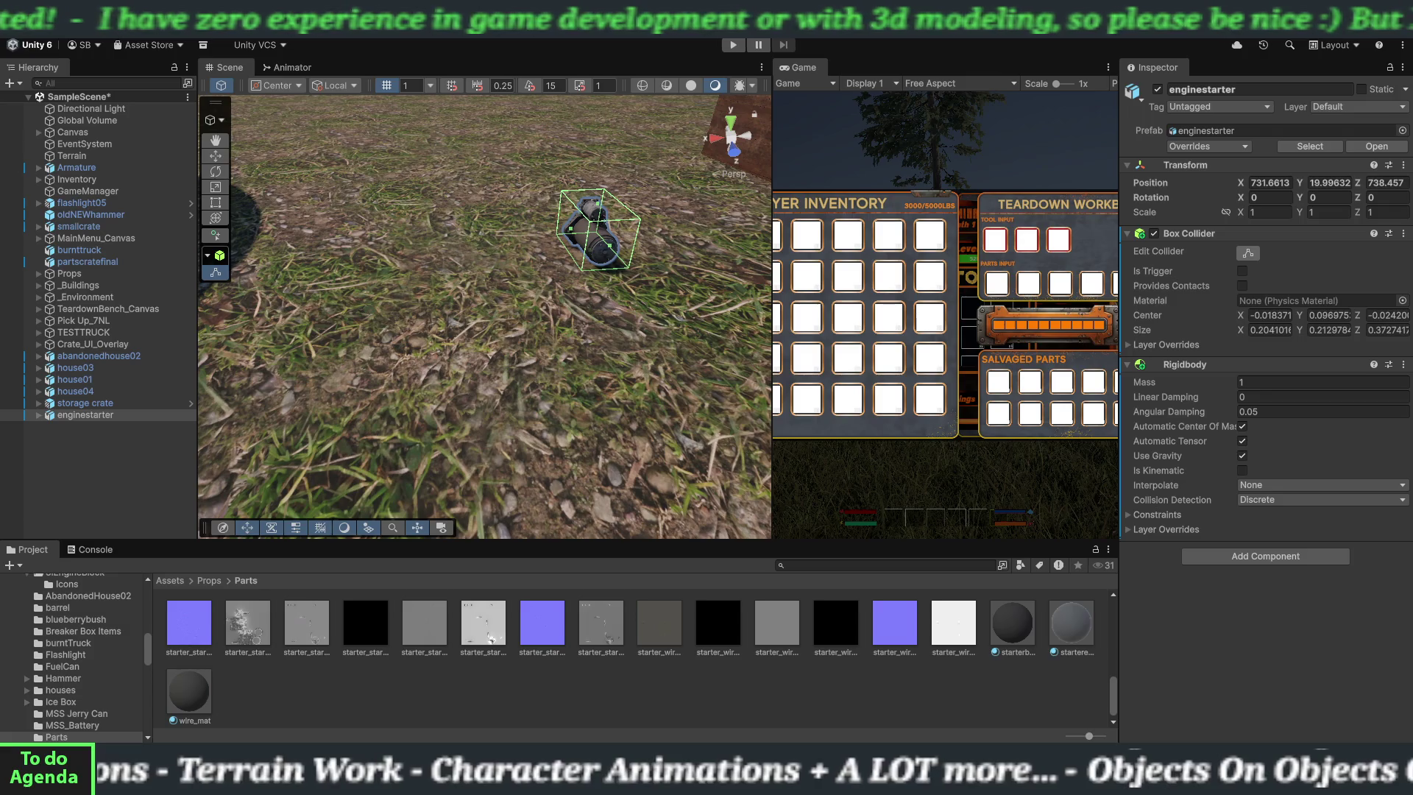
pyautogui.click(1259, 383)
pyautogui.write('11')
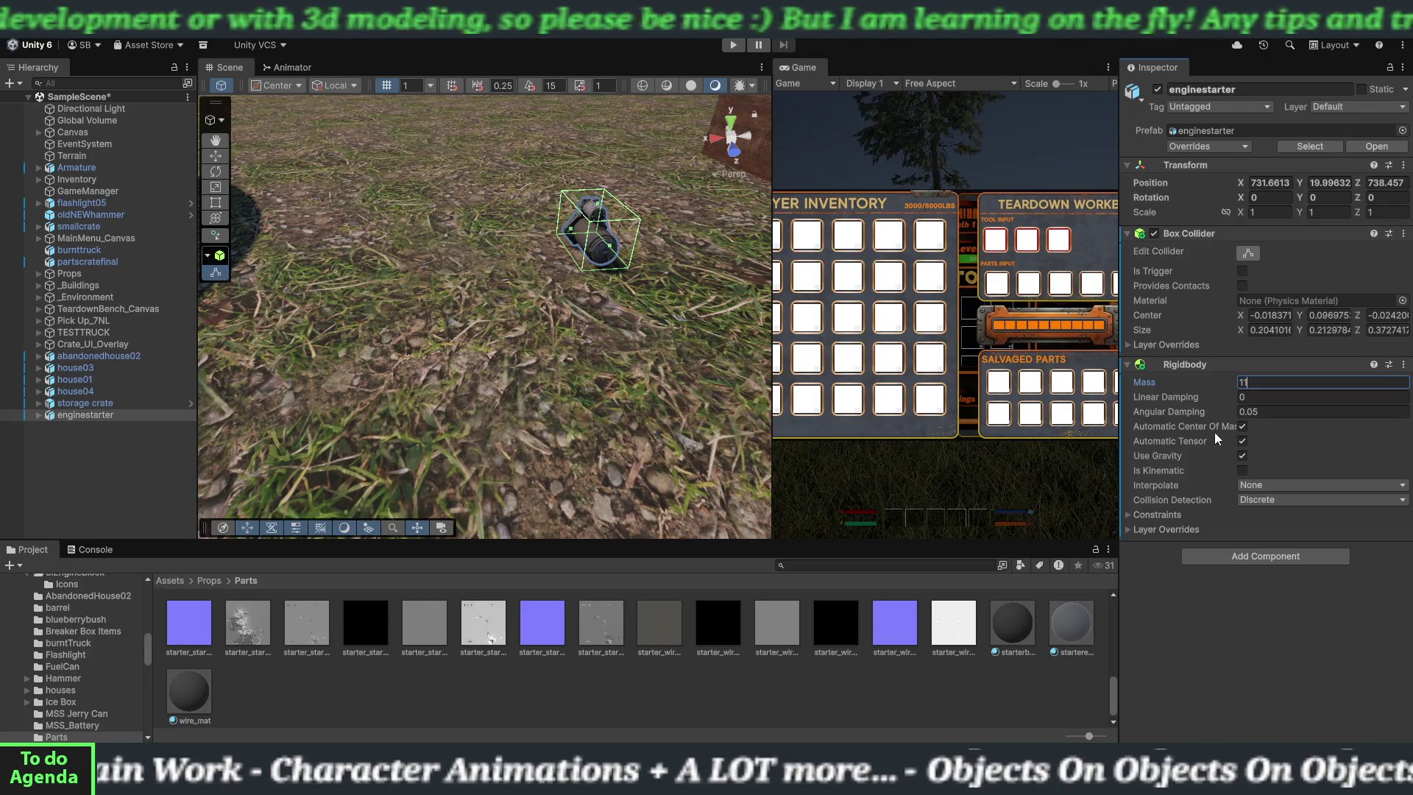
pyautogui.click(1251, 500)
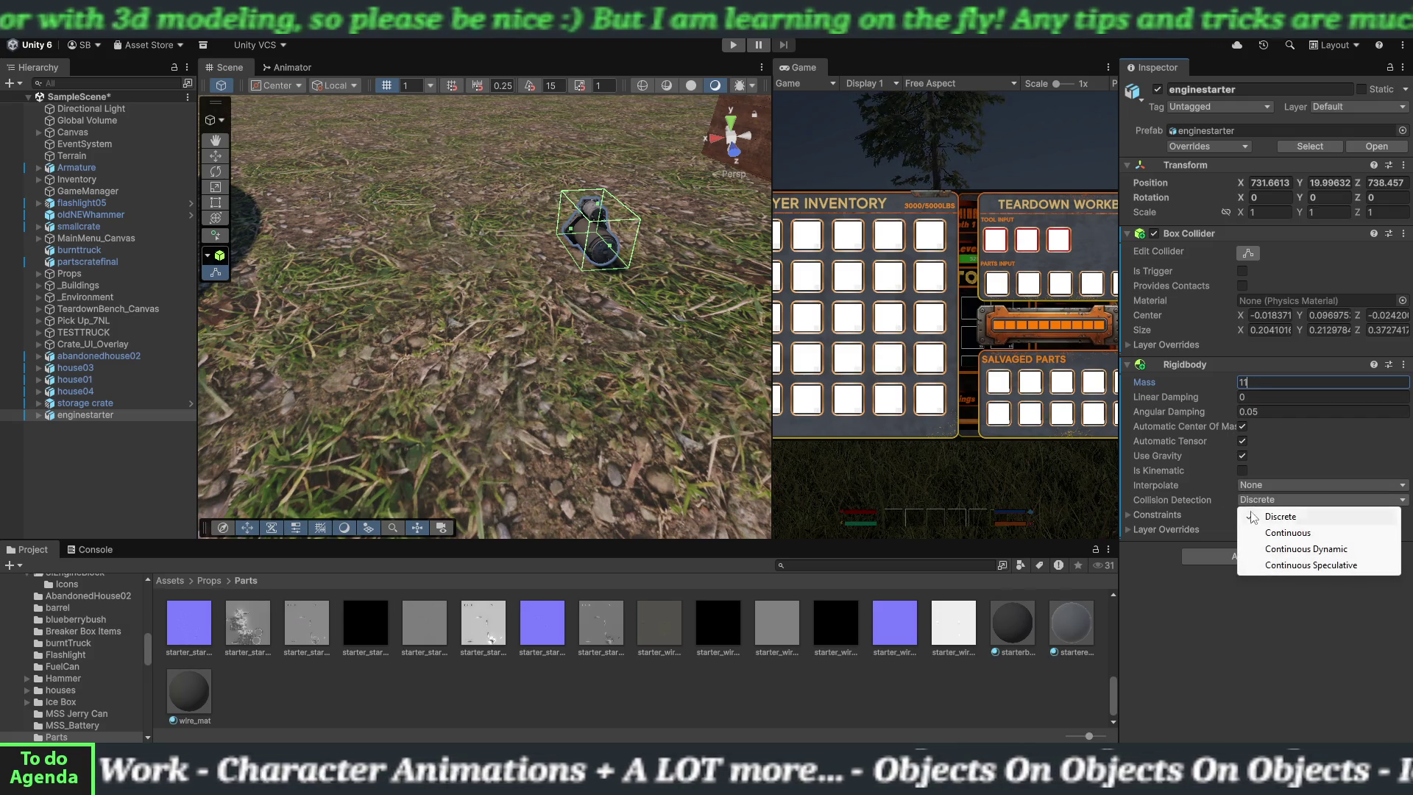
pyautogui.click(1261, 530)
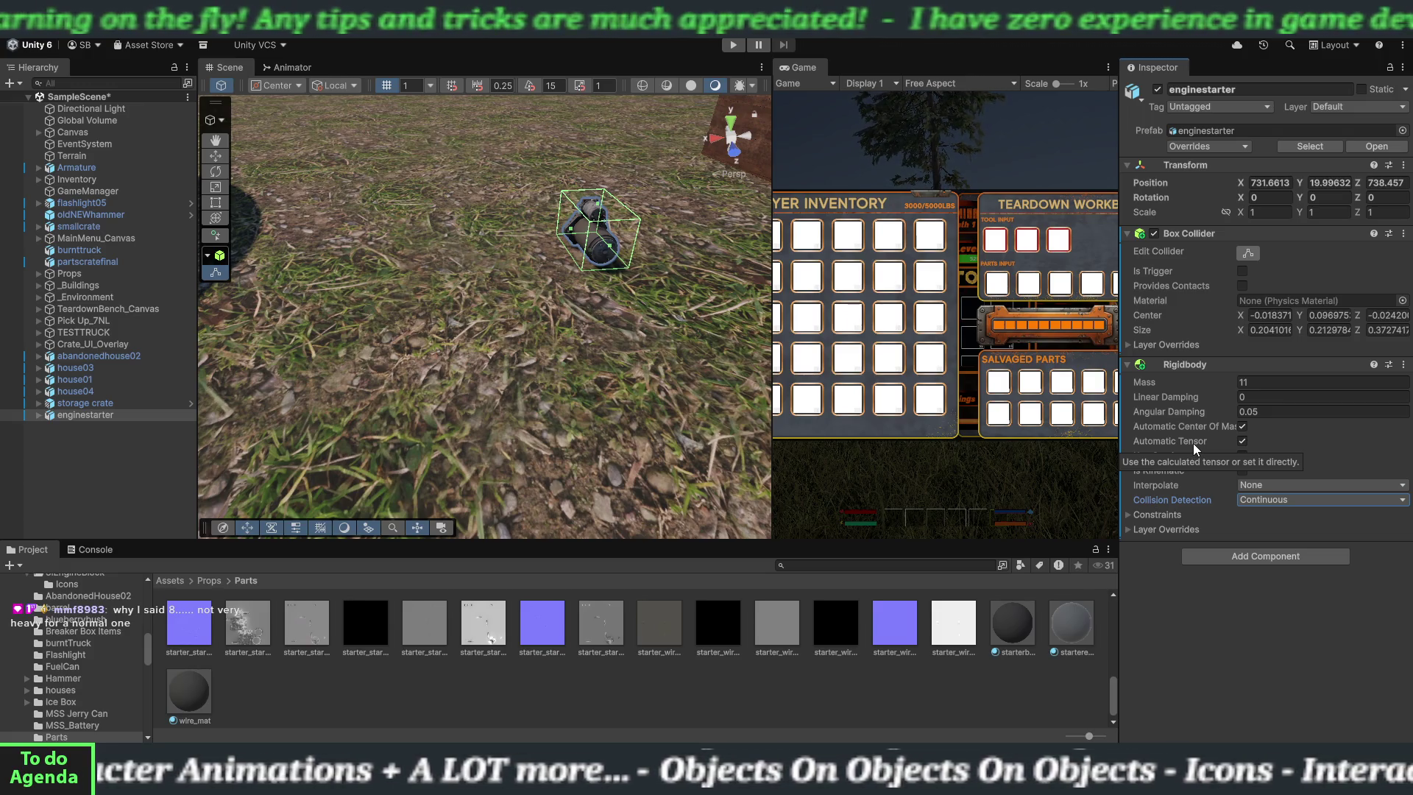
pyautogui.click(1131, 365)
pyautogui.click(1130, 234)
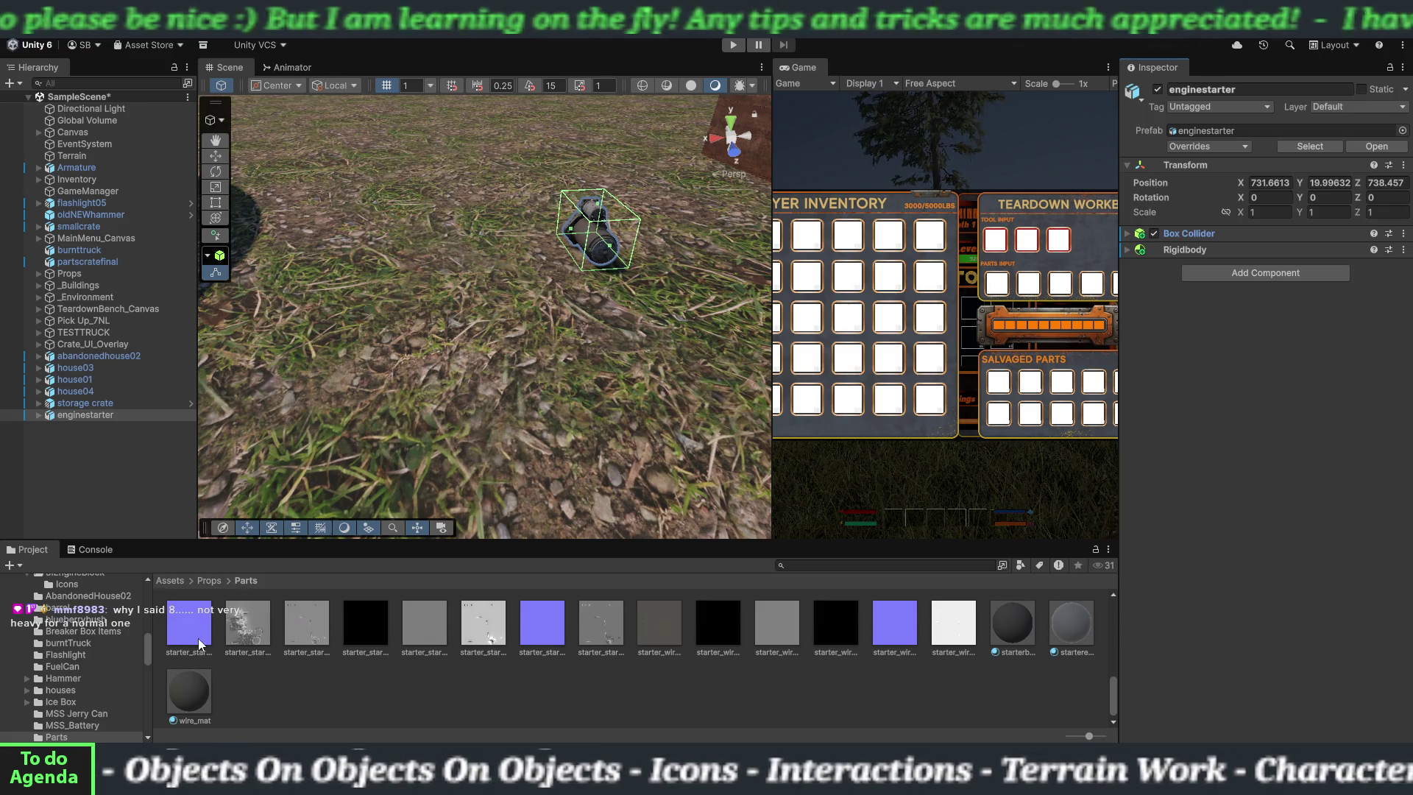
# - Drag the ItemData script from the Inventory folder onto enginestarter and expand its Item Data component
pyautogui.scroll(-5, 71, 626)
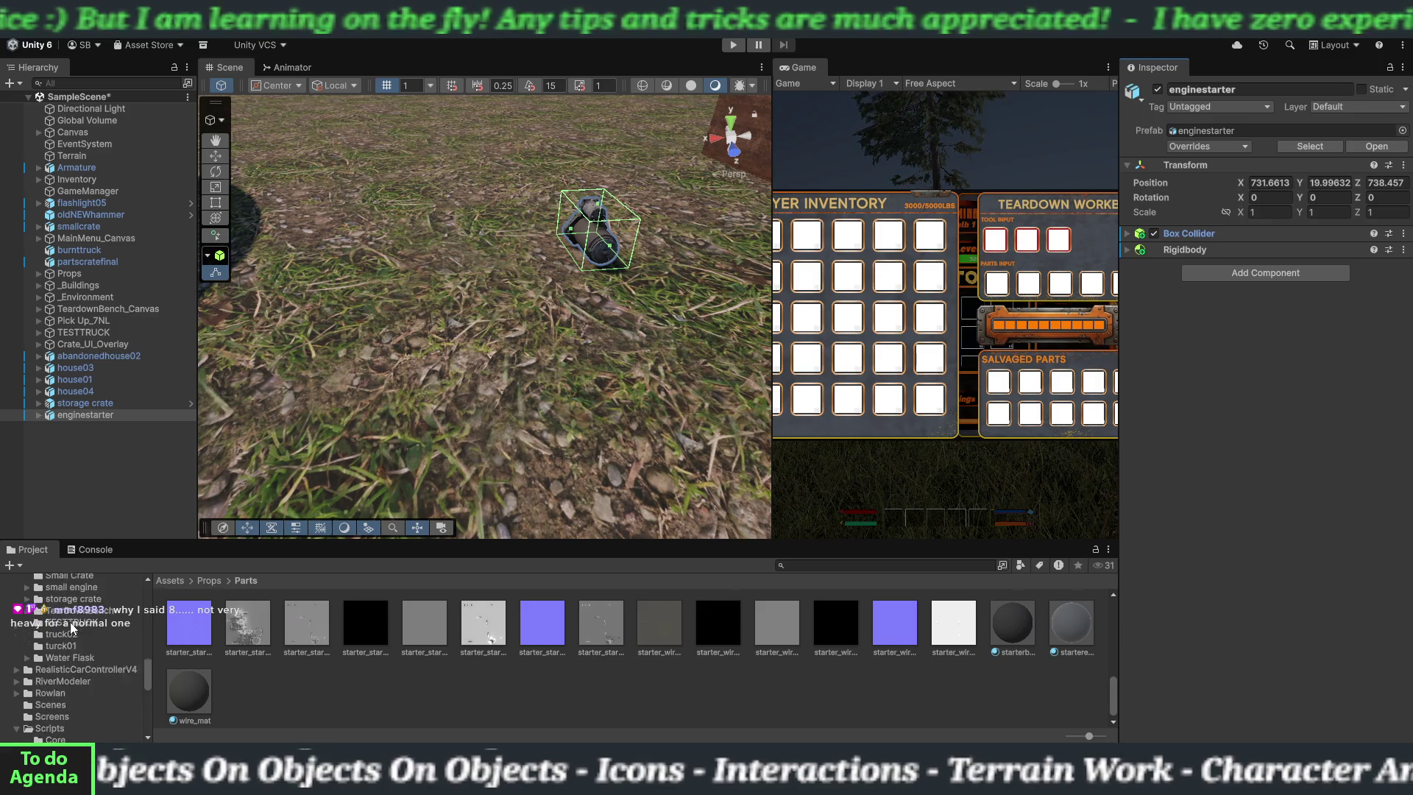
pyautogui.scroll(-4, 69, 621)
pyautogui.click(72, 632)
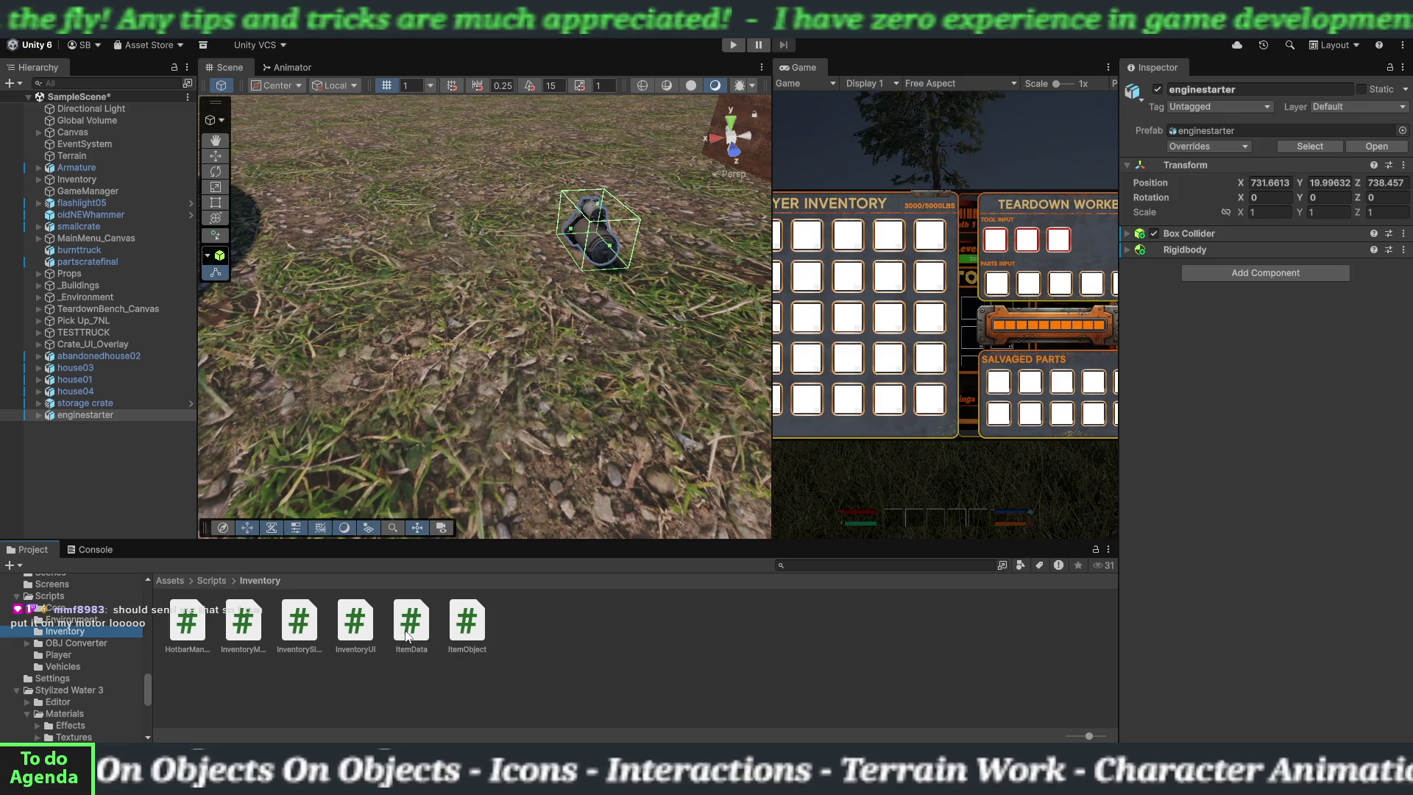
pyautogui.moveTo(405, 636); pyautogui.dragTo(91, 416)
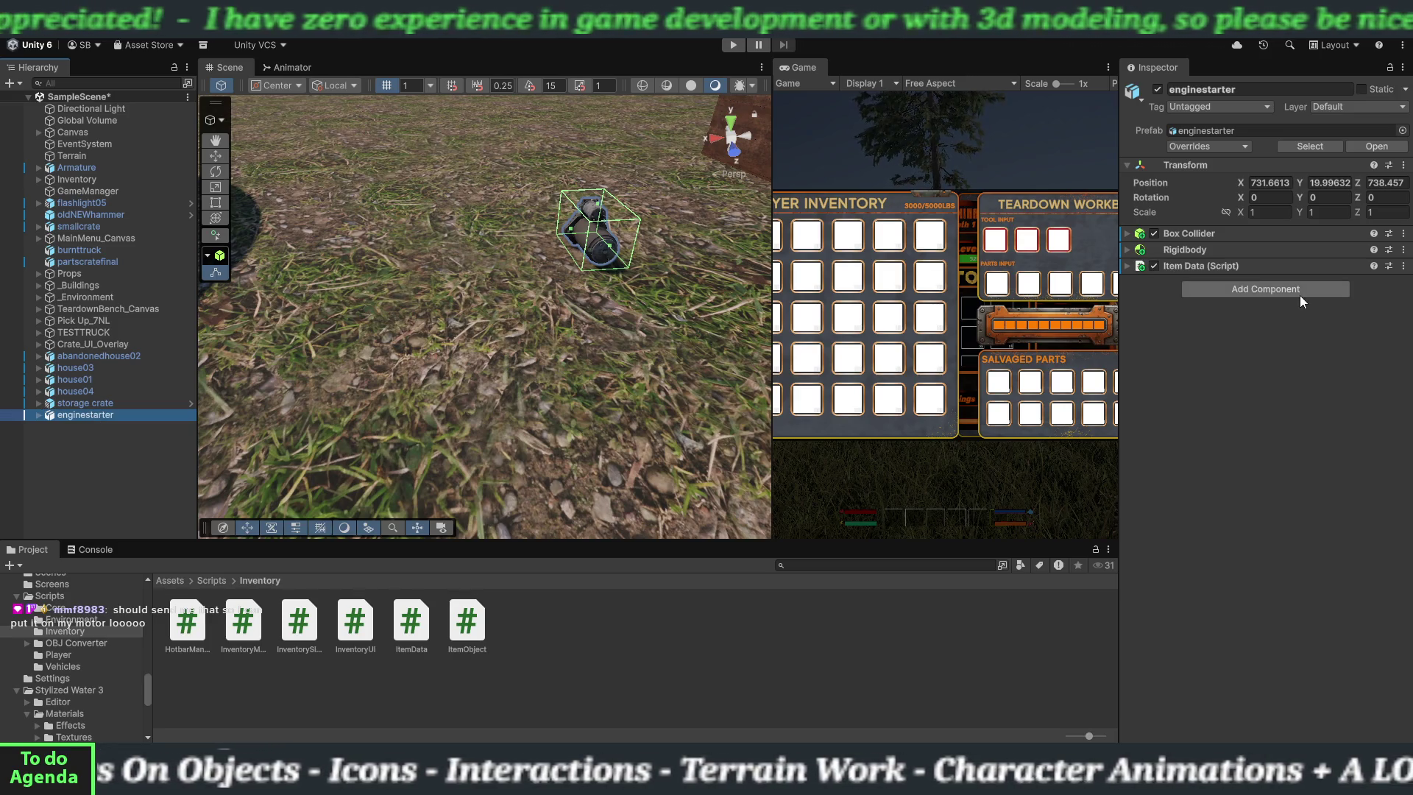
pyautogui.click(1129, 267)
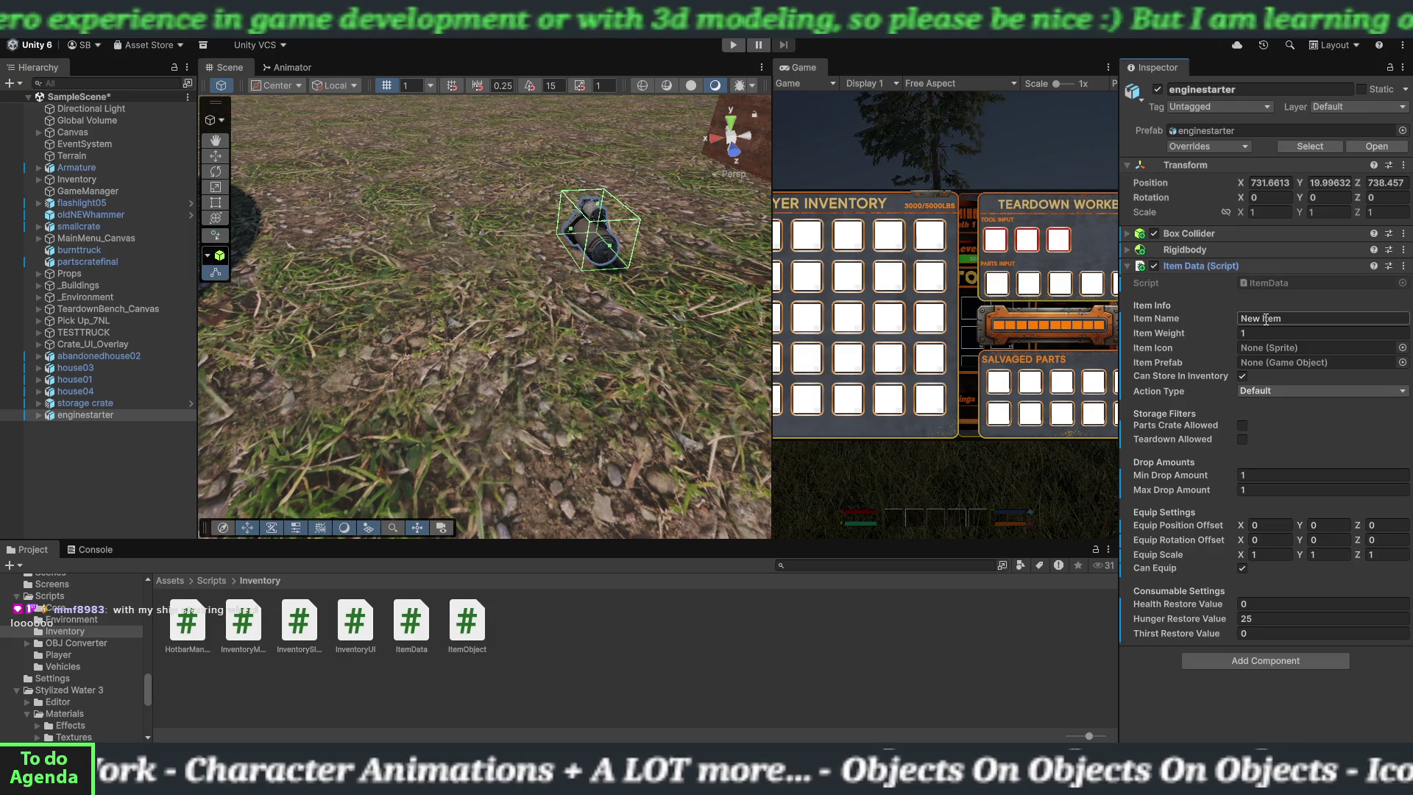
# - Change the Item Name from 'New Item' to 'Engine Starter' and the item weight to 11
pyautogui.click(1265, 320)
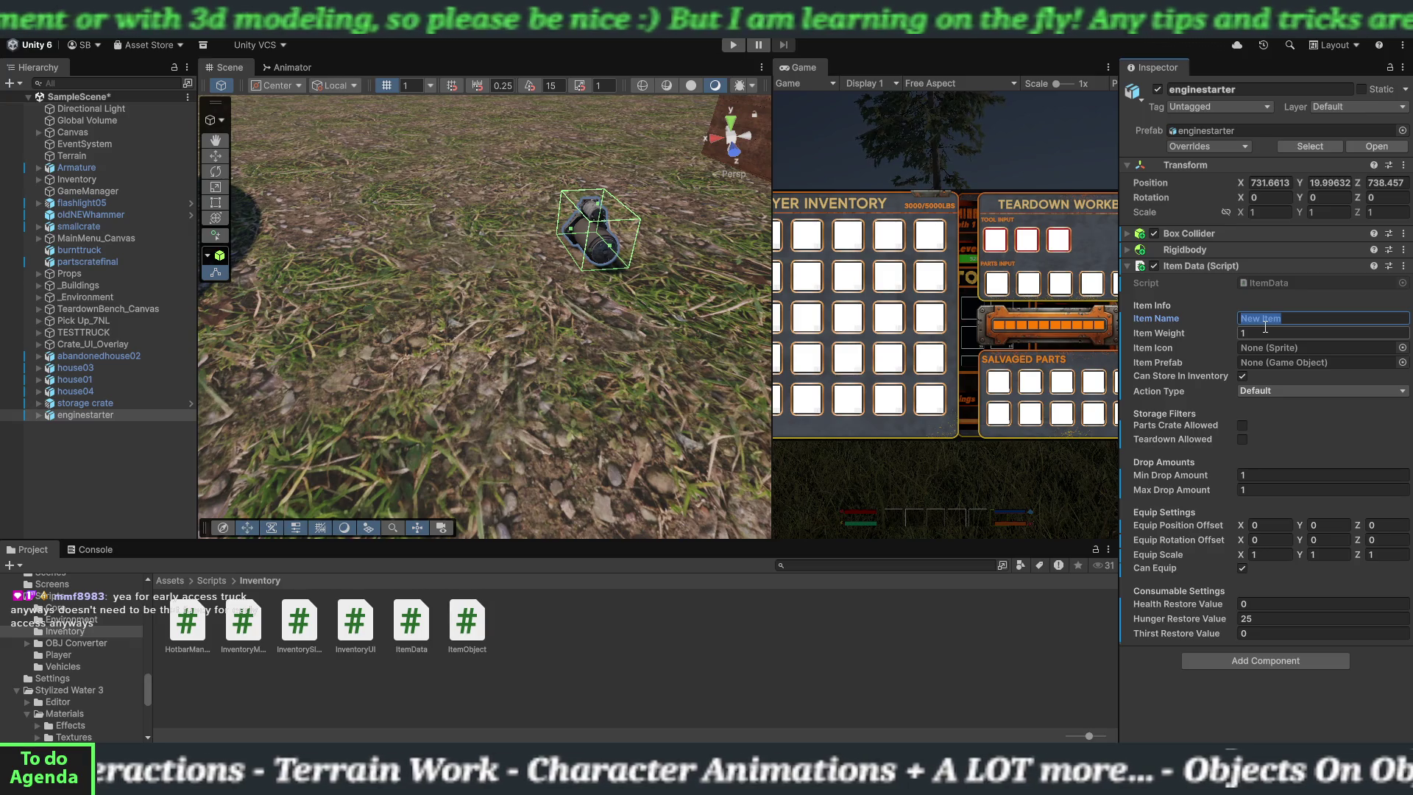
pyautogui.press('BackSpace')
pyautogui.write('Engine Starter')
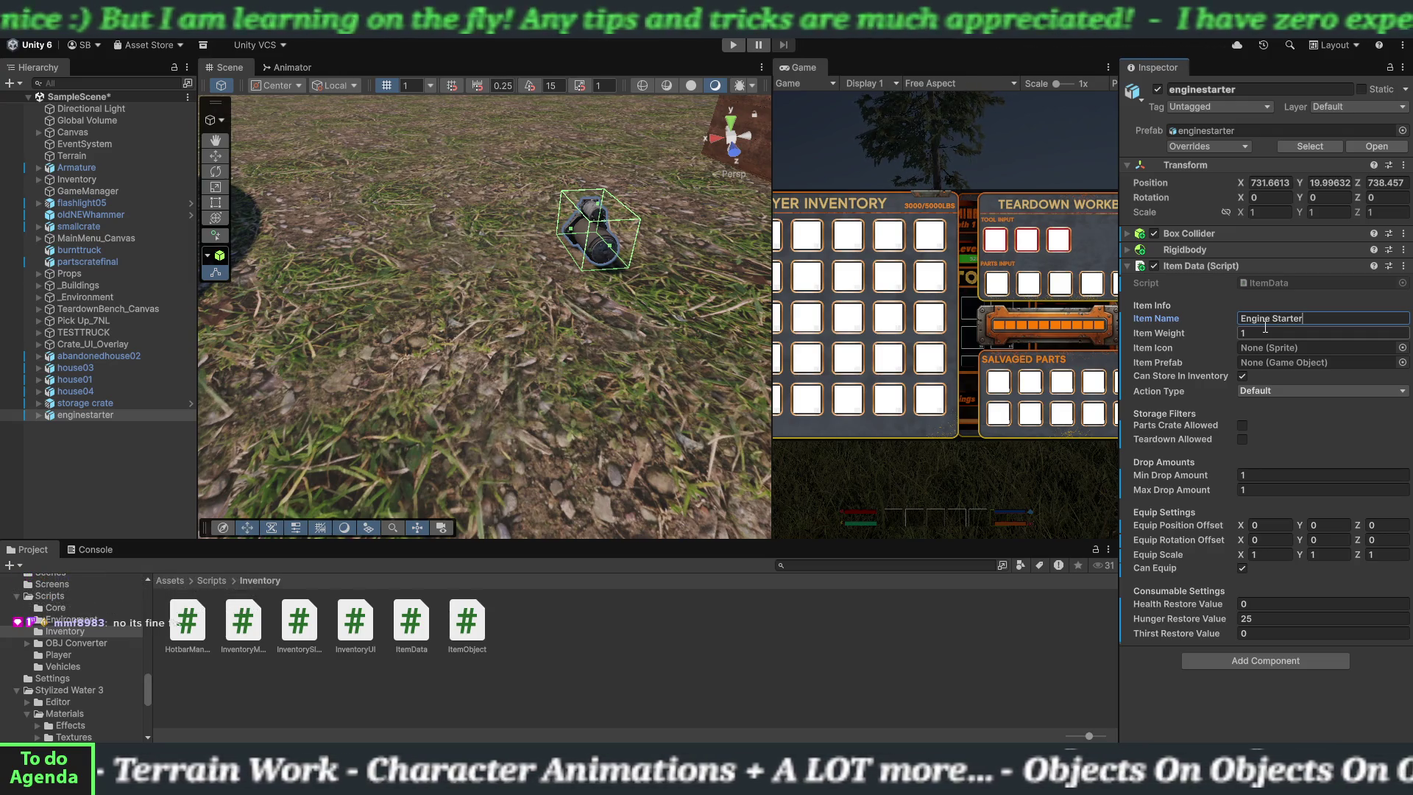
pyautogui.click(1271, 332)
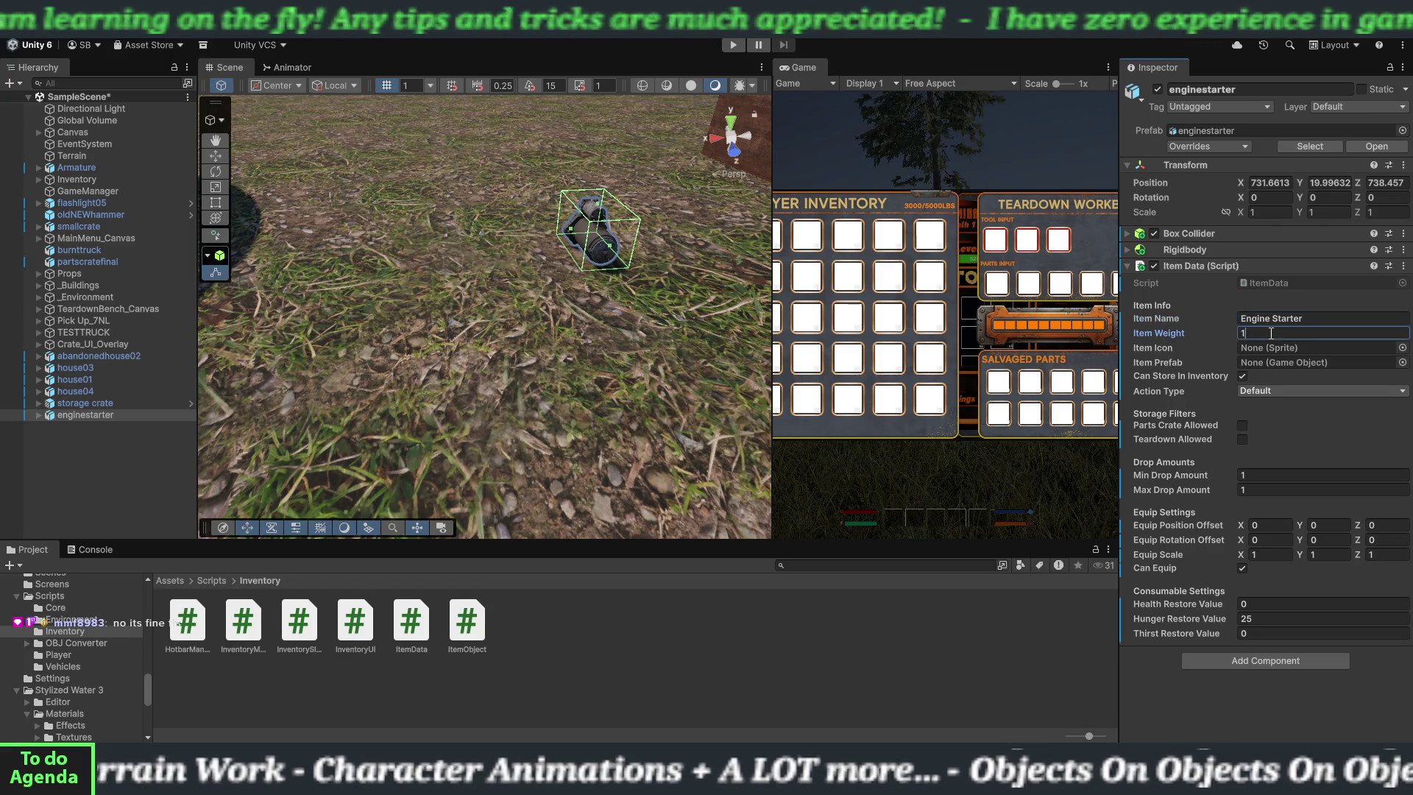
pyautogui.write('1')
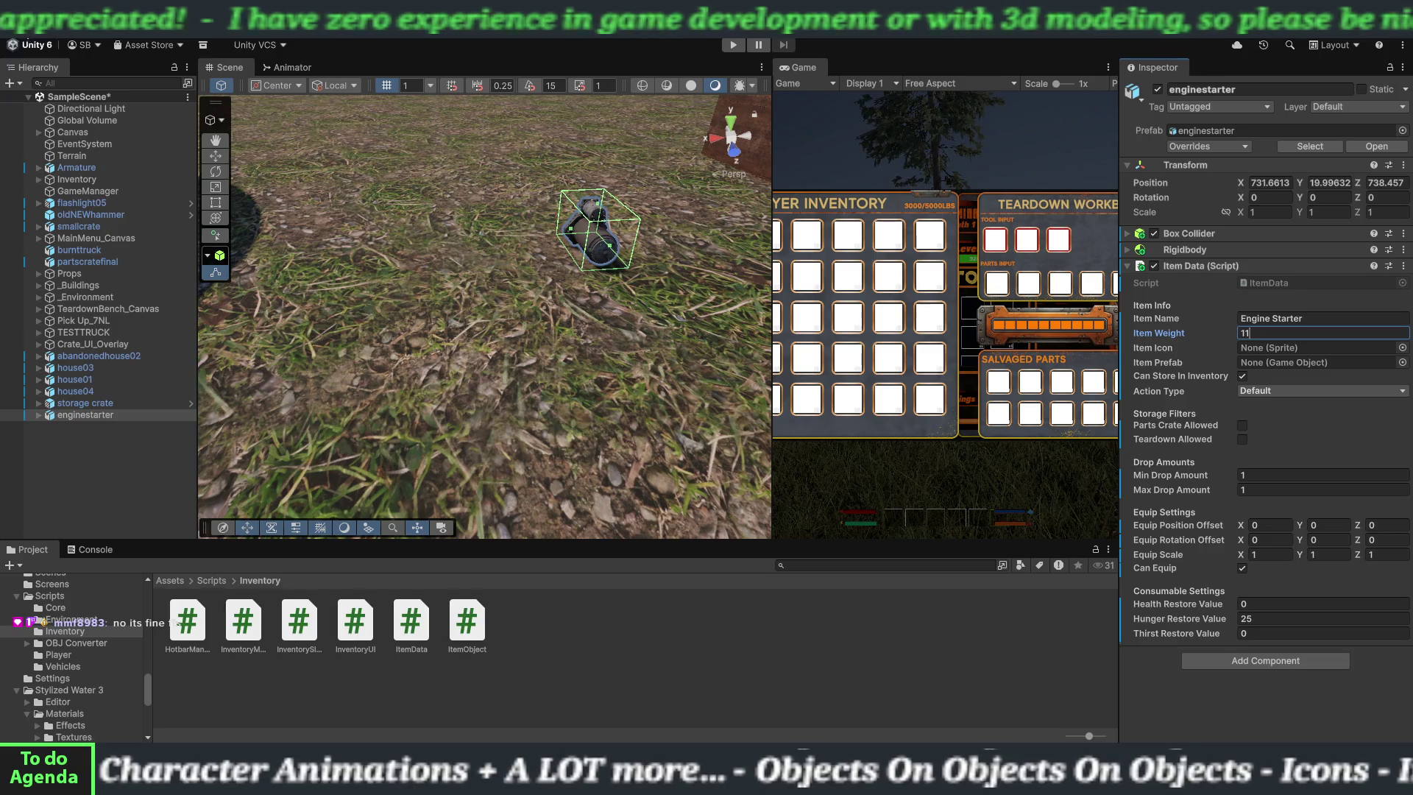
# - Save the scene via File > Save and minimize Unity
pyautogui.click(25, 26)
pyautogui.click(32, 95)
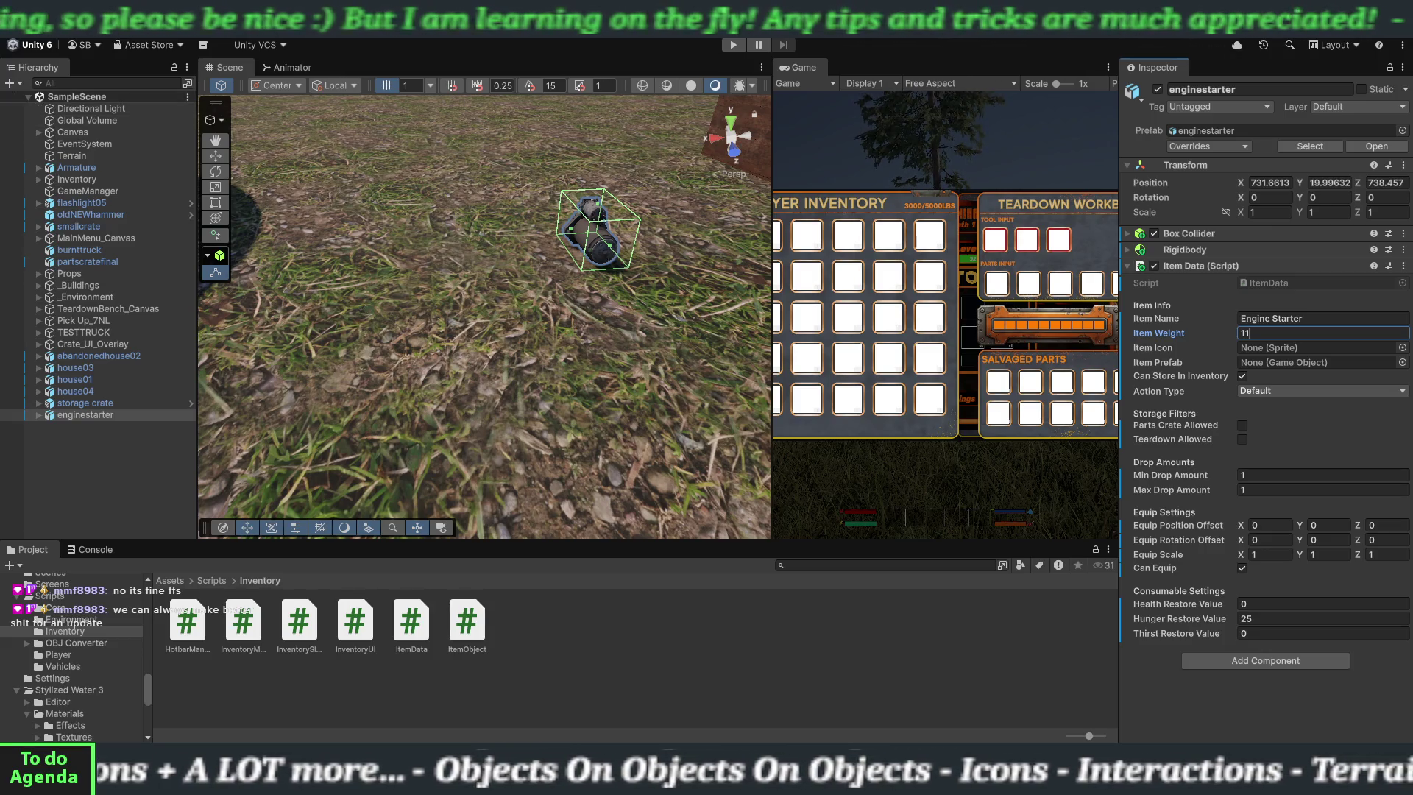
pyautogui.press('super+d')
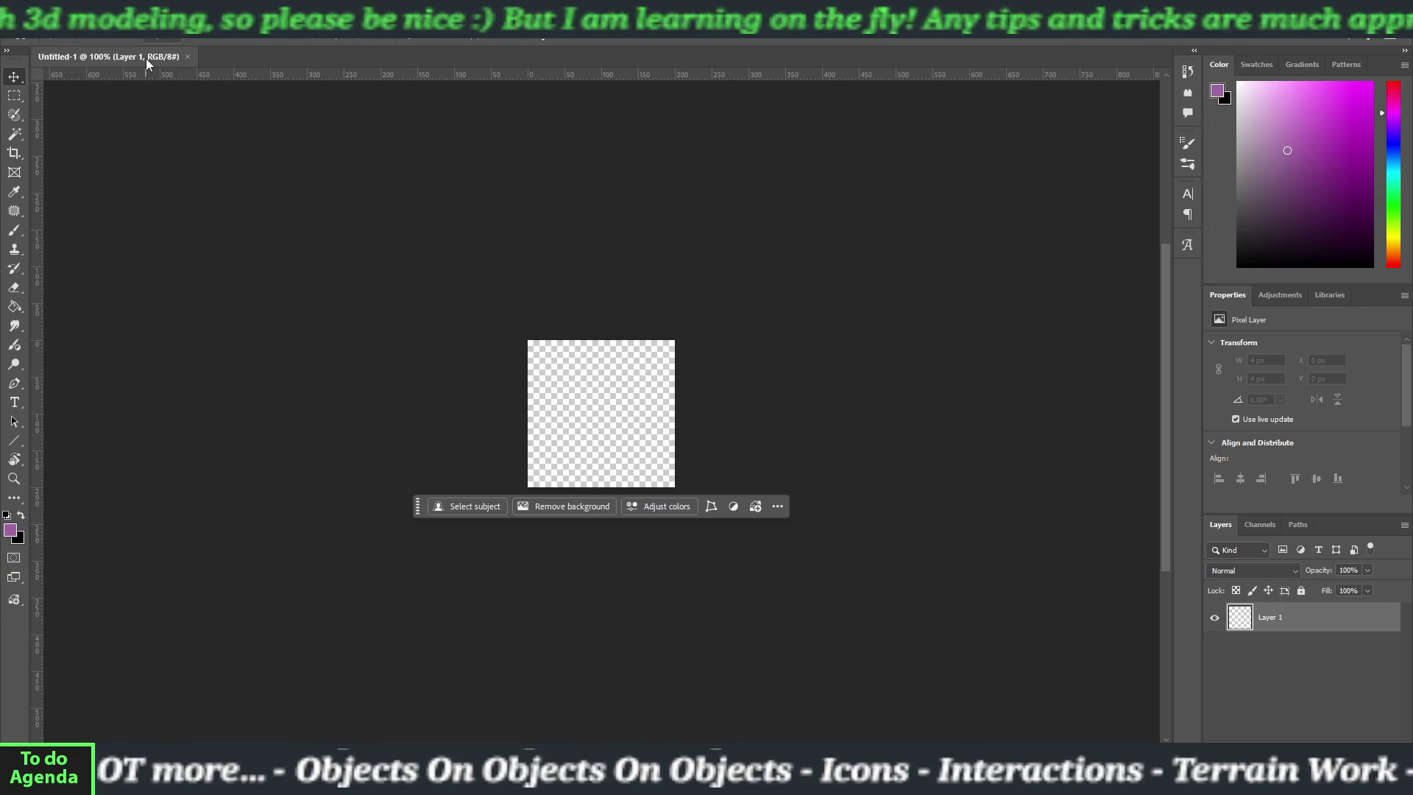
# - Place the engine starter screenshot on the canvas as a 200 px wide smart object
pyautogui.hotkey('ctrl', 't')
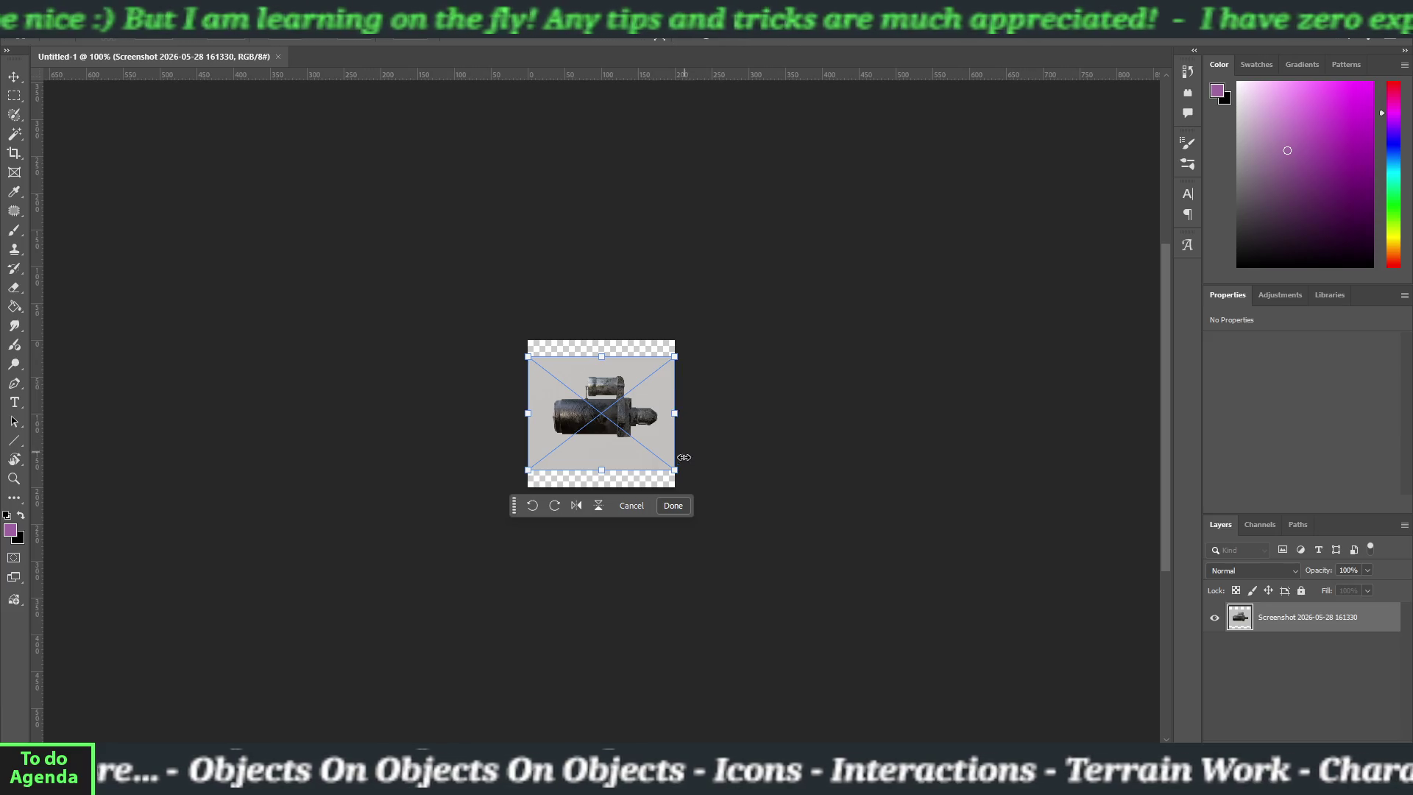
pyautogui.click(669, 505)
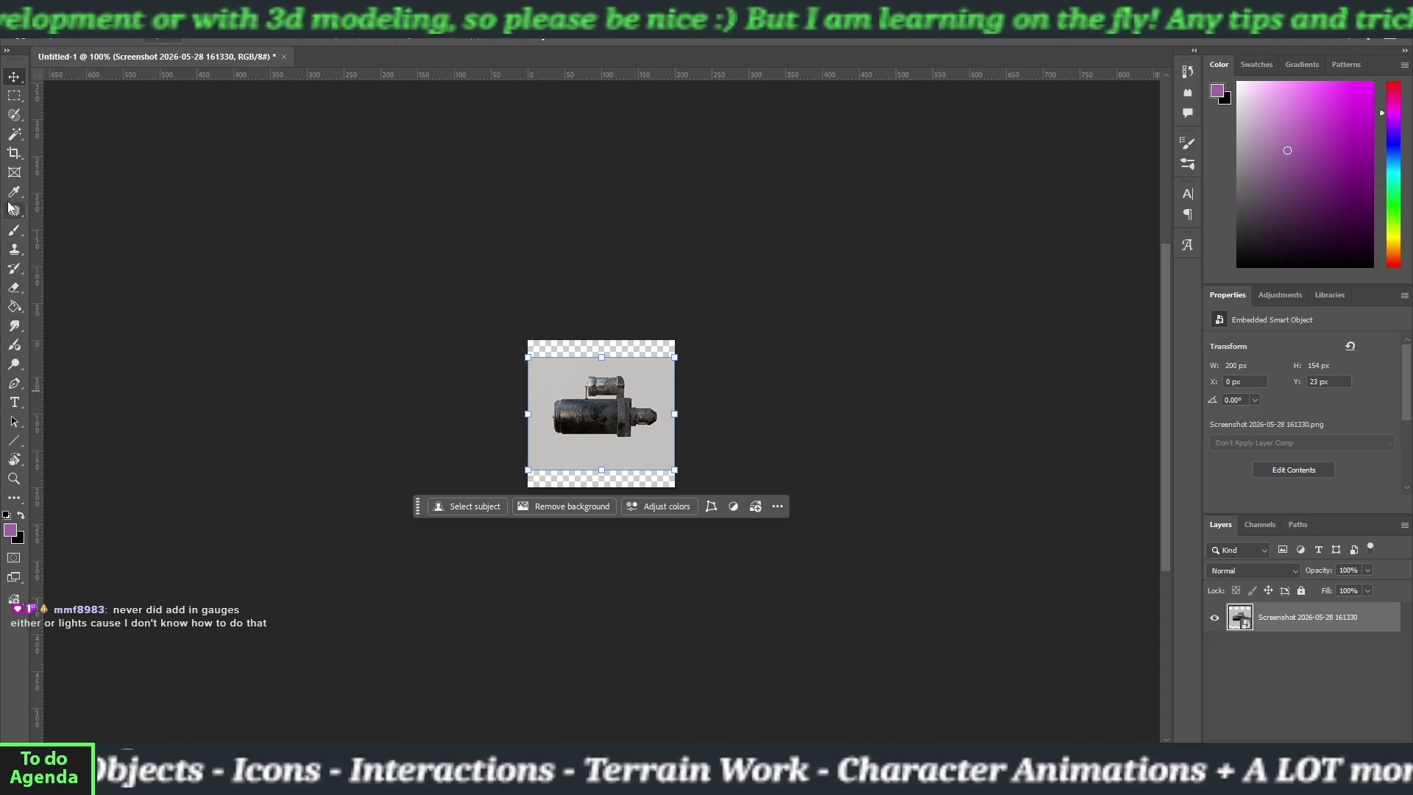
pyautogui.click(14, 134)
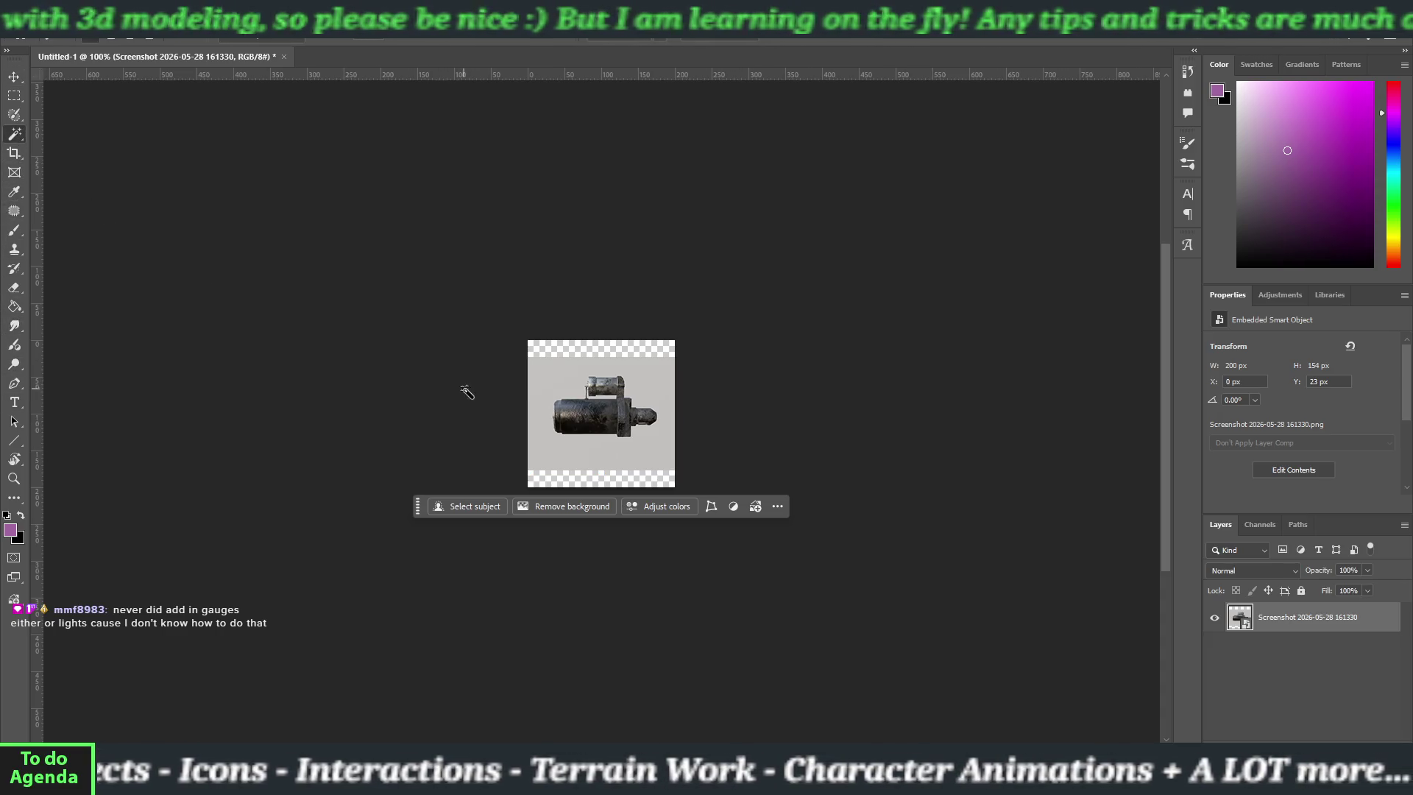
pyautogui.click(549, 383)
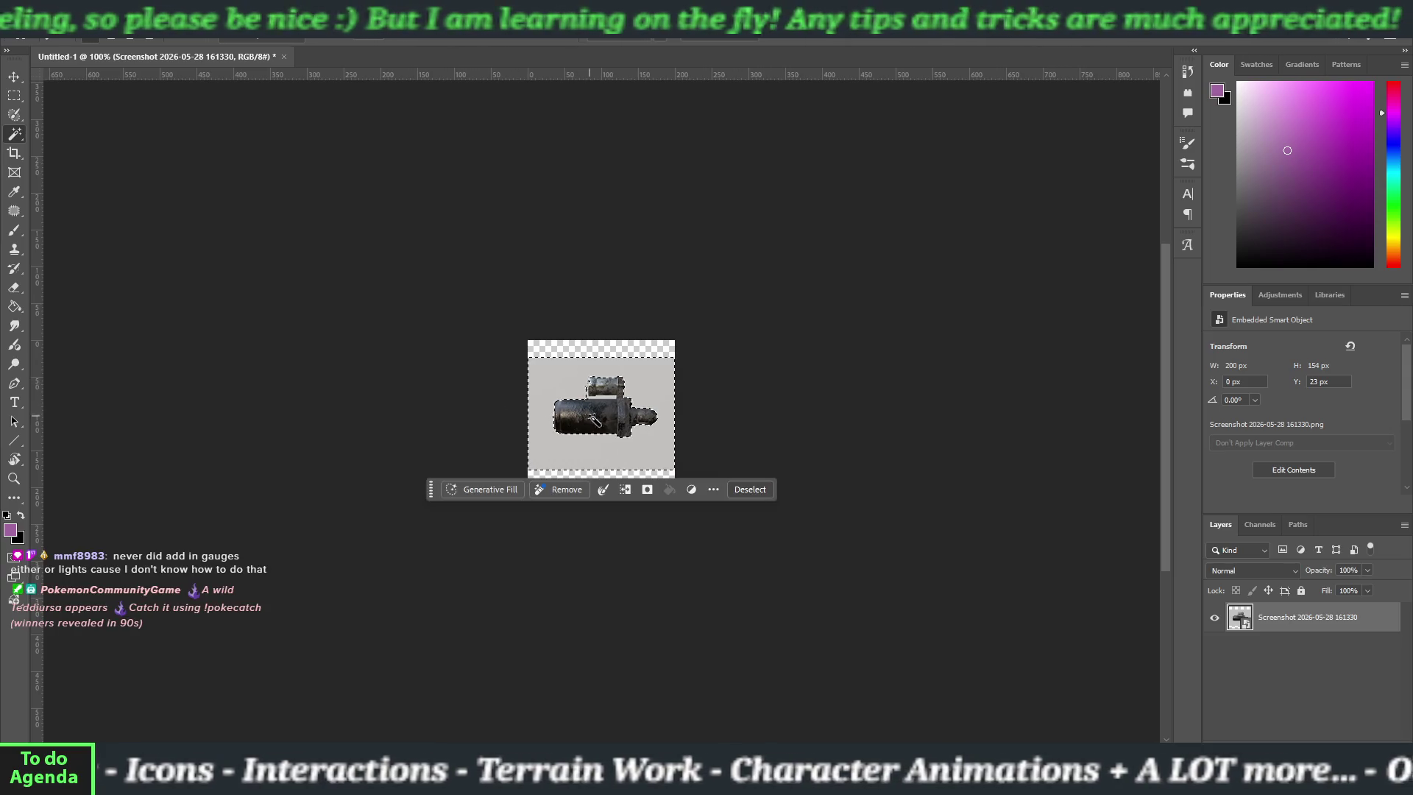
pyautogui.scroll(-1, 610, 433)
pyautogui.scroll(5, 611, 432)
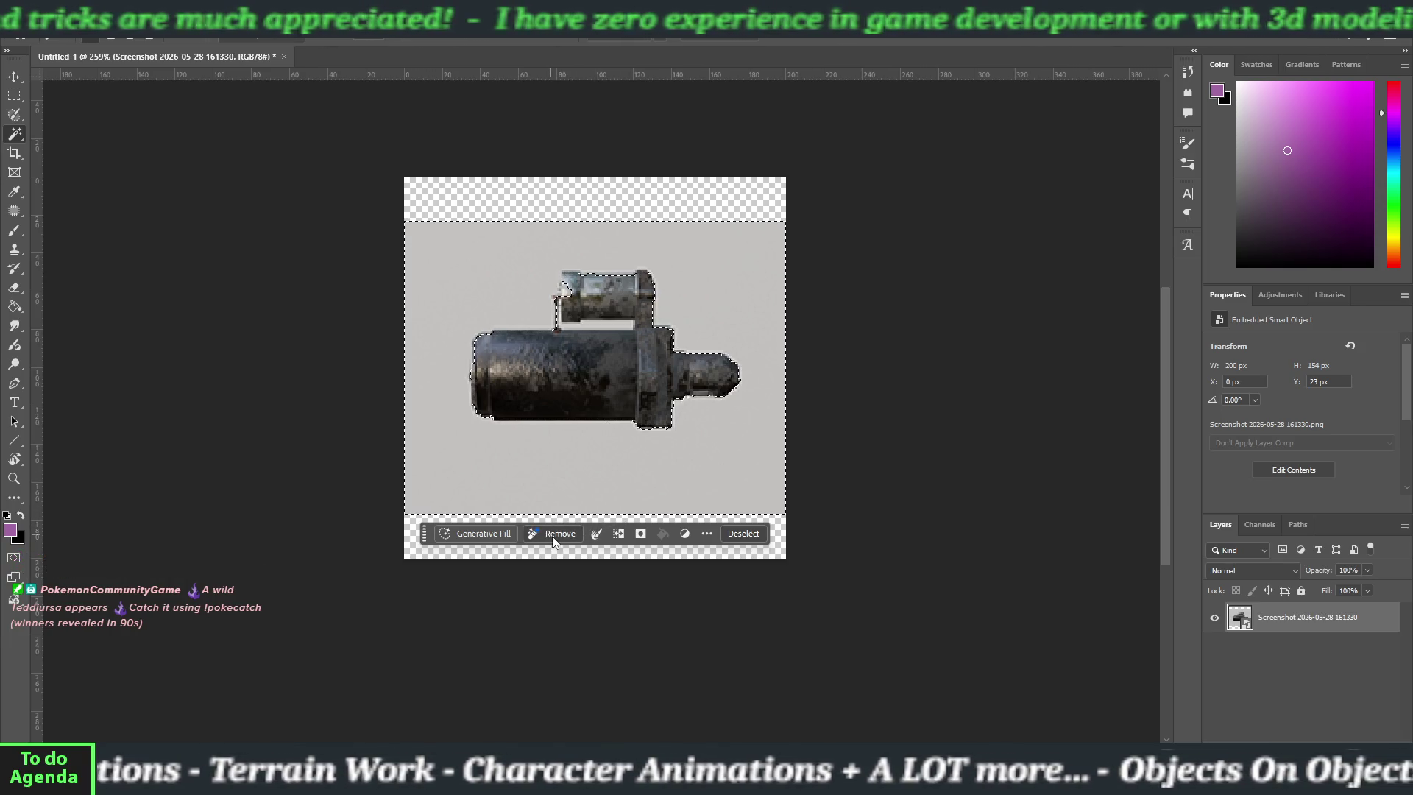
pyautogui.click(550, 531)
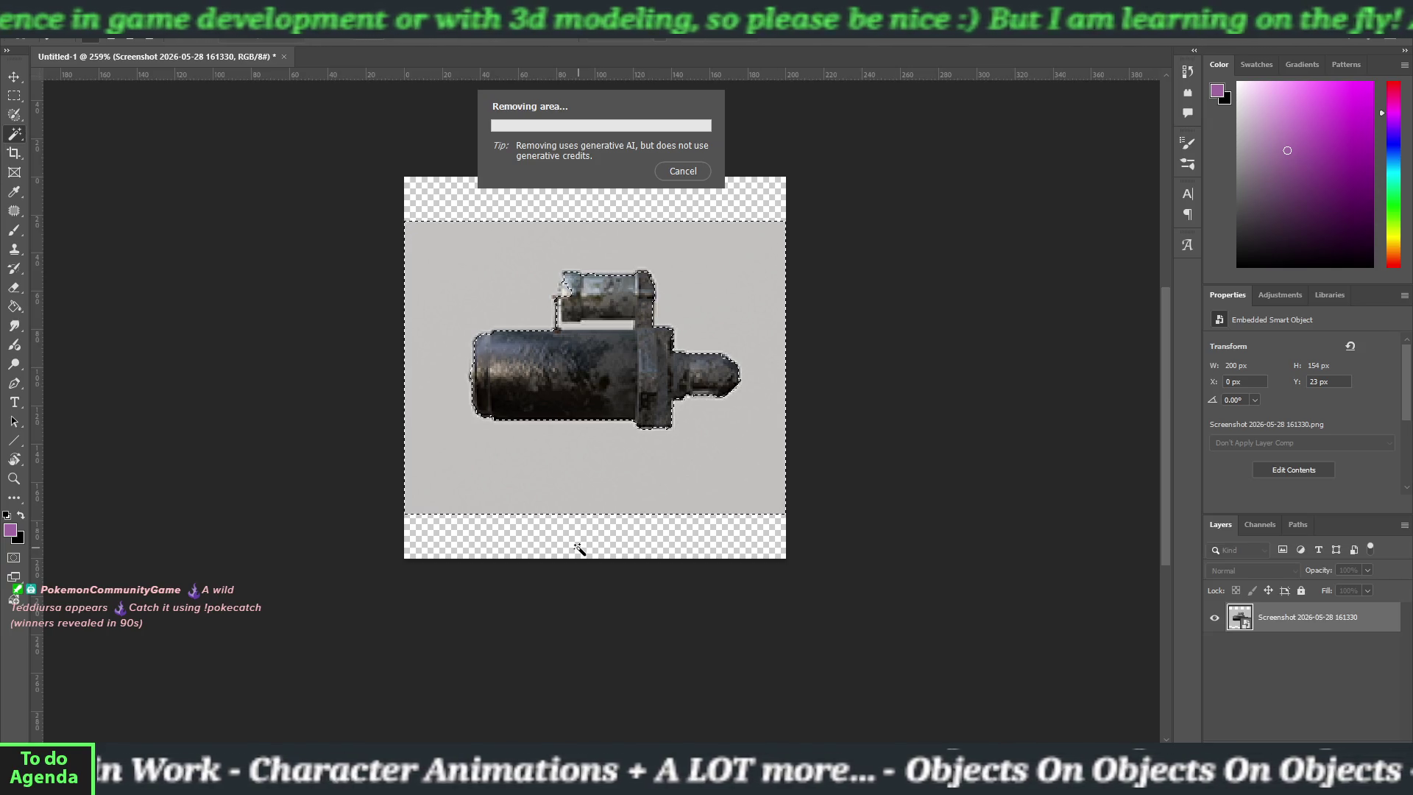
pyautogui.click(688, 171)
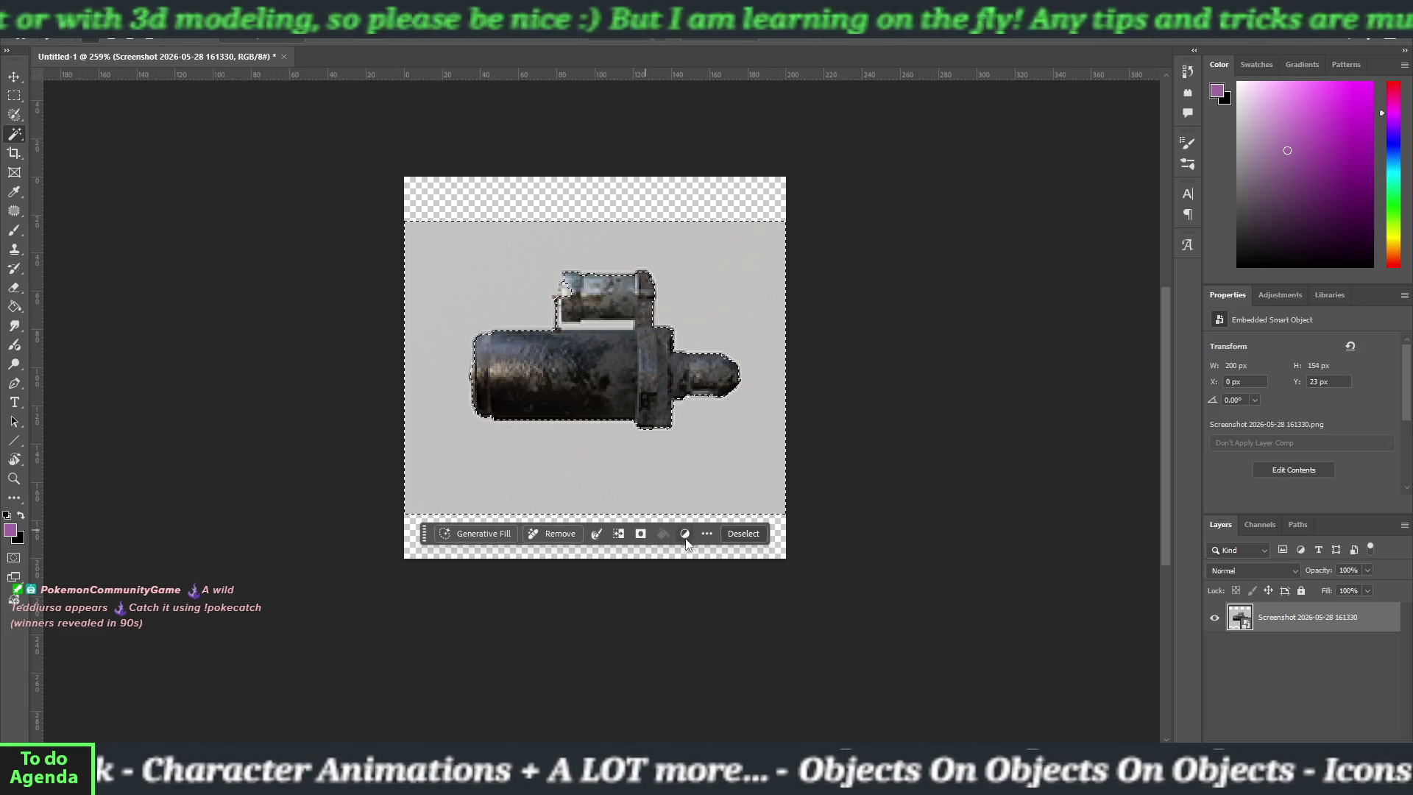
pyautogui.click(742, 533)
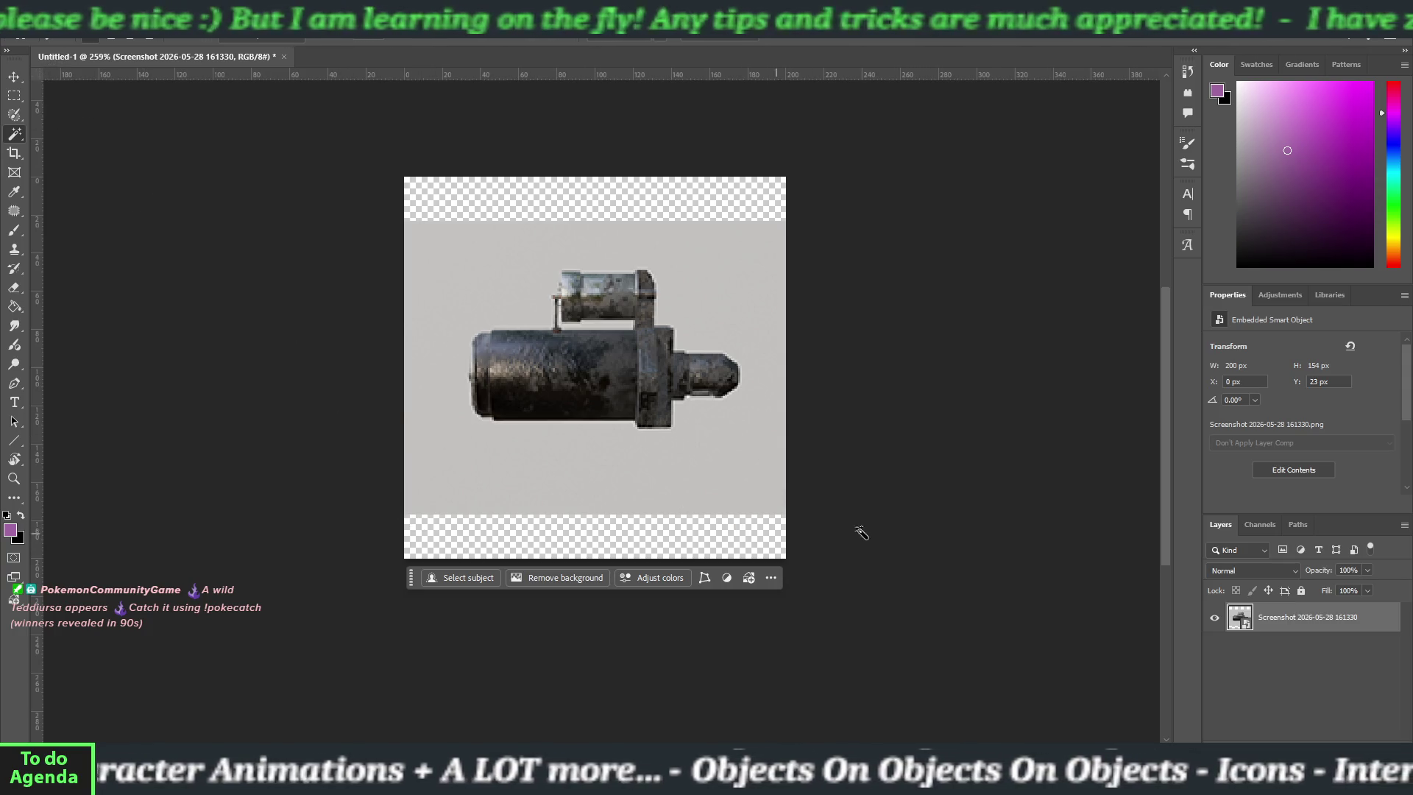
pyautogui.click(17, 77)
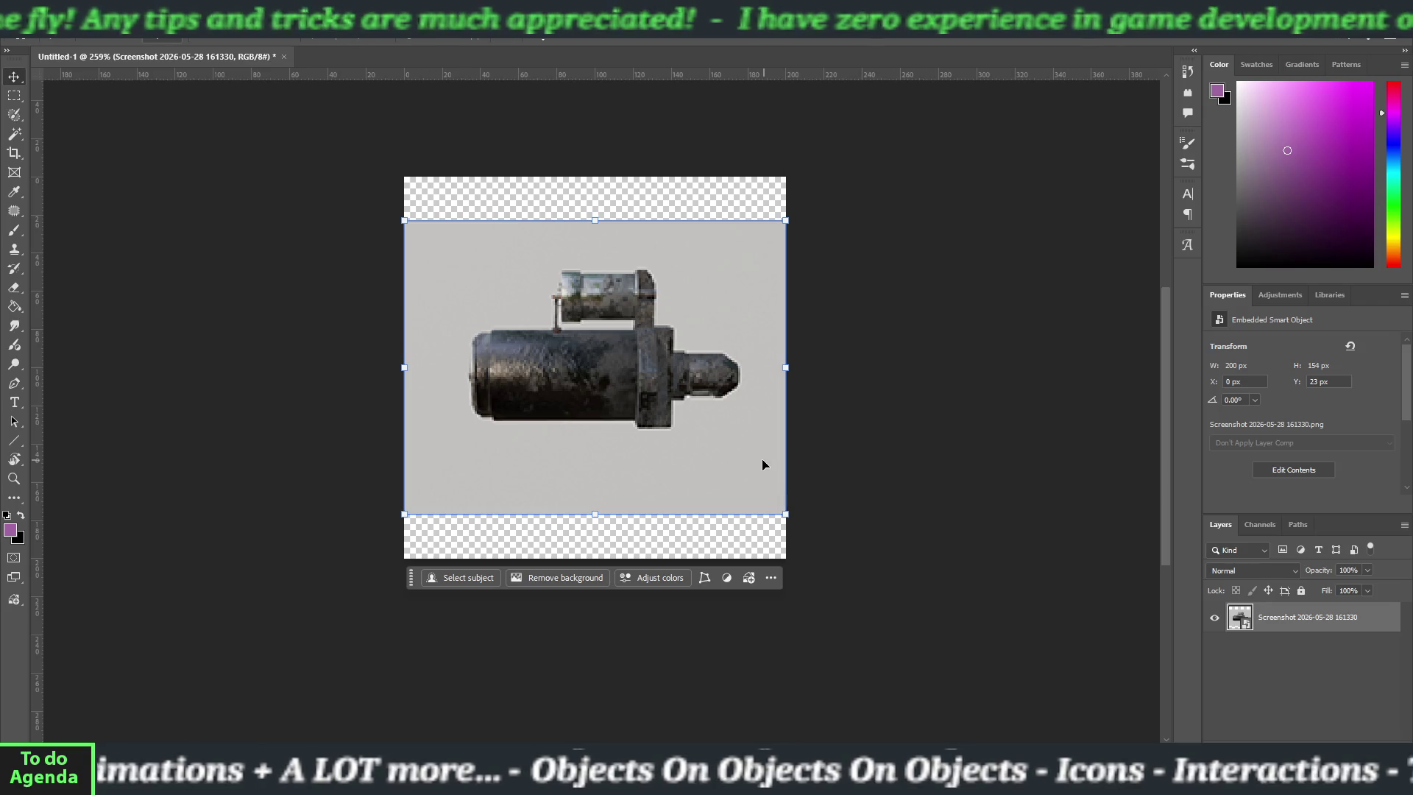
pyautogui.scroll(-3, 682, 420)
pyautogui.scroll(-3, 681, 420)
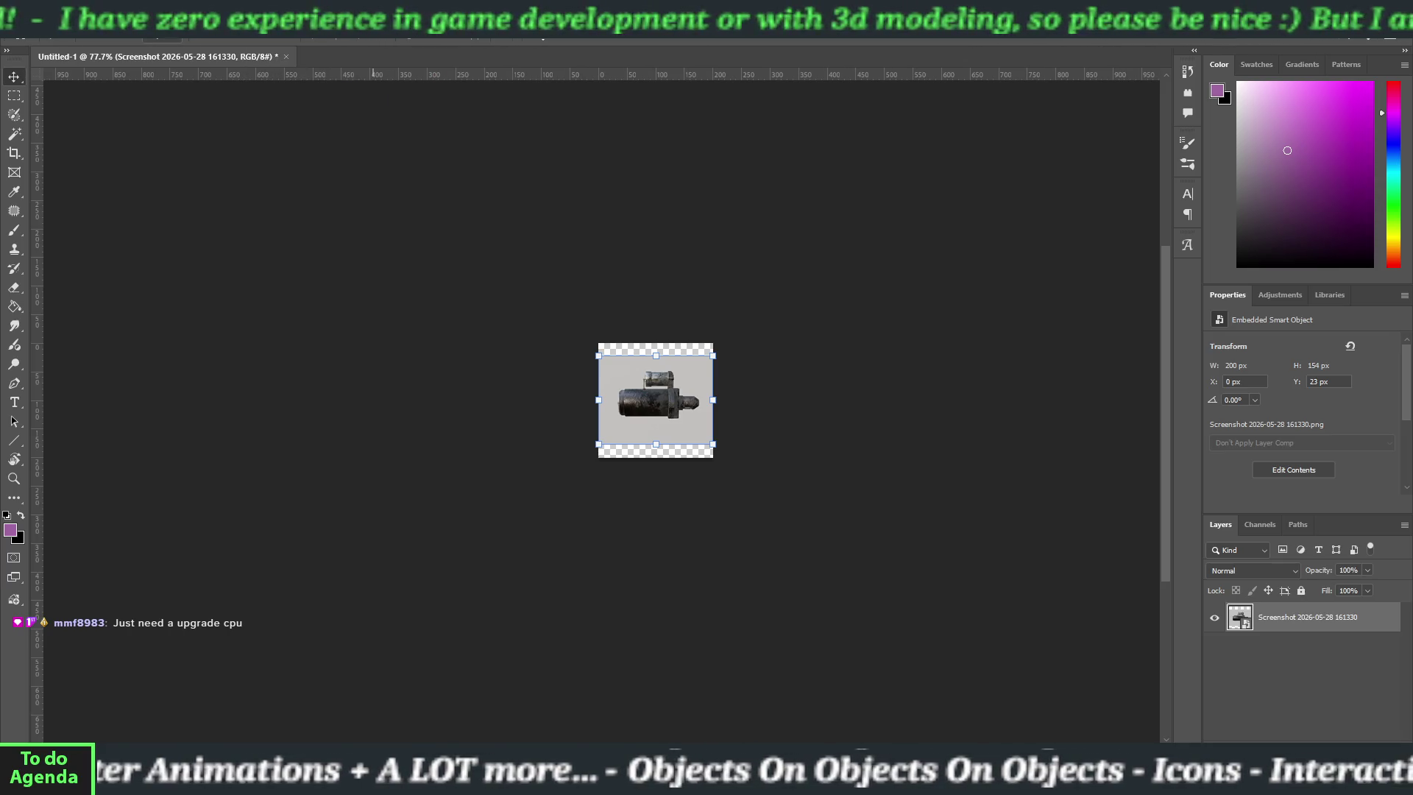
# - Drop starter.png onto the canvas and delete the old Screenshot layer
pyautogui.moveTo(442, 41)
pyautogui.mouseDown()
pyautogui.moveTo(253, 47)
pyautogui.moveTo(441, 221)
pyautogui.mouseUp()
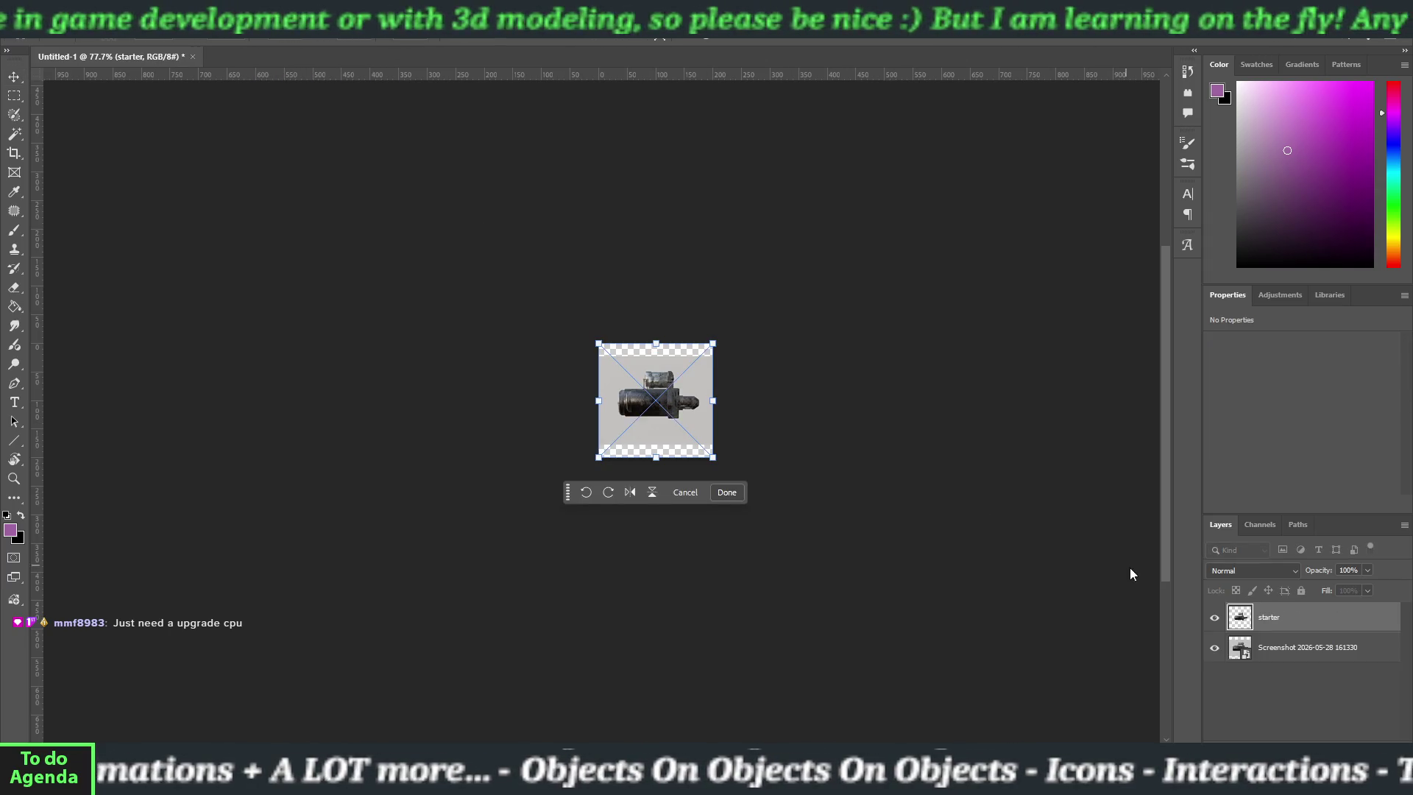
pyautogui.click(1301, 657)
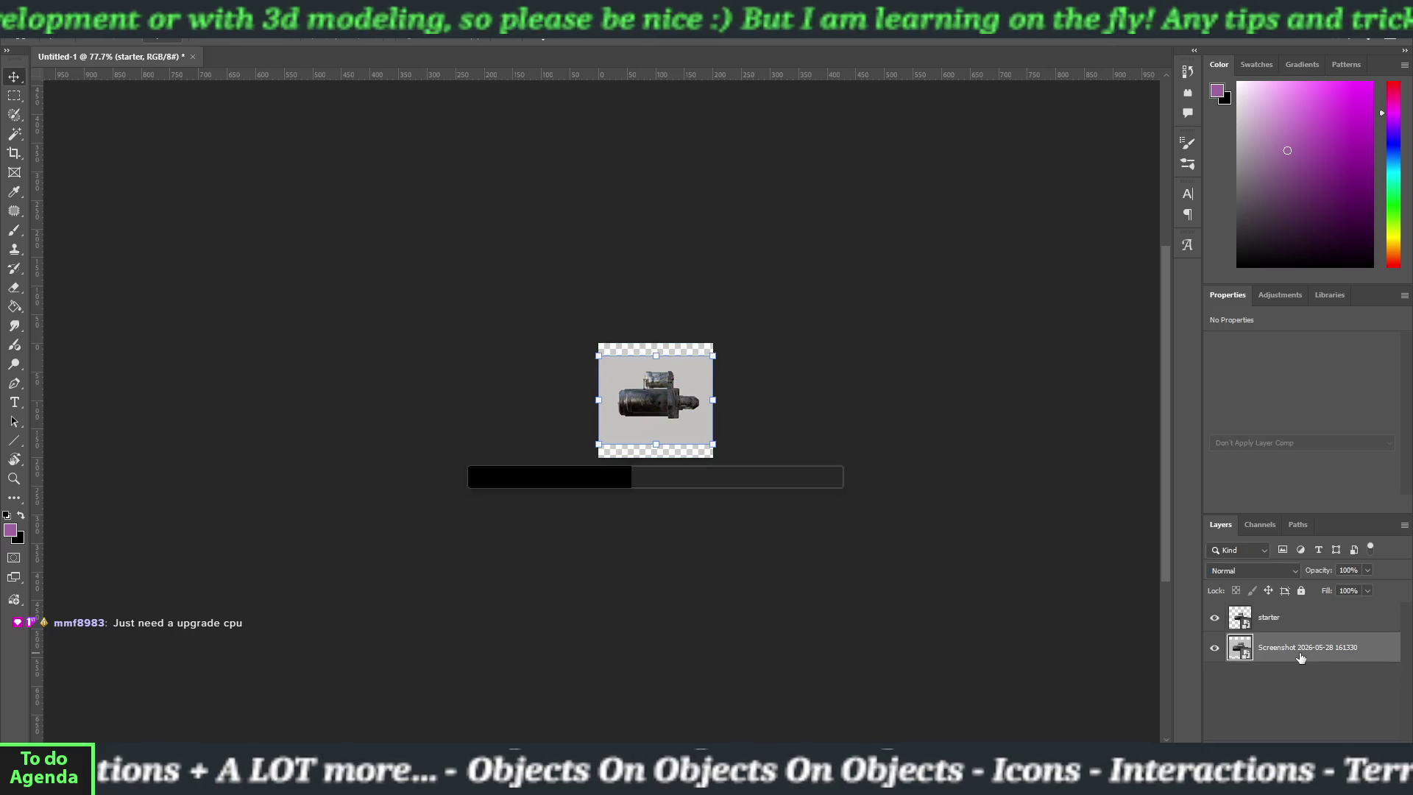
pyautogui.press('Delete')
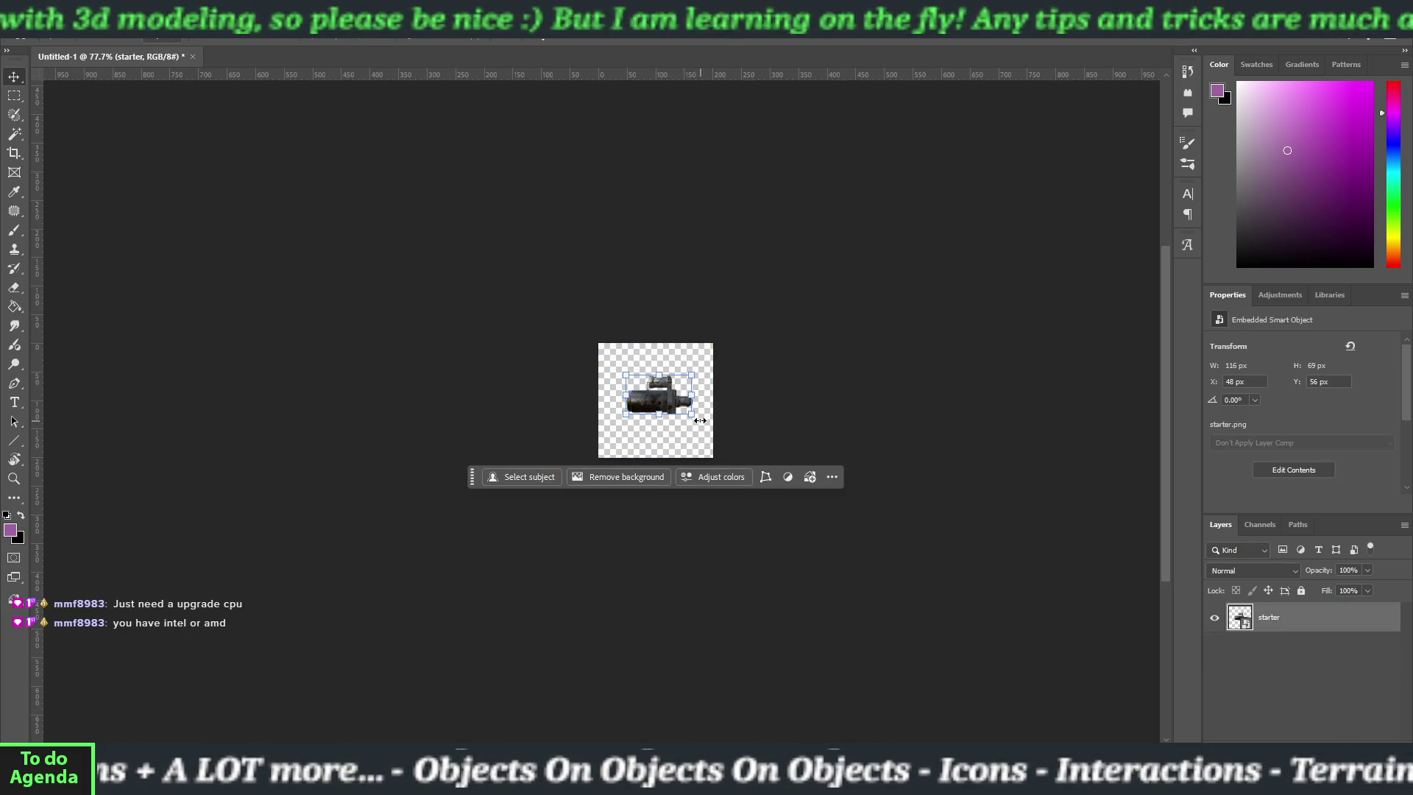
# - Scale the starter layer up to 172 × 106 px and nudge it left to X 15, Y 32
pyautogui.moveTo(693, 417)
pyautogui.mouseDown()
pyautogui.moveTo(713, 397)
pyautogui.moveTo(697, 386)
pyautogui.moveTo(706, 446)
pyautogui.moveTo(751, 498)
pyautogui.moveTo(716, 455)
pyautogui.mouseUp()
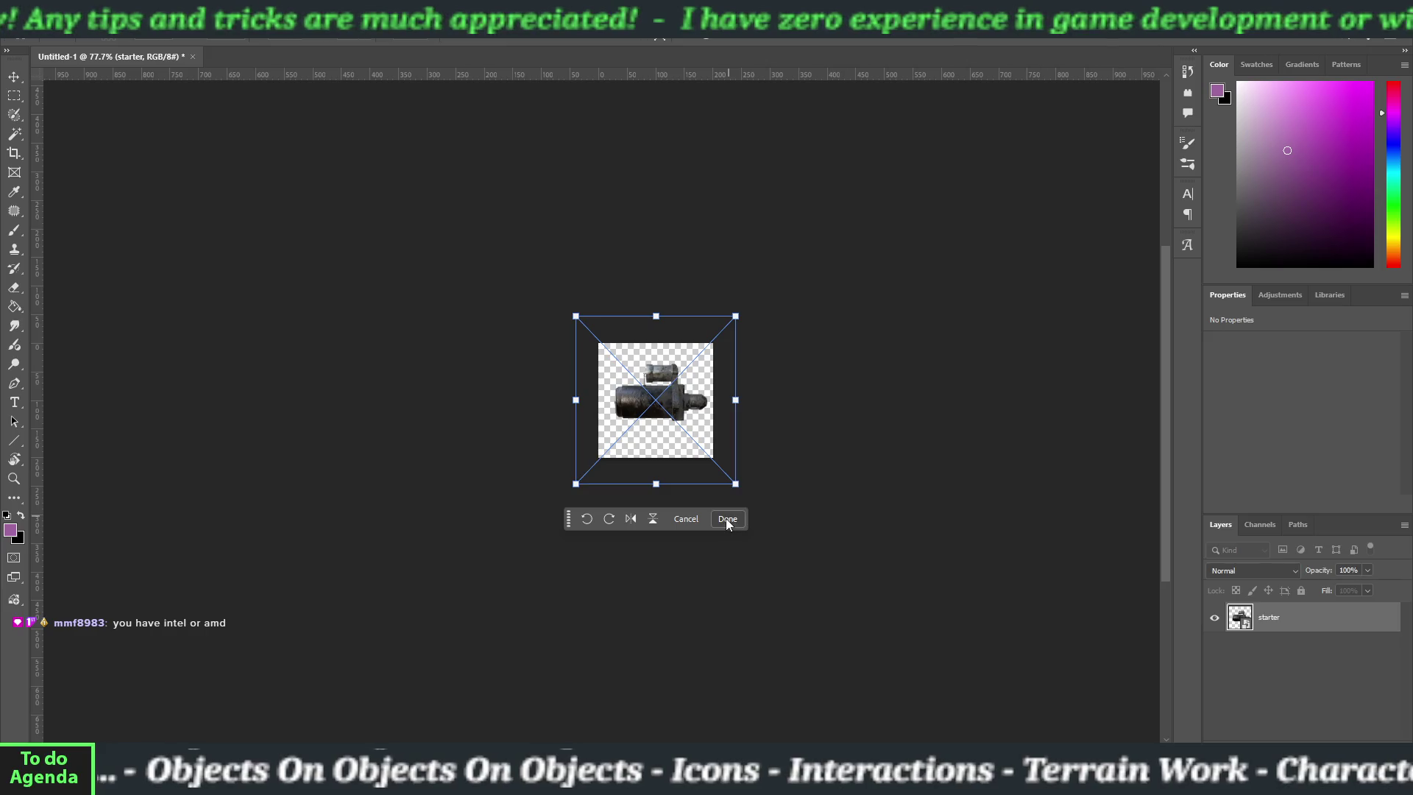
pyautogui.click(726, 519)
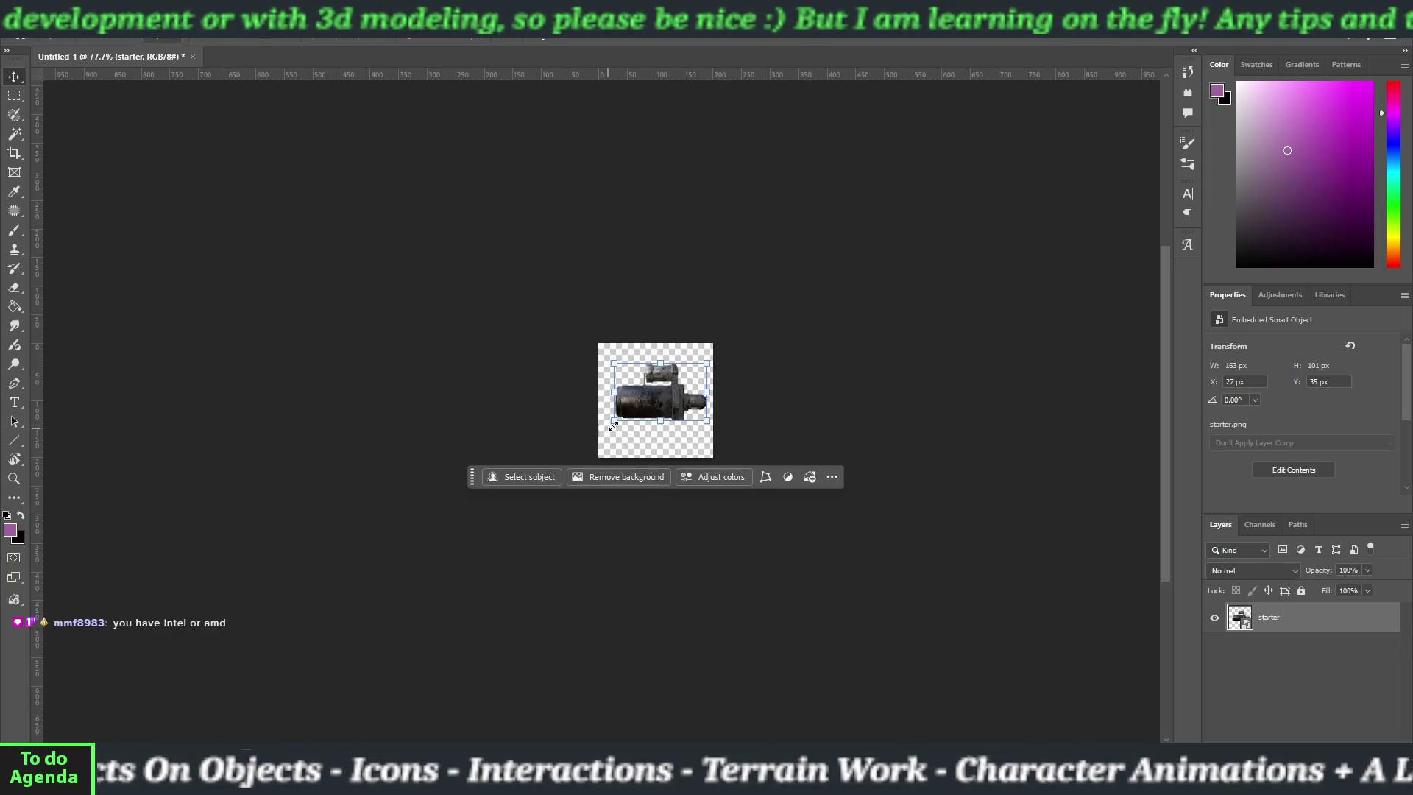
pyautogui.hotkey('ctrl', 't')
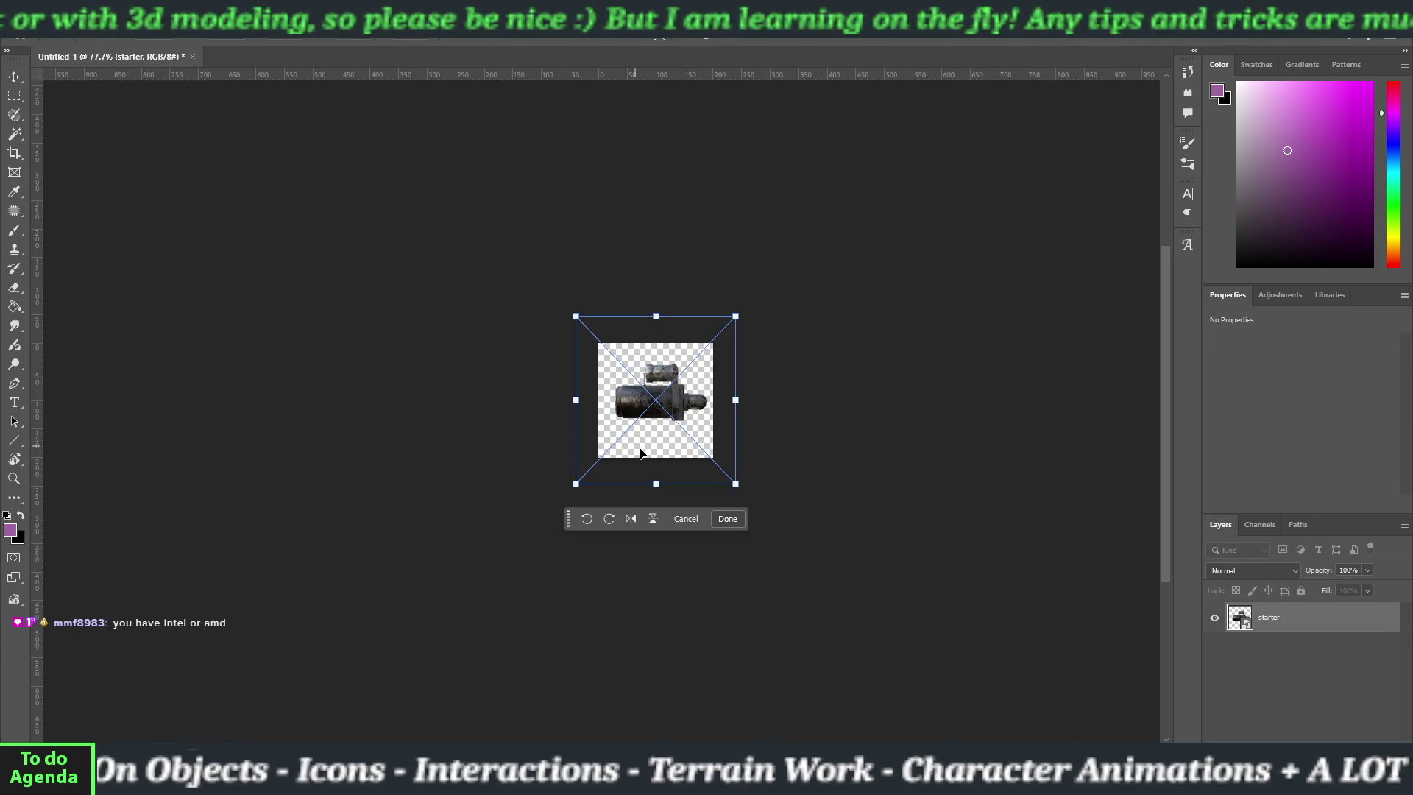
pyautogui.moveTo(575, 483); pyautogui.dragTo(570, 488)
pyautogui.moveTo(736, 488); pyautogui.dragTo(740, 493)
pyautogui.moveTo(682, 423); pyautogui.dragTo(678, 419)
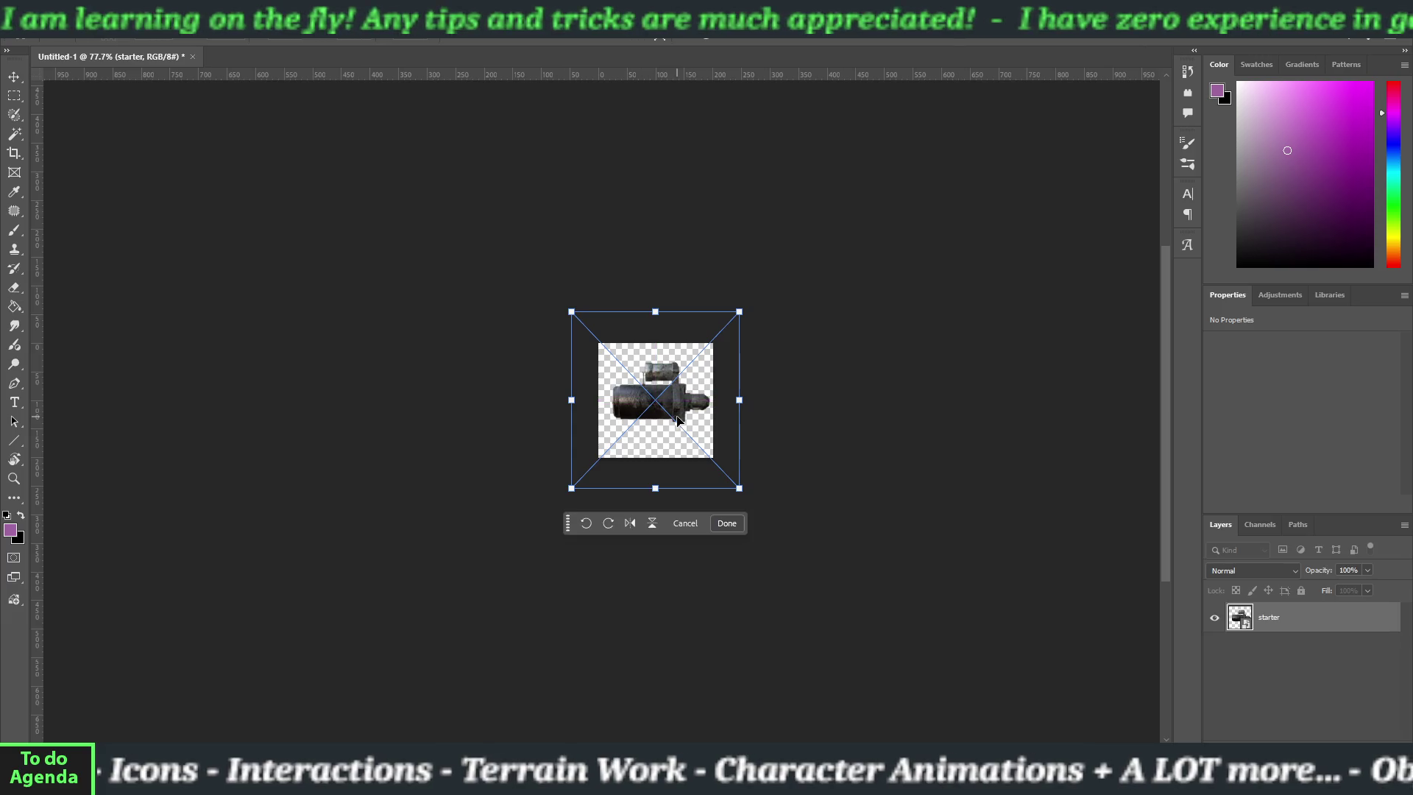
pyautogui.click(730, 524)
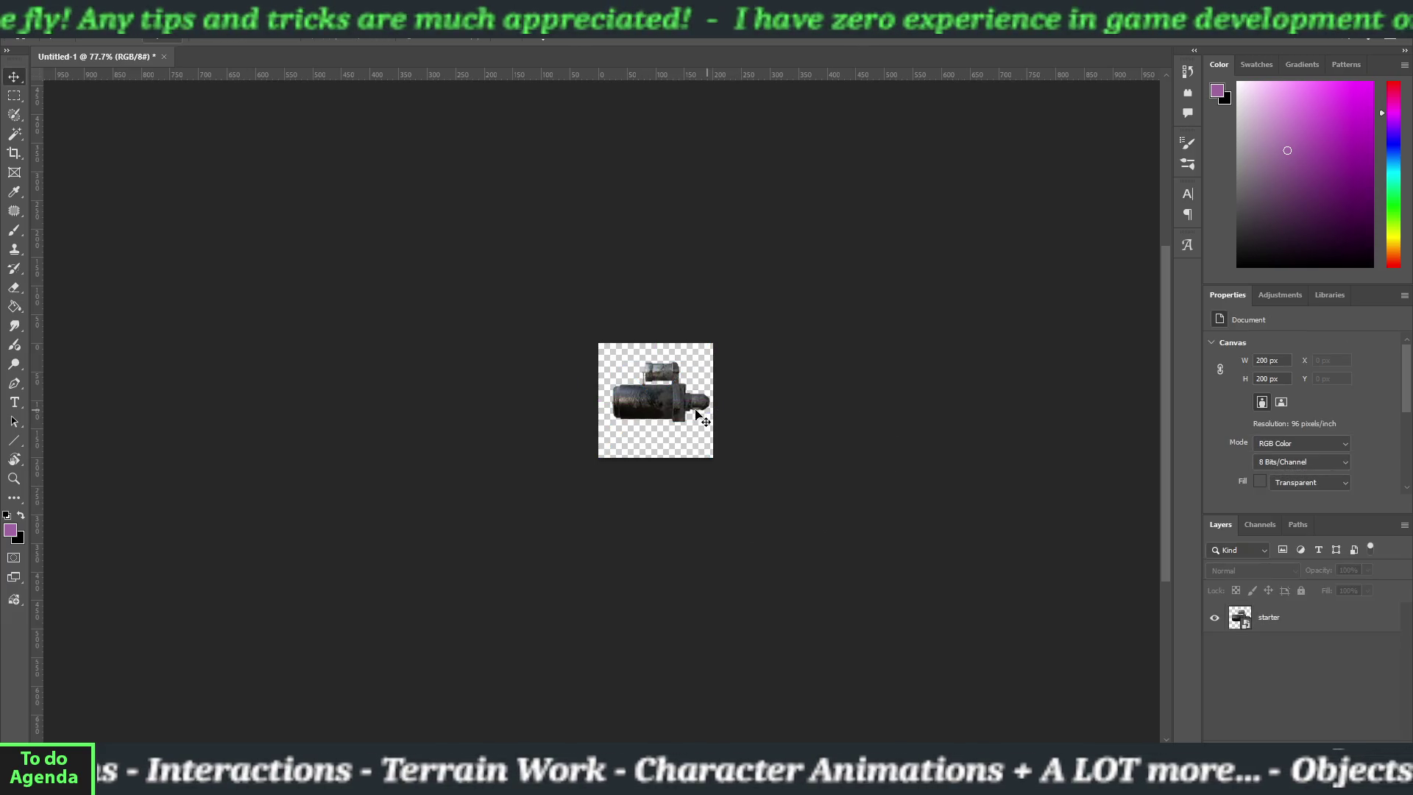
pyautogui.press('Left')
pyautogui.press('Left')
pyautogui.press('Left')
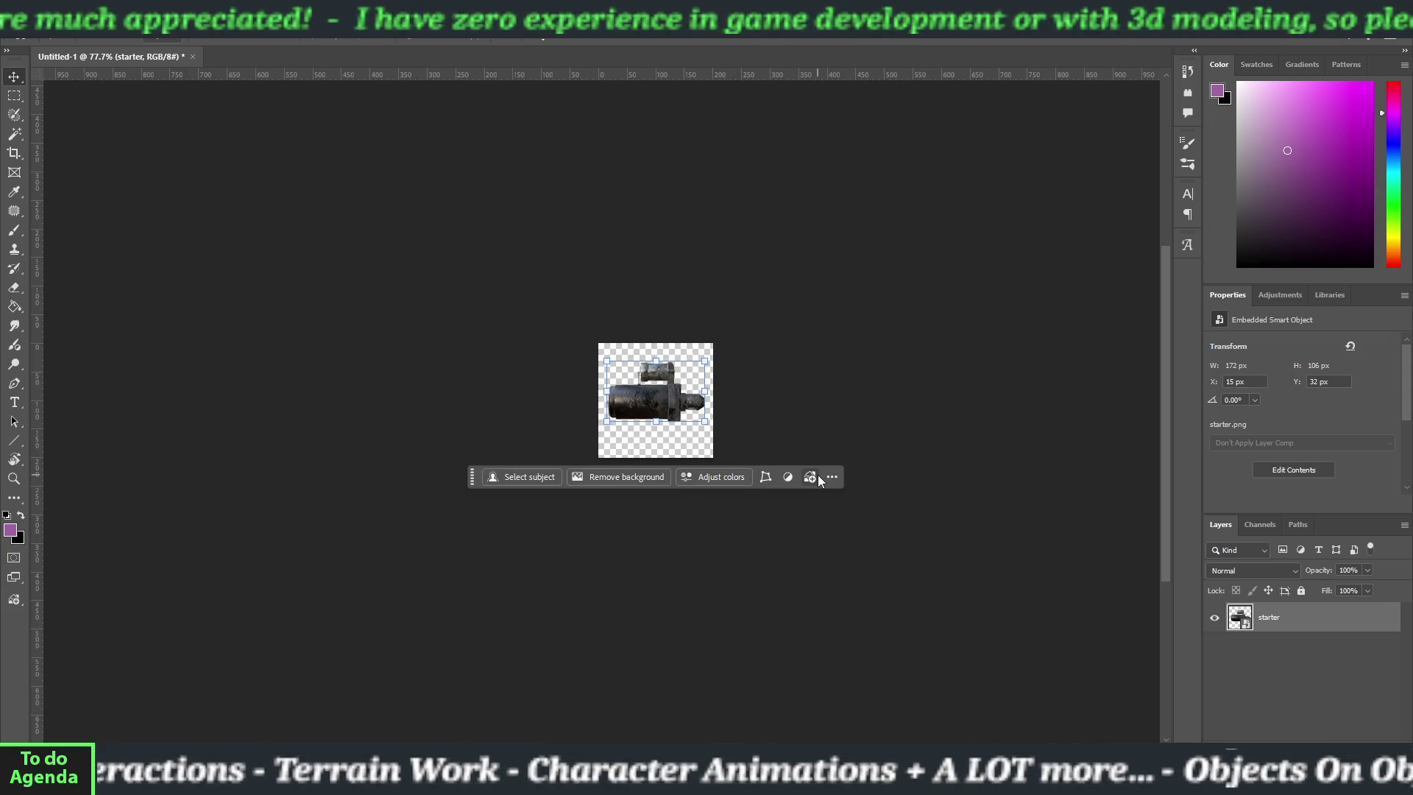
pyautogui.click(815, 341)
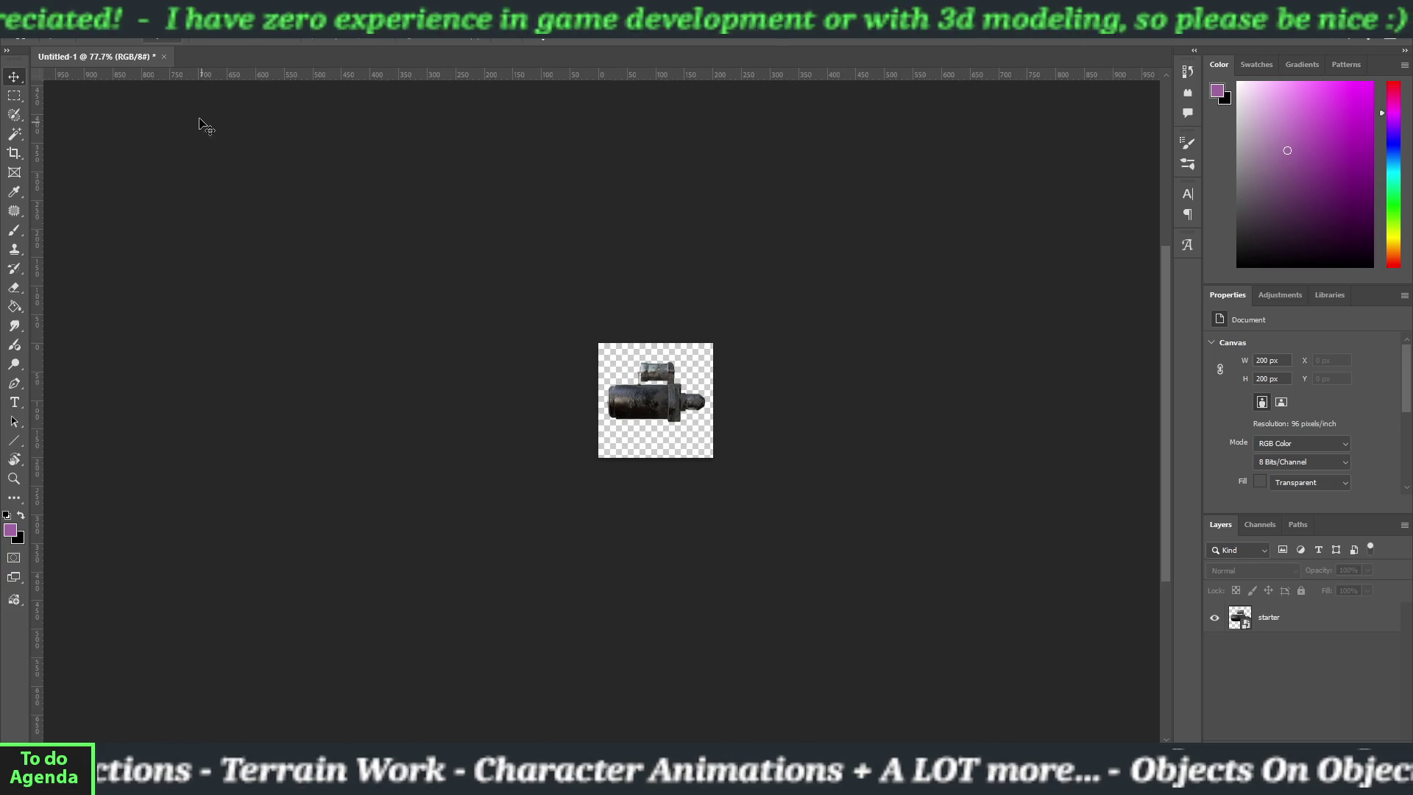
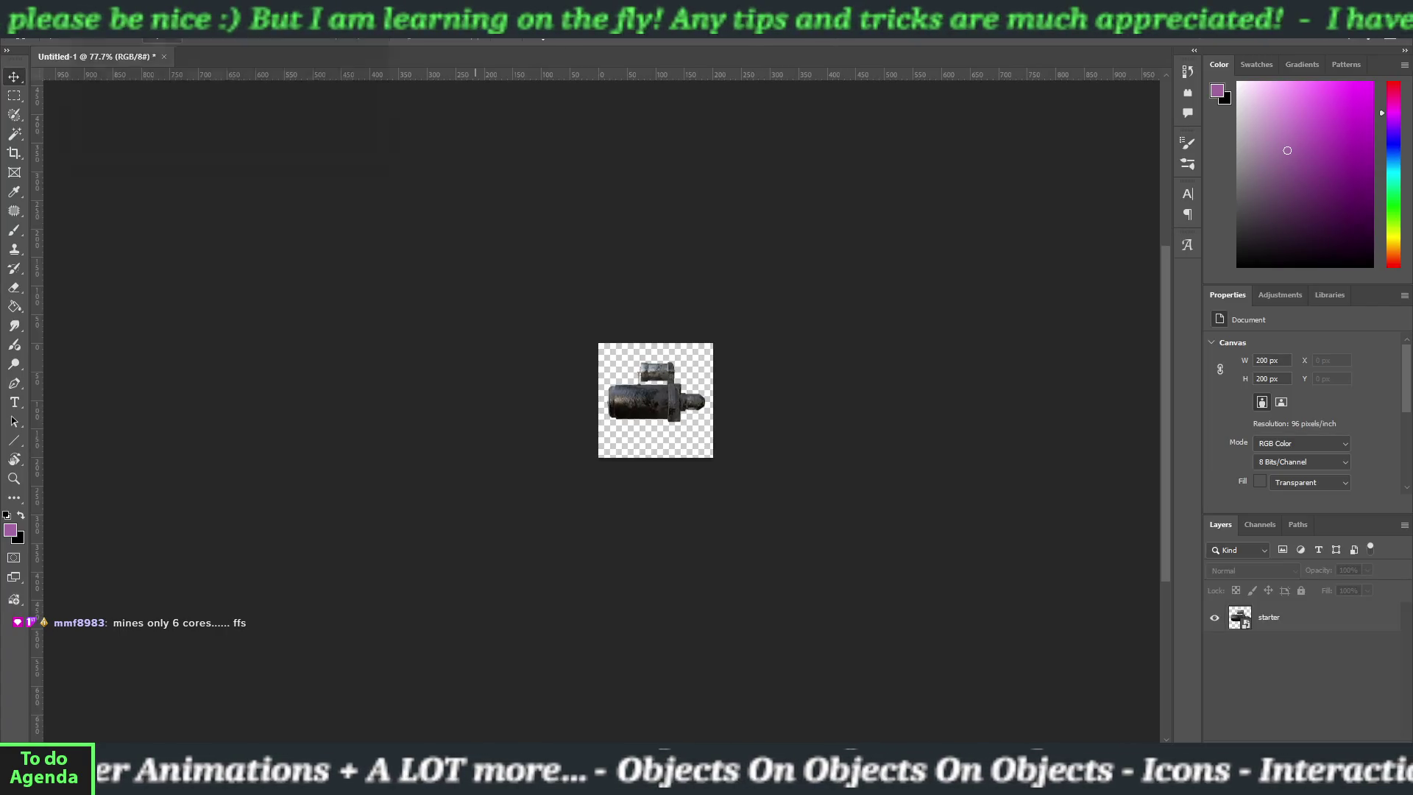
# - Bring up the PC specs capture (Ryzen 7 2700X, RTX 3060) and zoom in on it
pyautogui.hotkey('alt', 'Tab')
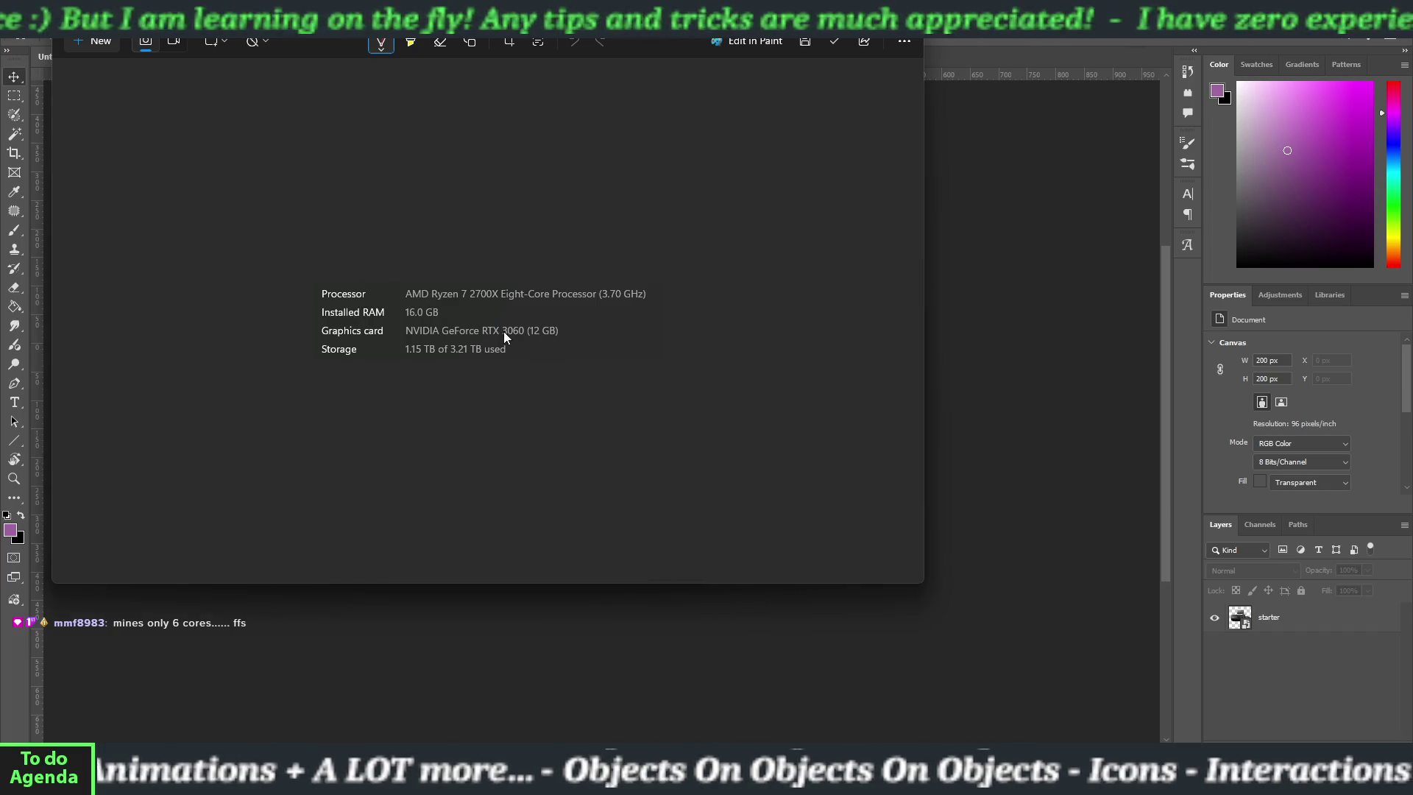
pyautogui.scroll(-1, 503, 331)
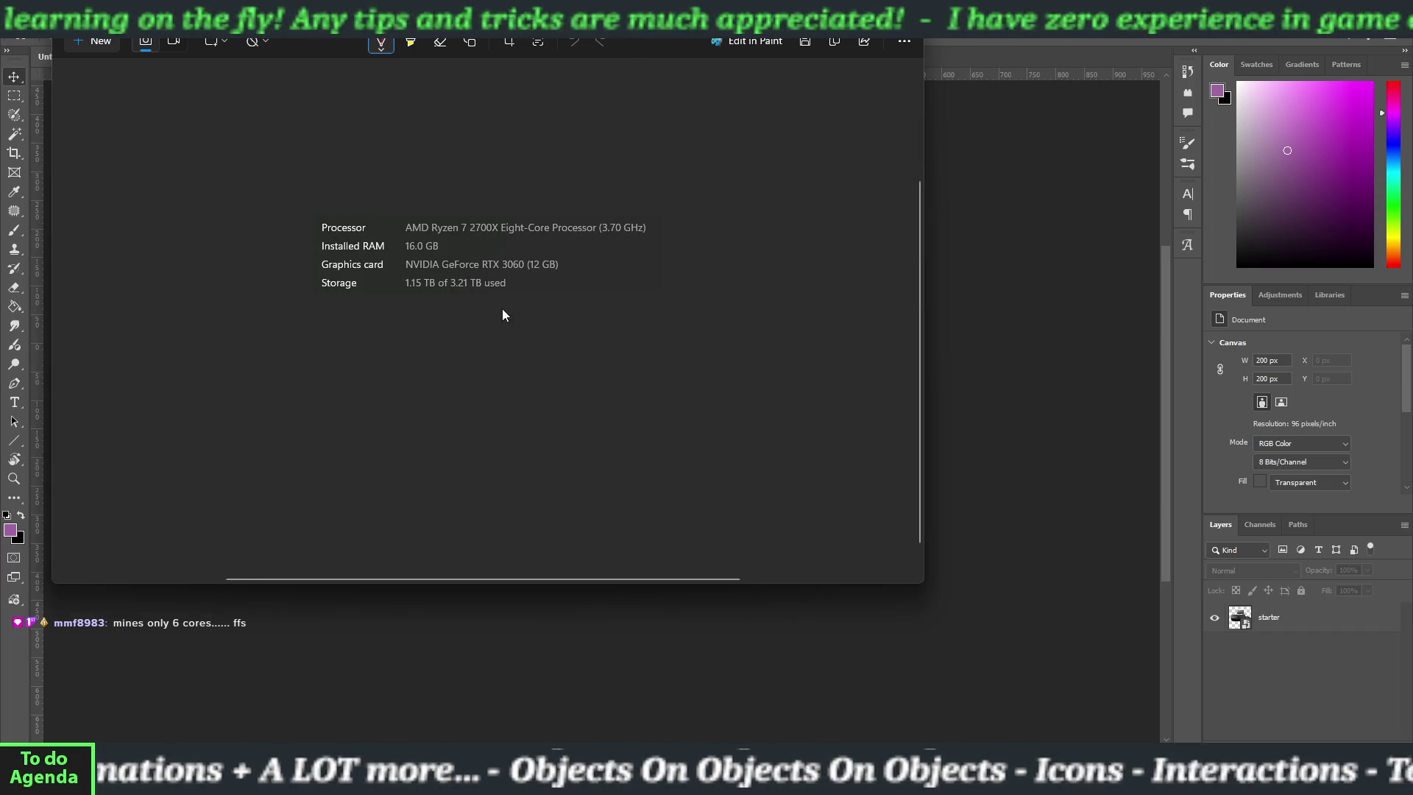
pyautogui.scroll(2, 503, 303)
pyautogui.scroll(1, 503, 298)
# - Draw a red pen mark on the capture, undo it, and move the window down-right
pyautogui.moveTo(505, 245)
pyautogui.mouseDown()
pyautogui.moveTo(535, 291)
pyautogui.moveTo(554, 284)
pyautogui.mouseUp()
pyautogui.hotkey('ctrl', 'z')
pyautogui.hotkey('ctrl', 'z')
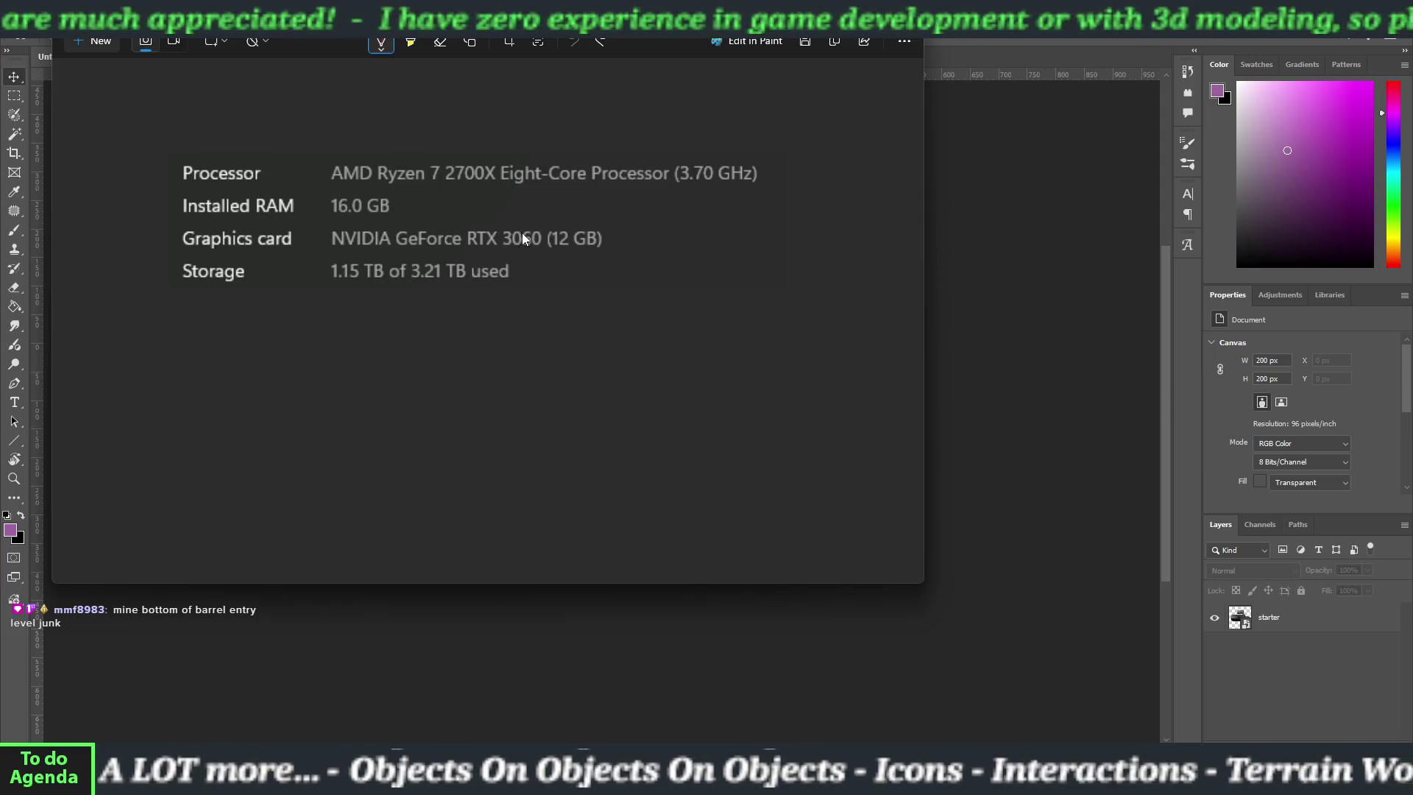
pyautogui.moveTo(655, 14)
pyautogui.mouseDown()
pyautogui.moveTo(735, 97)
pyautogui.moveTo(824, 99)
pyautogui.mouseUp()
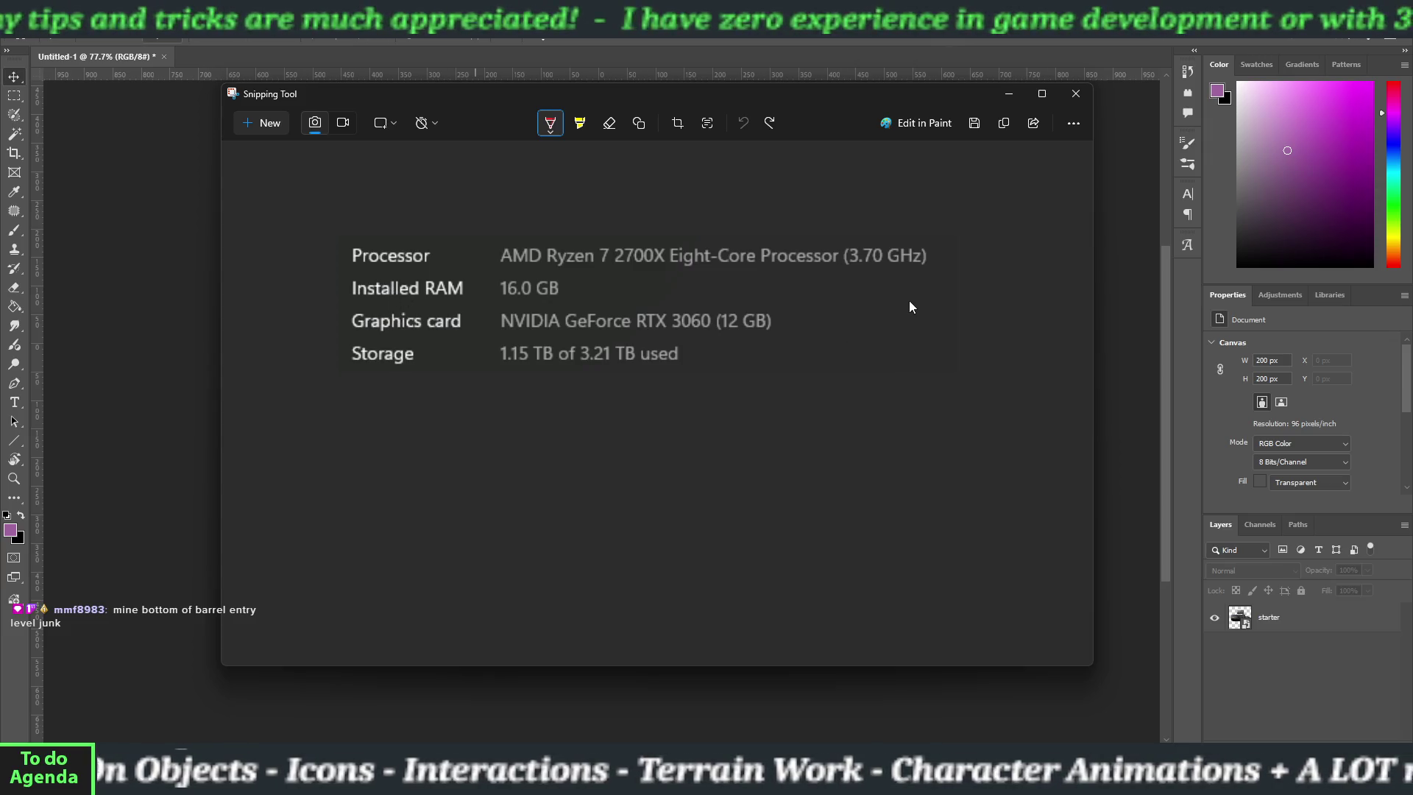
# - Close the specs capture and export the engine starter image with File > Export > Export As
pyautogui.click(1080, 97)
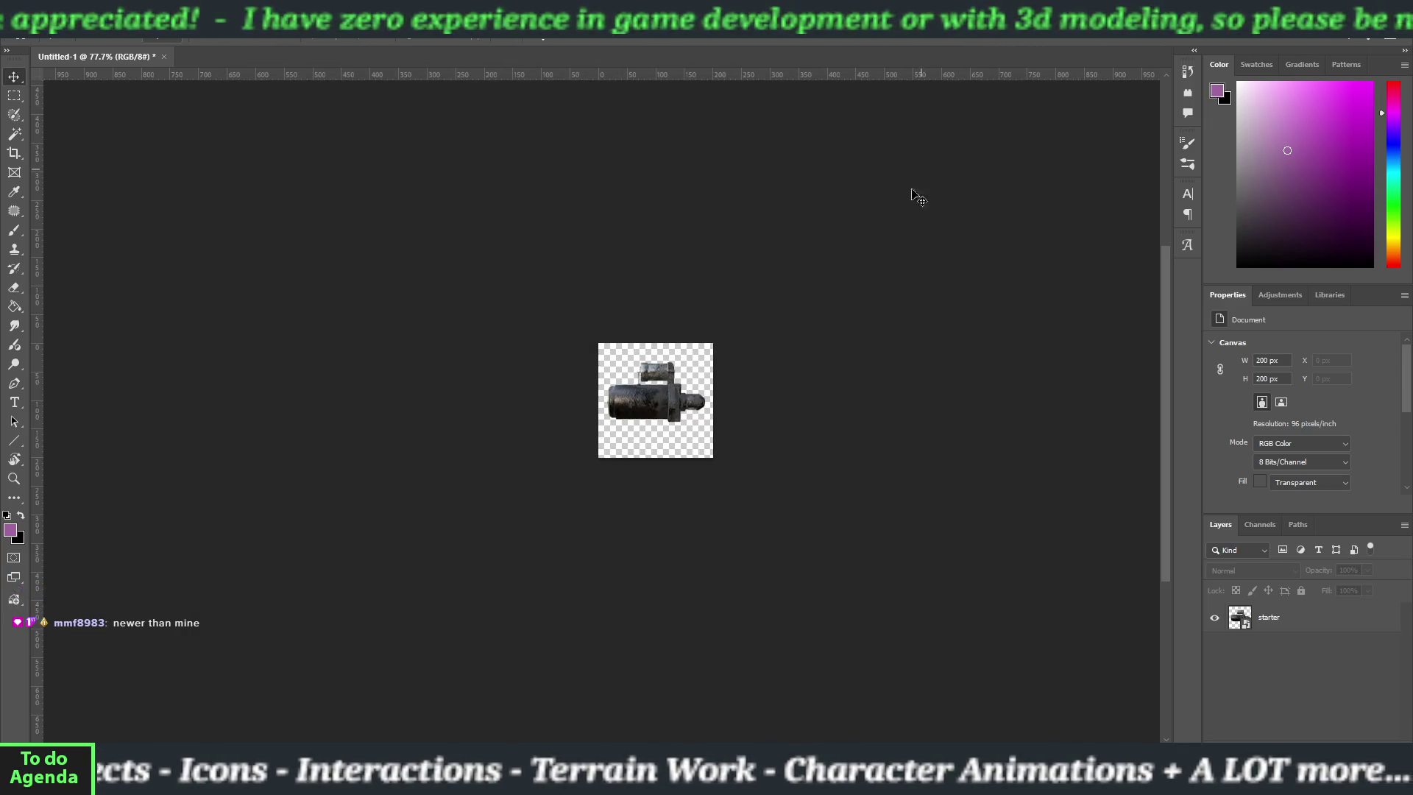
pyautogui.click(33, 11)
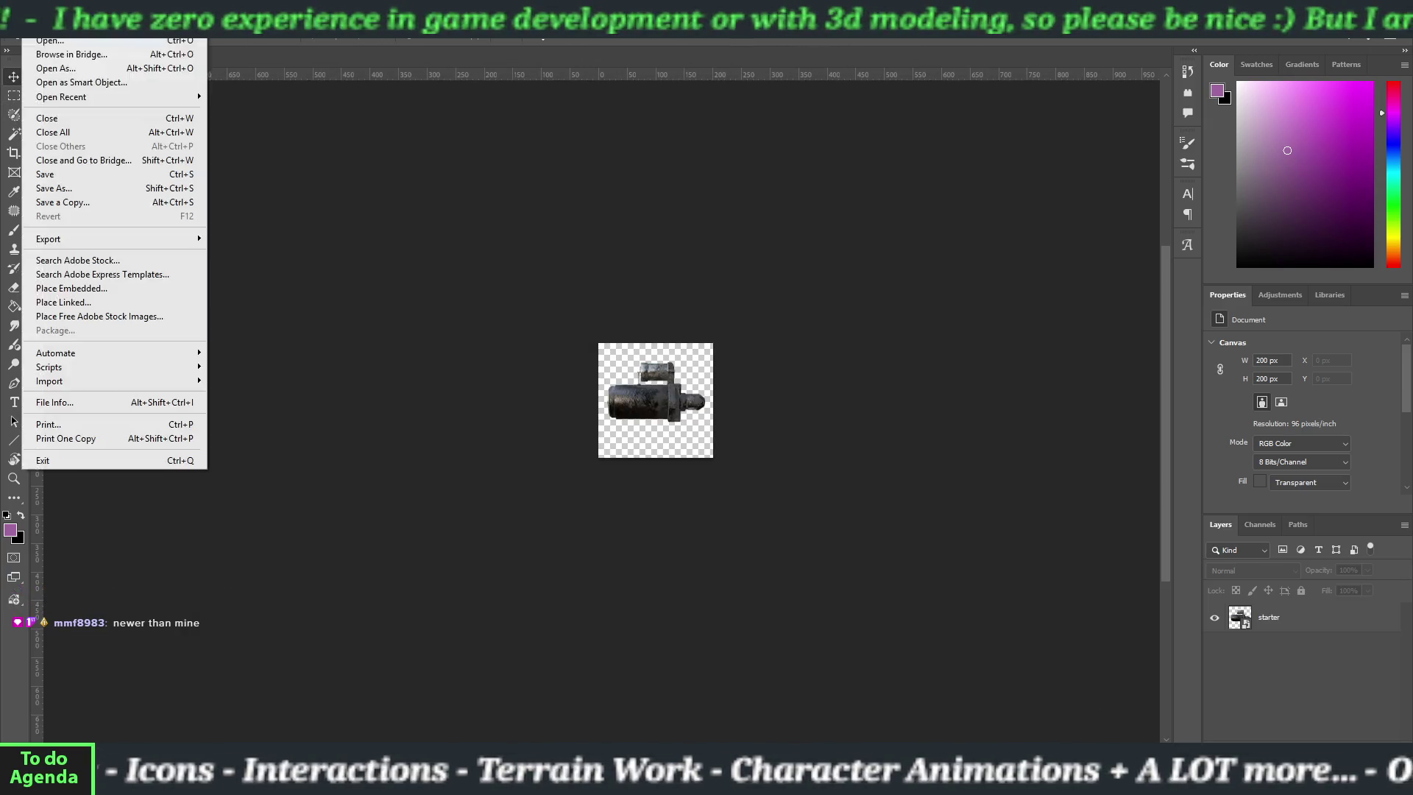
pyautogui.moveTo(86, 241)
pyautogui.click(243, 251)
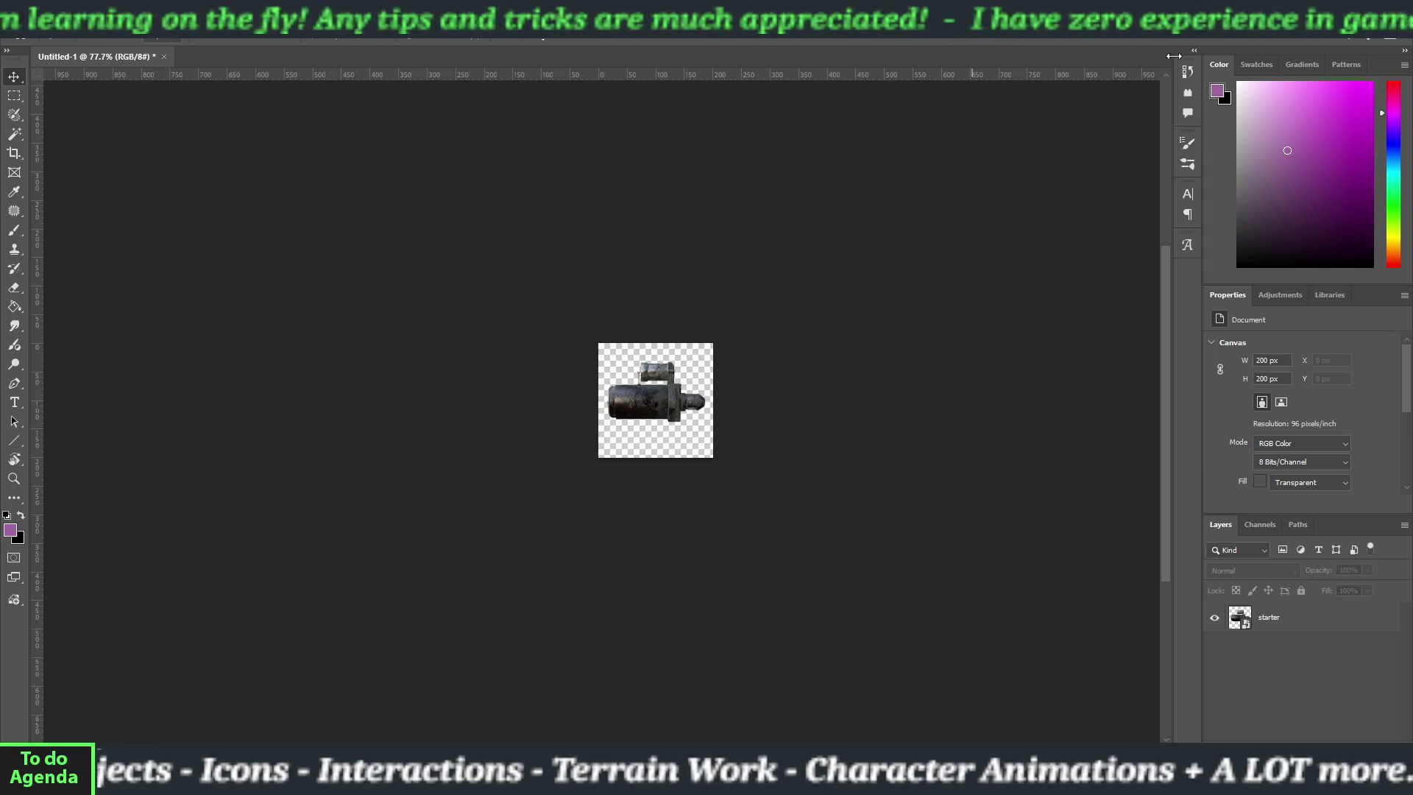
# - Quit Photoshop without saving Untitled-1 and return to the Unity editor
pyautogui.hotkey('ctrl', 'q')
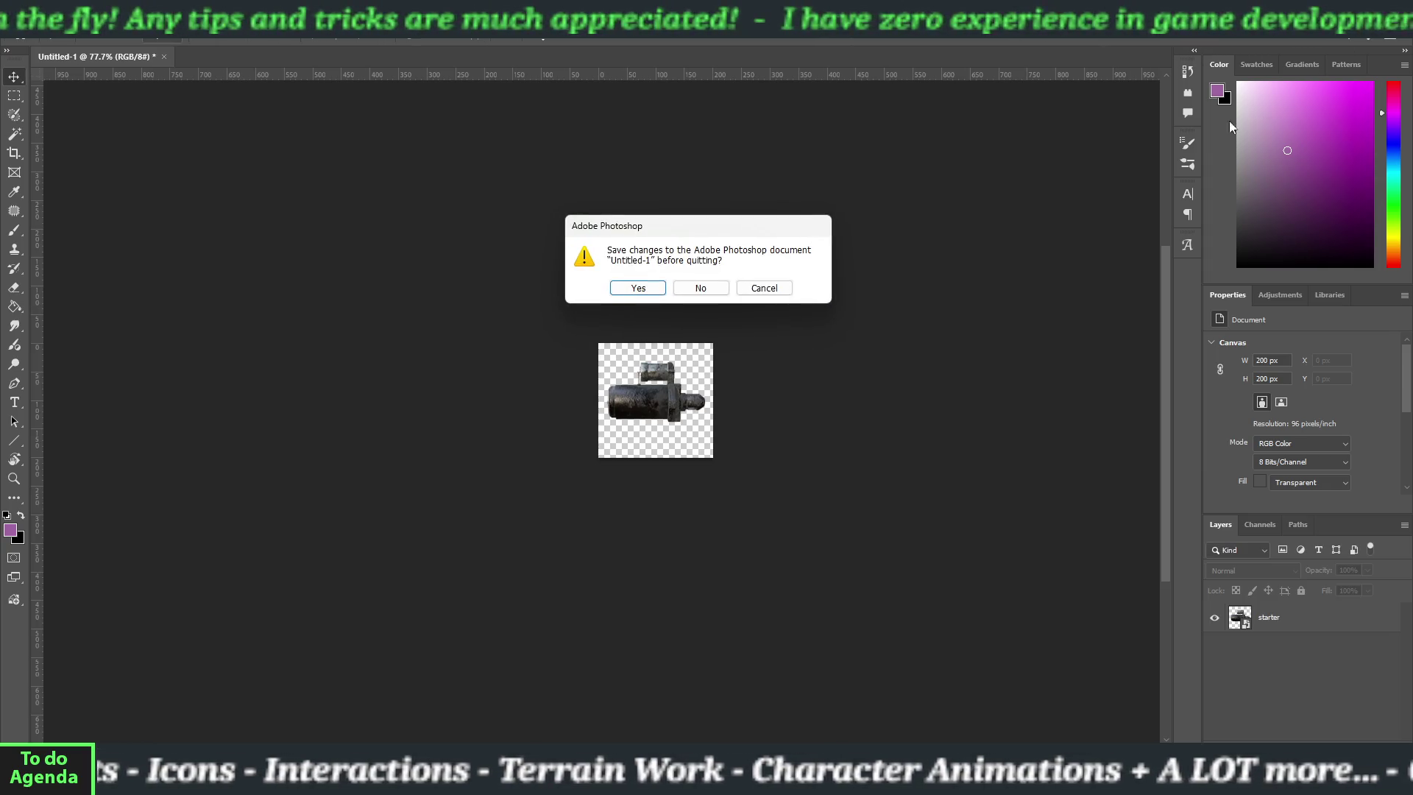
pyautogui.click(699, 287)
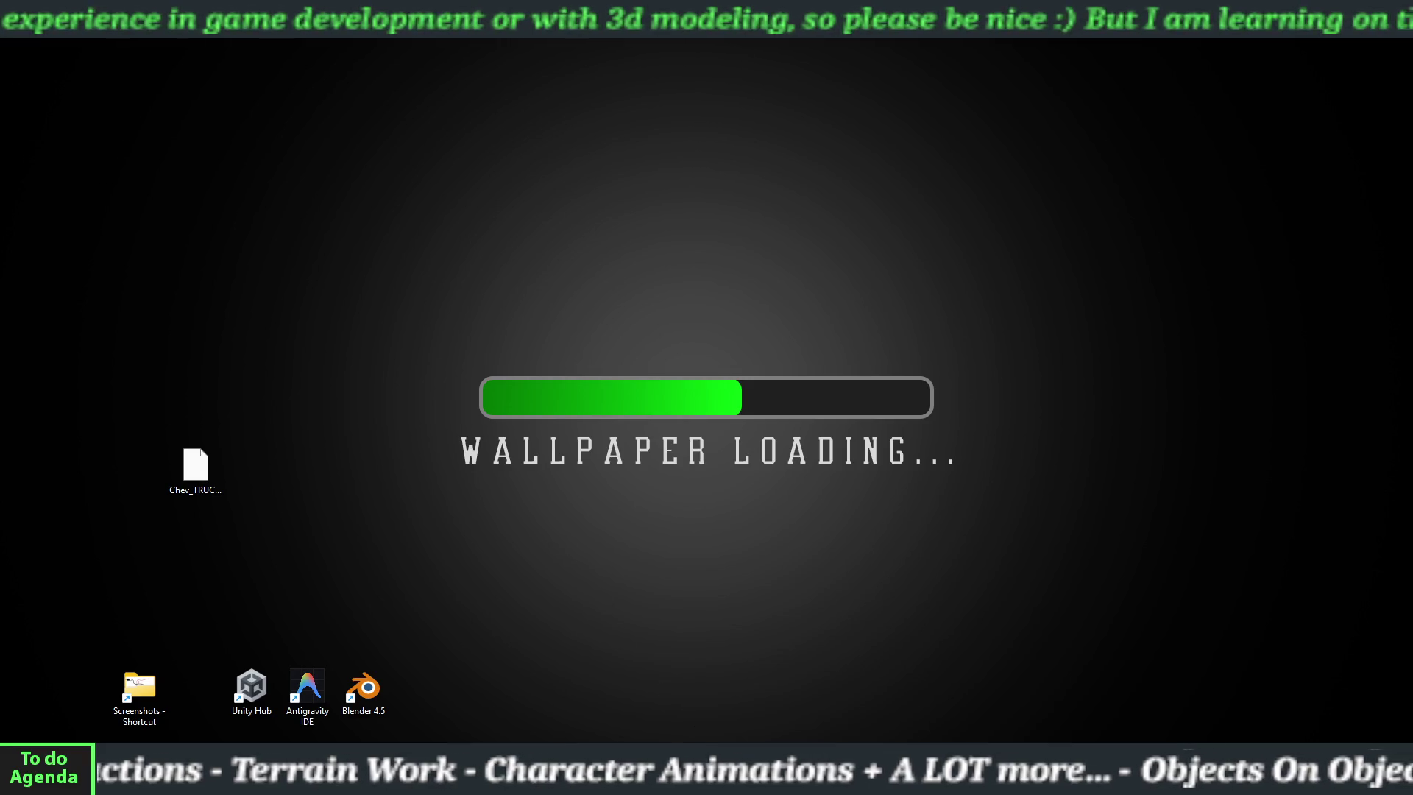
pyautogui.click(691, 780)
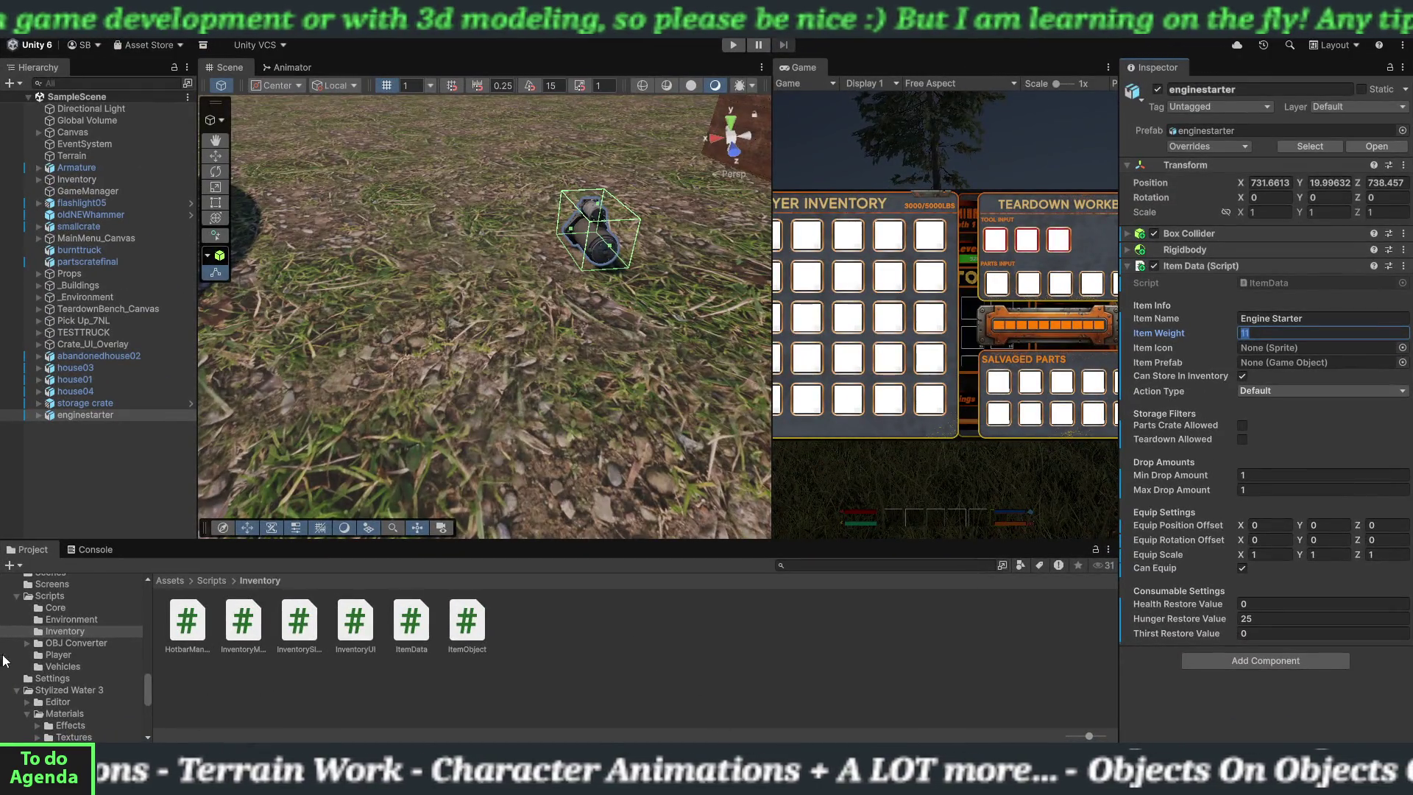
# - Open Assets/Props/Parts and browse the engine starter's textures and materials
pyautogui.scroll(4, 12, 662)
pyautogui.scroll(8, 36, 696)
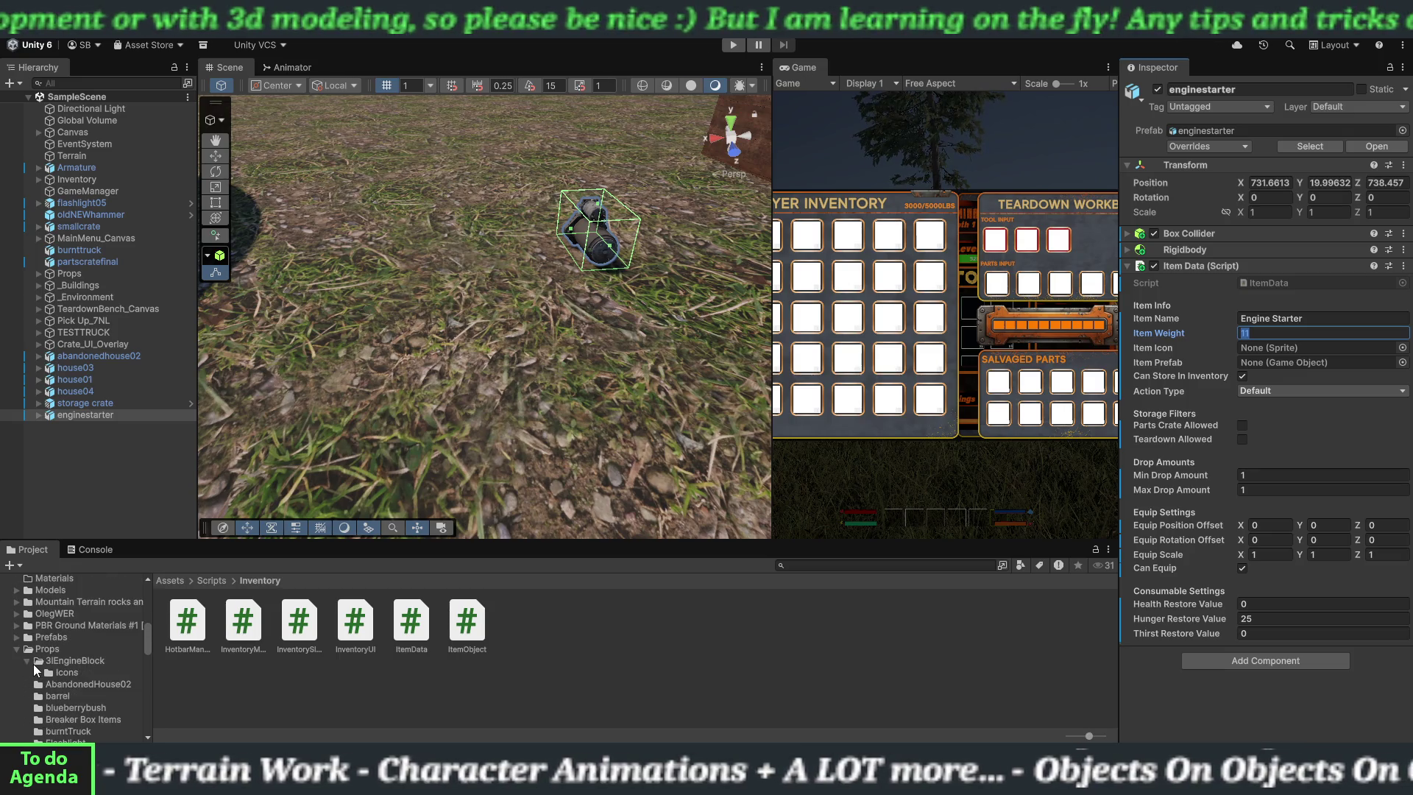
pyautogui.scroll(-4, 36, 694)
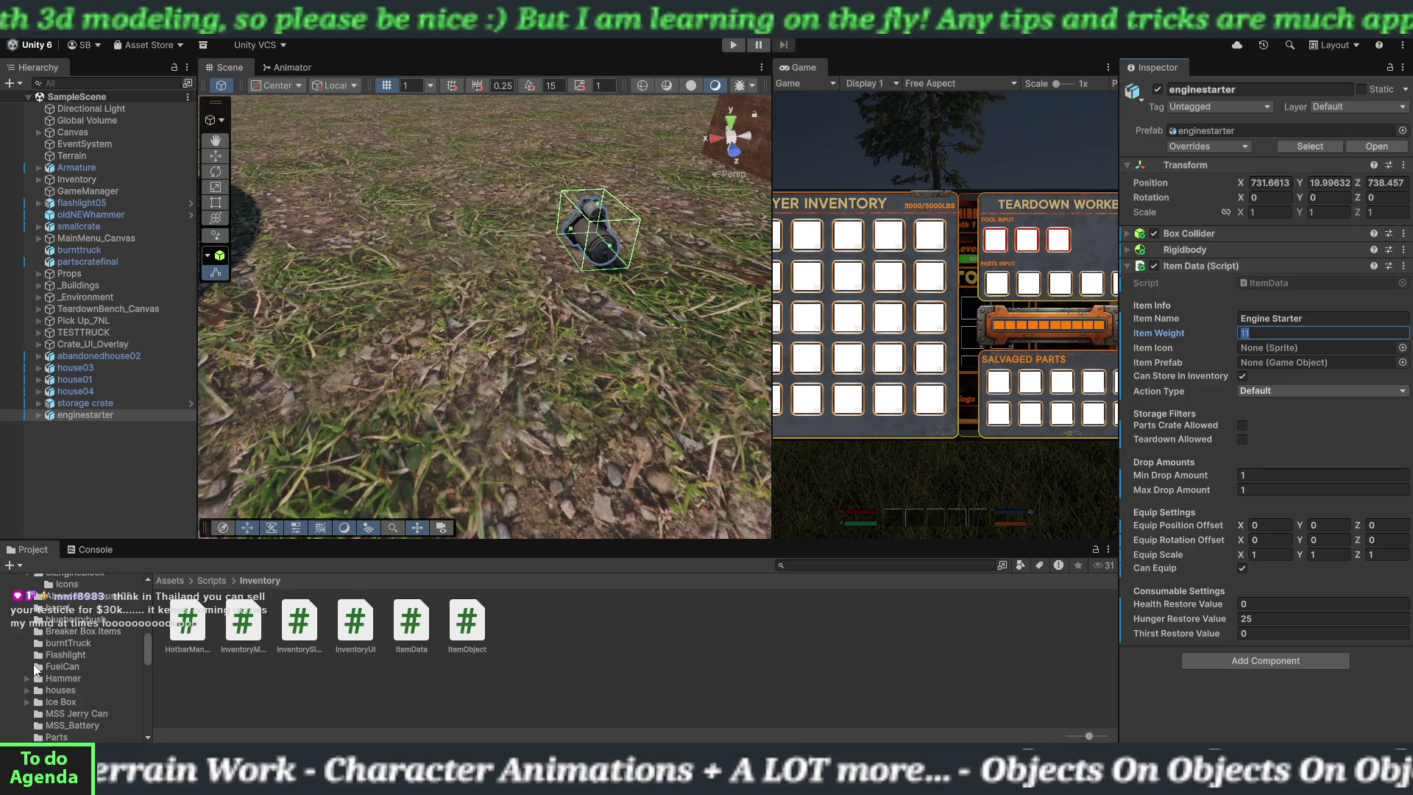
pyautogui.scroll(-4, 36, 668)
pyautogui.click(44, 650)
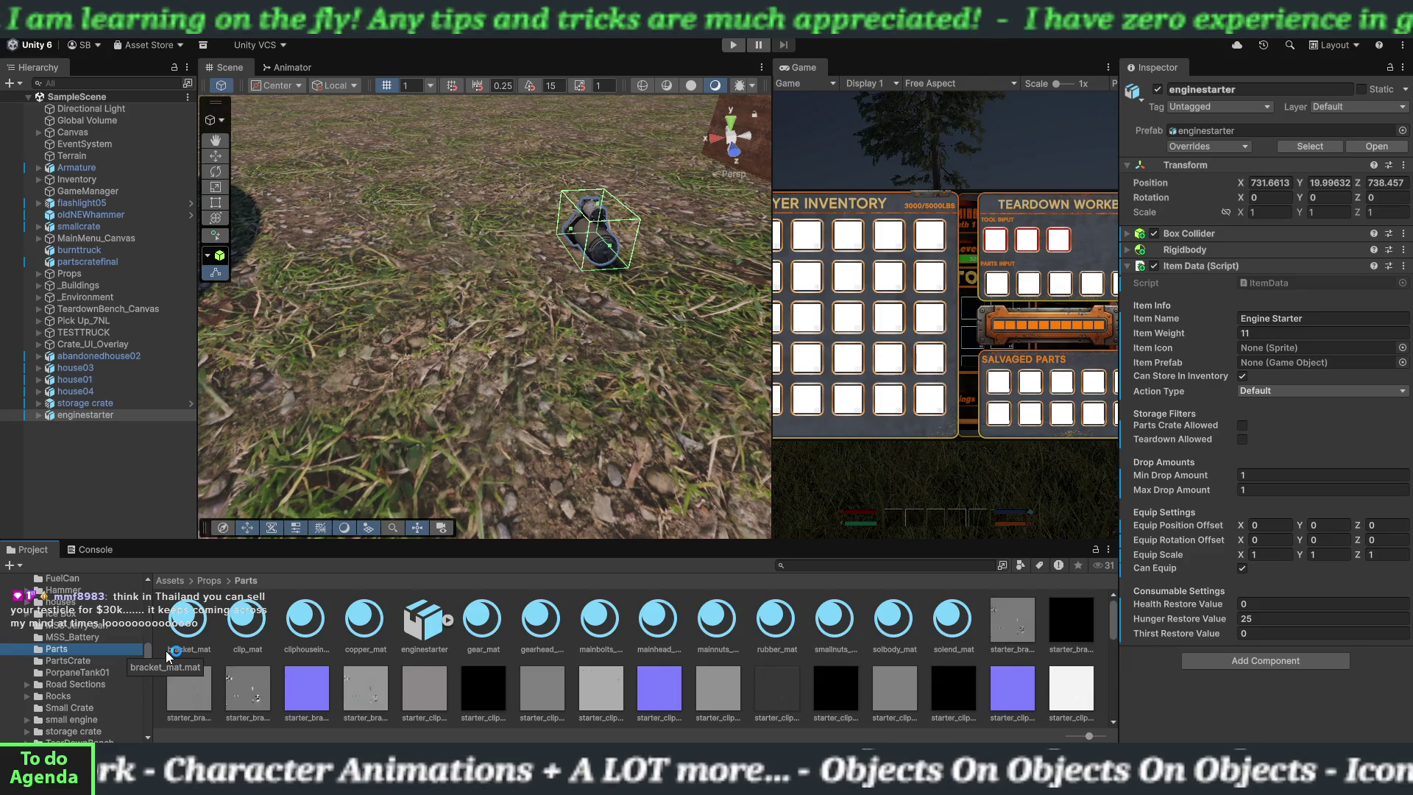
pyautogui.scroll(-5, 511, 660)
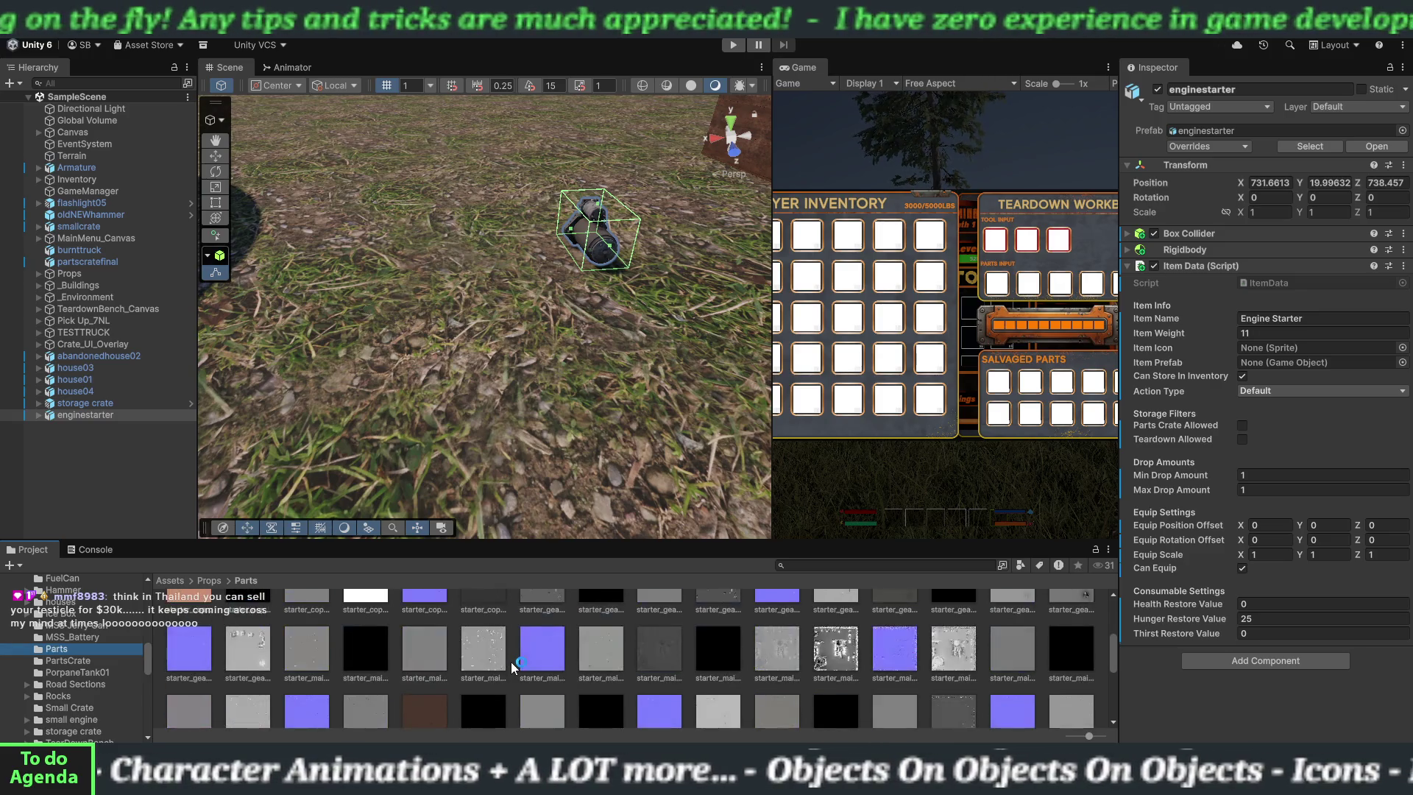
pyautogui.scroll(-3, 511, 661)
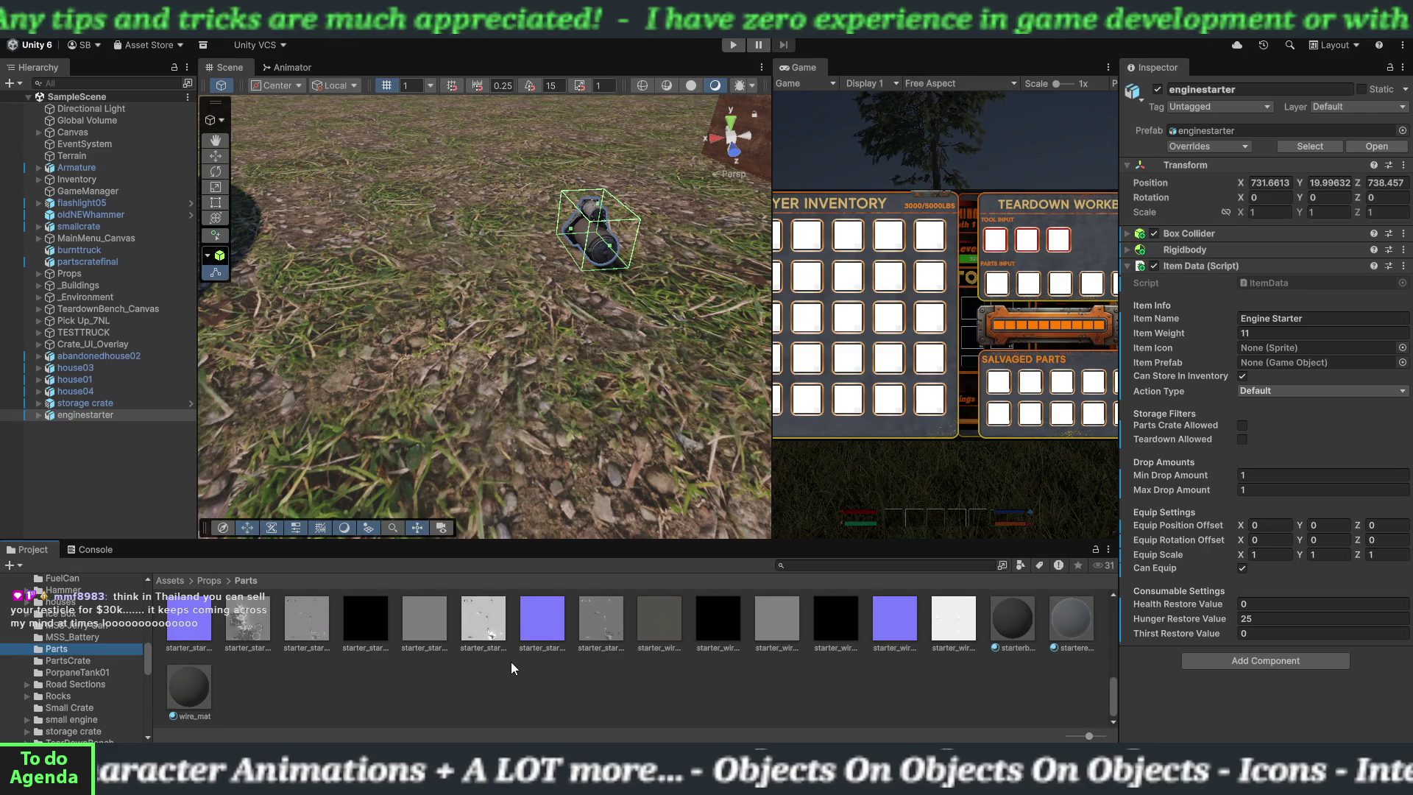
pyautogui.scroll(5, 510, 661)
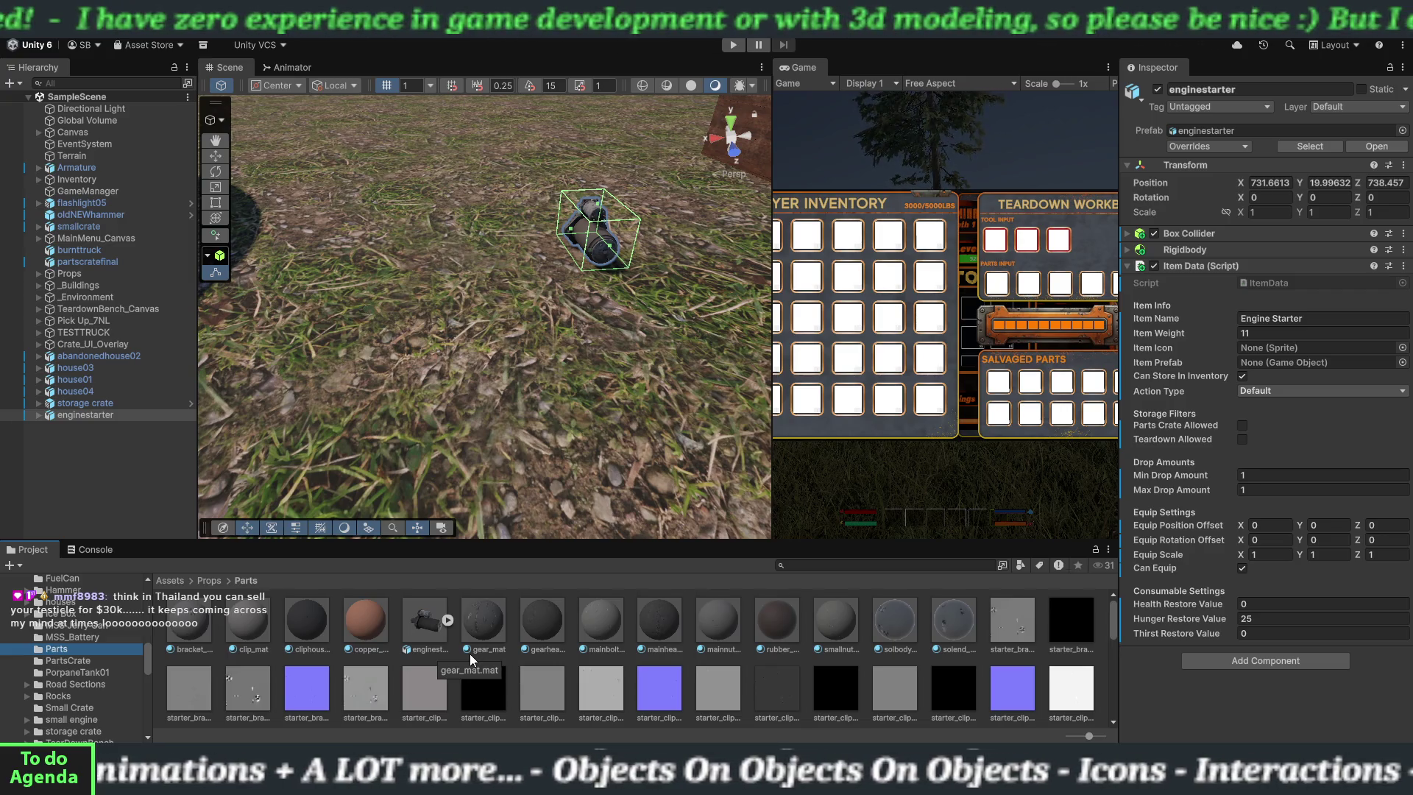
pyautogui.scroll(-5, 469, 654)
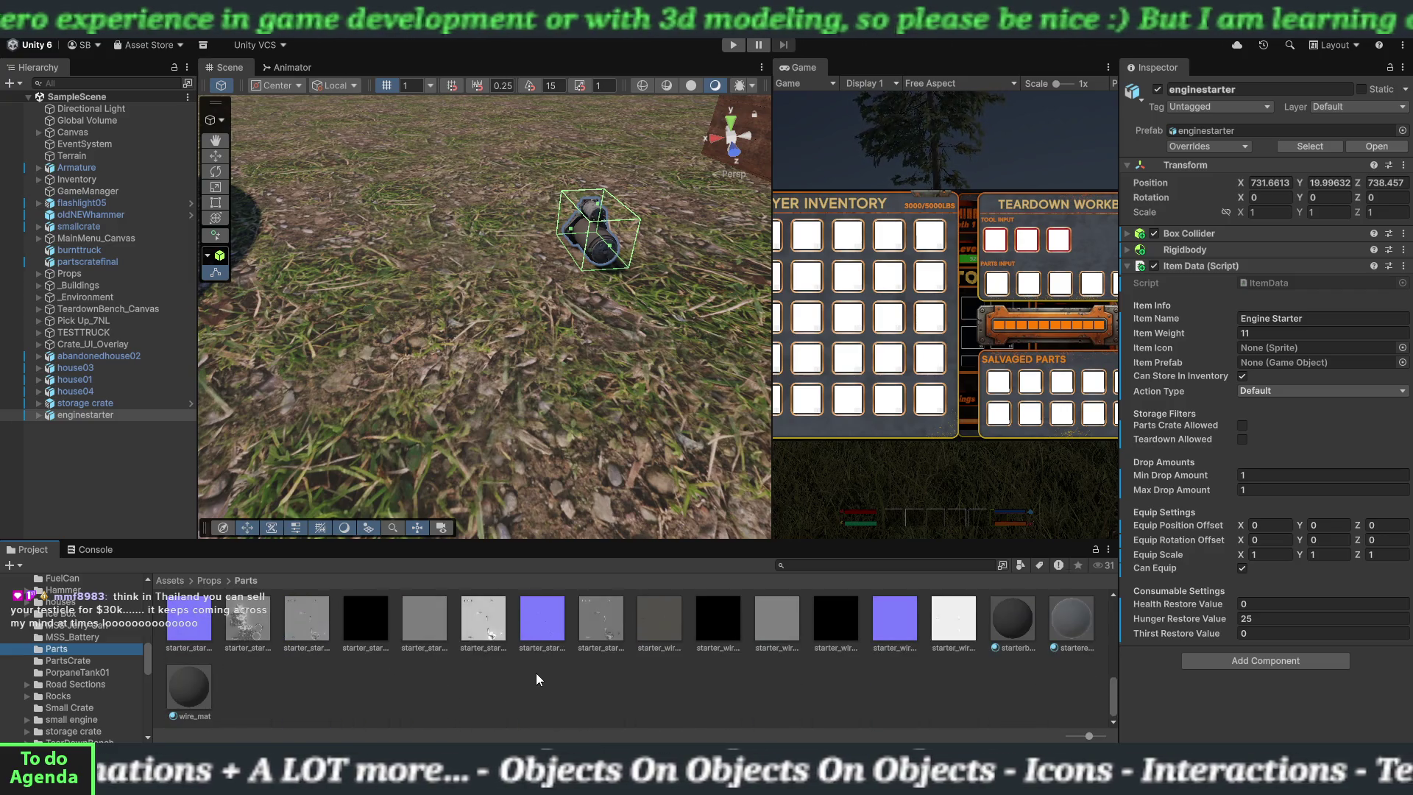
pyautogui.scroll(3, 533, 678)
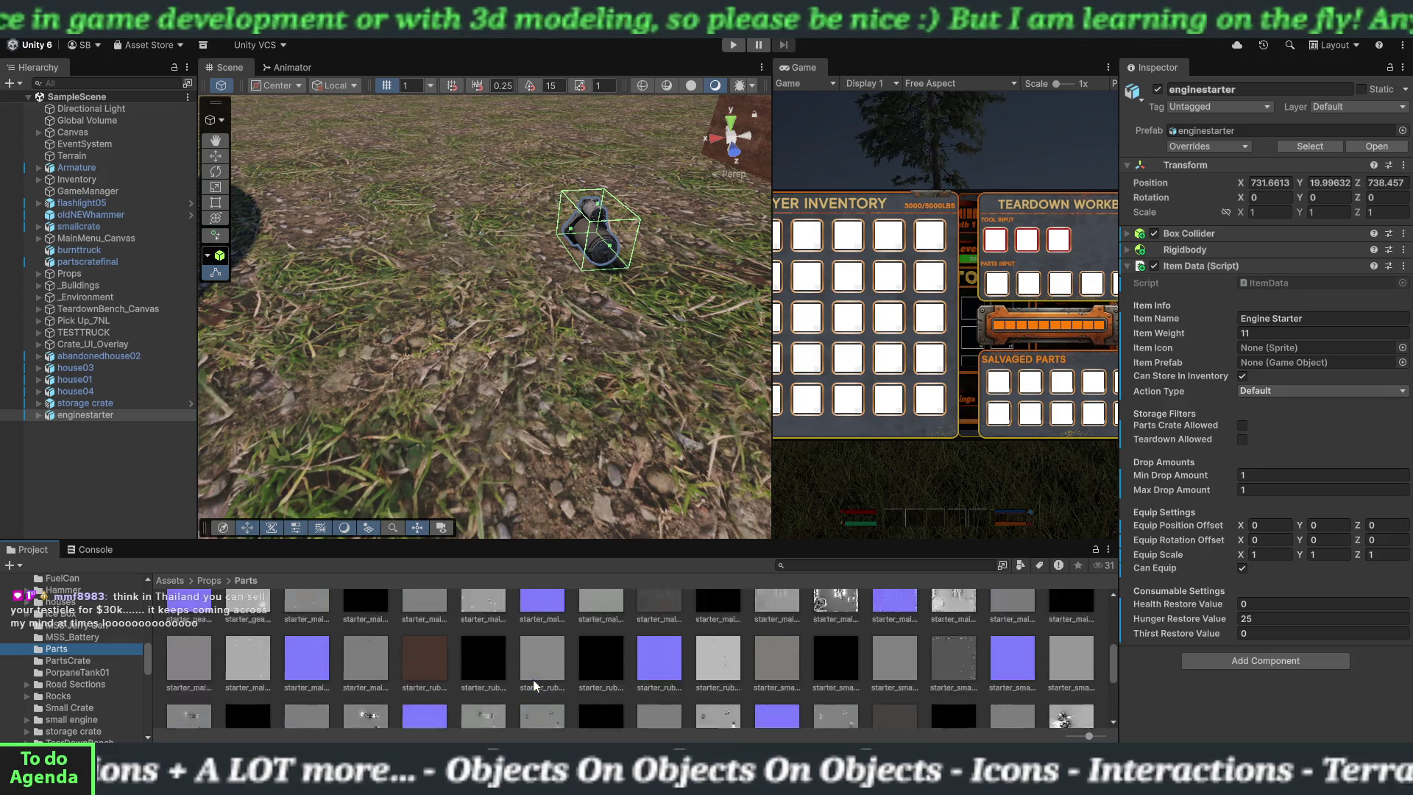
pyautogui.scroll(-5, 533, 679)
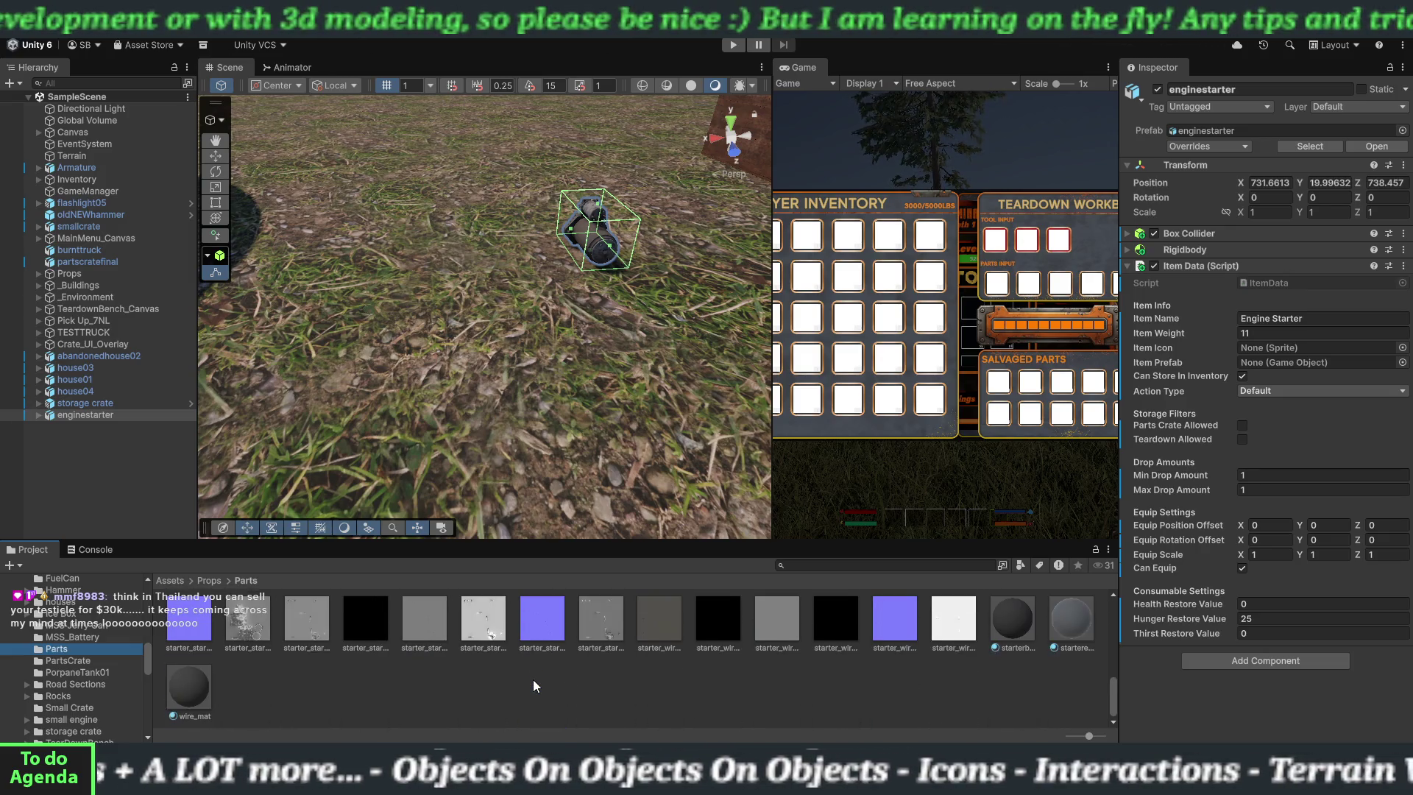
pyautogui.rightClick(455, 696)
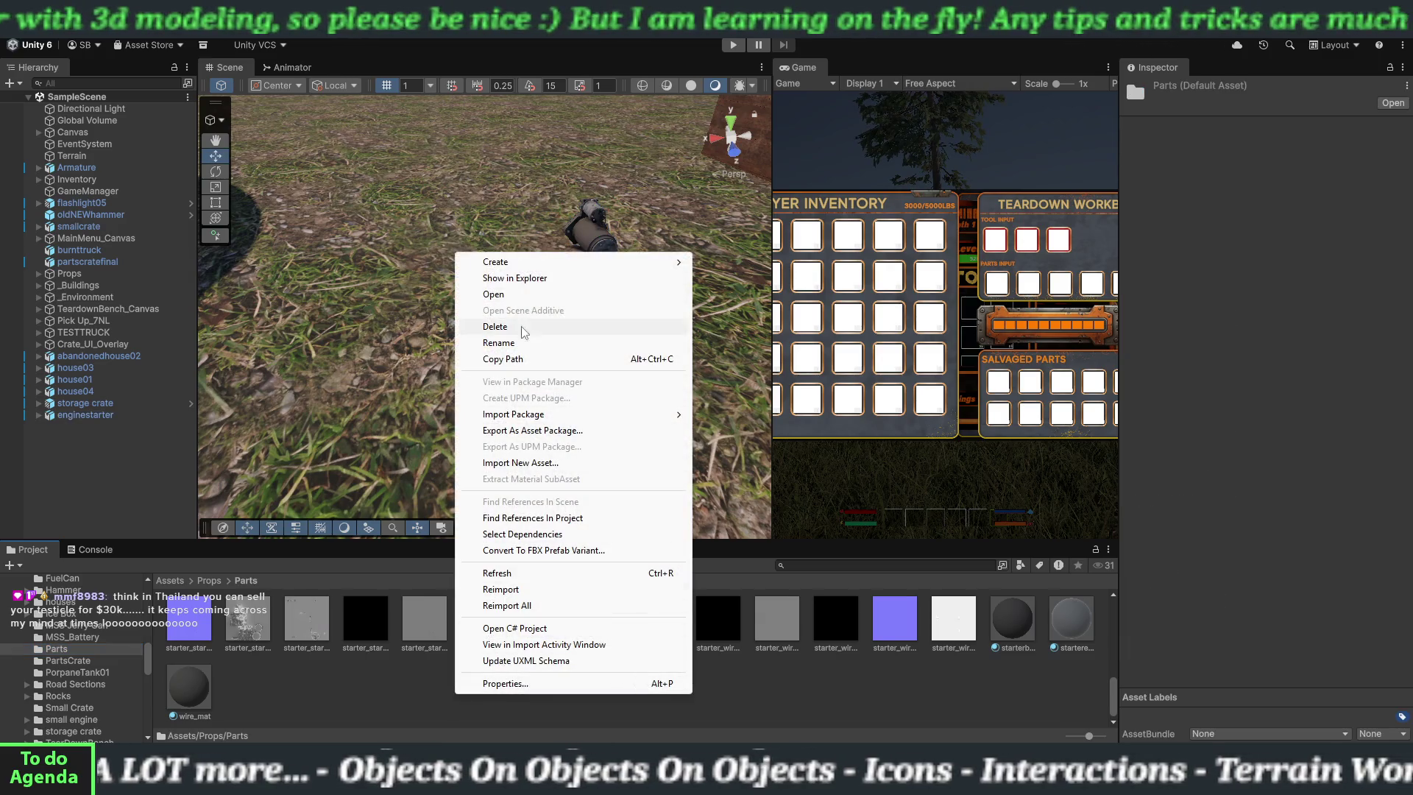
# - Create a new folder named 'textures' inside the Parts folder
pyautogui.moveTo(648, 262)
pyautogui.click(719, 261)
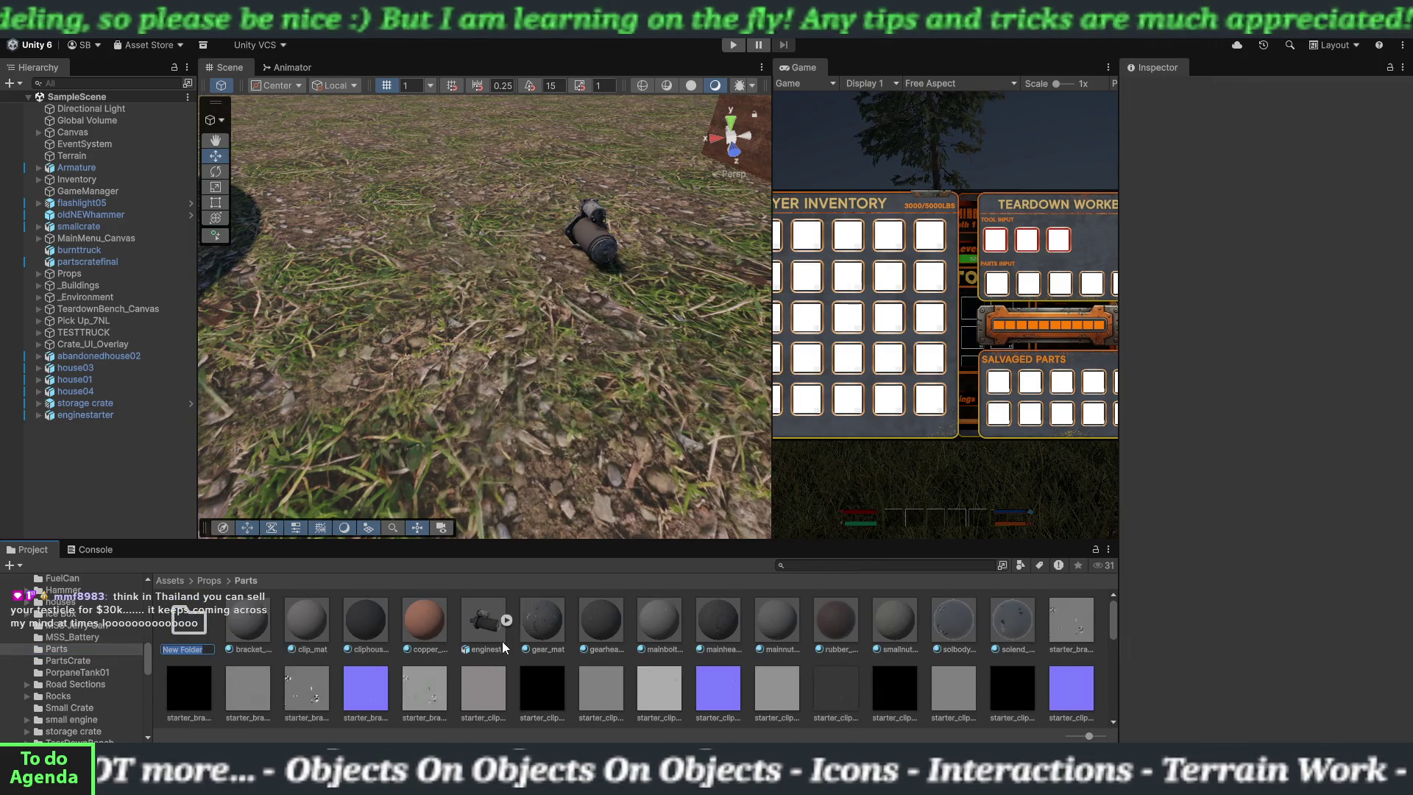
pyautogui.write('textures')
pyautogui.press('Return')
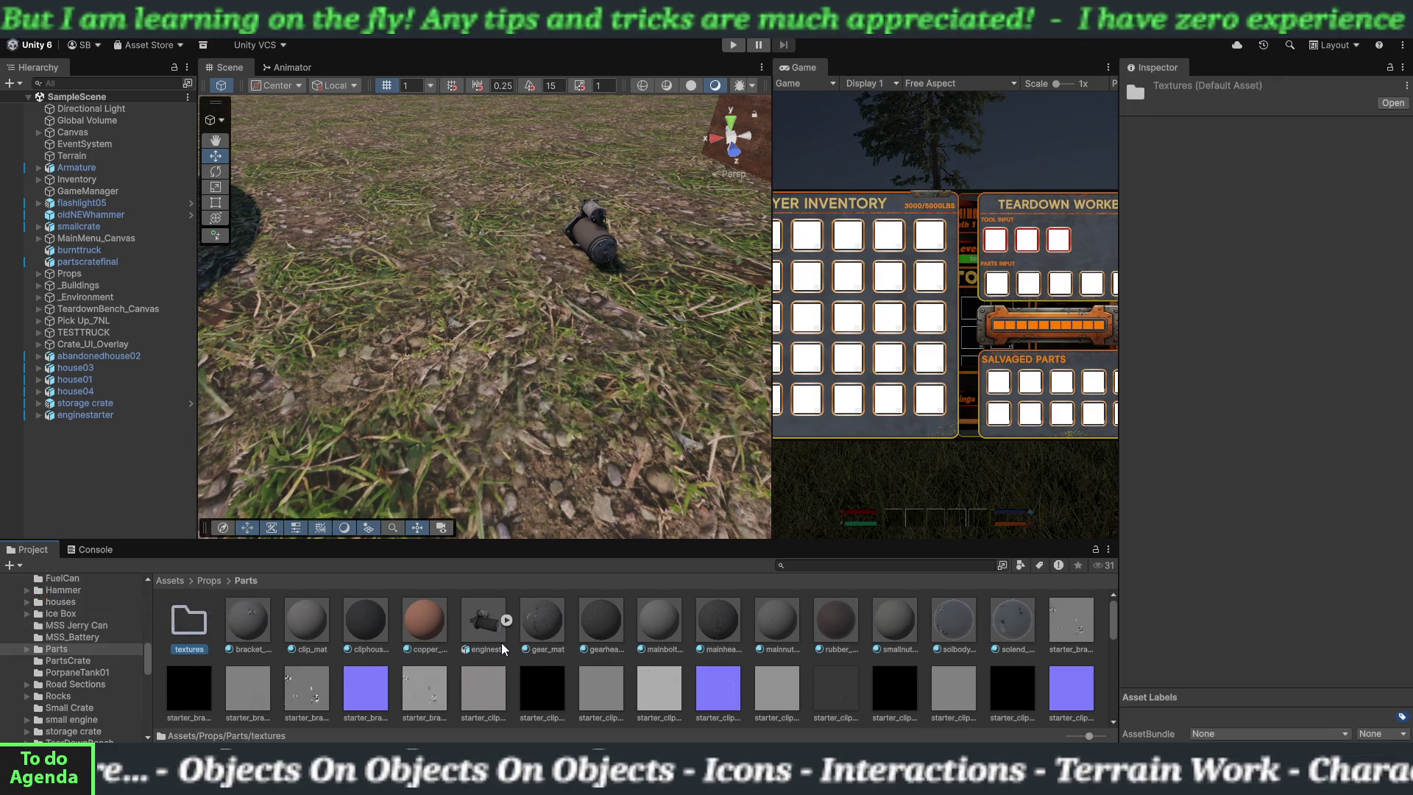
# - Move the starter's texture images into the textures folder and clear the selection
pyautogui.click(1060, 632)
pyautogui.scroll(-5, 977, 656)
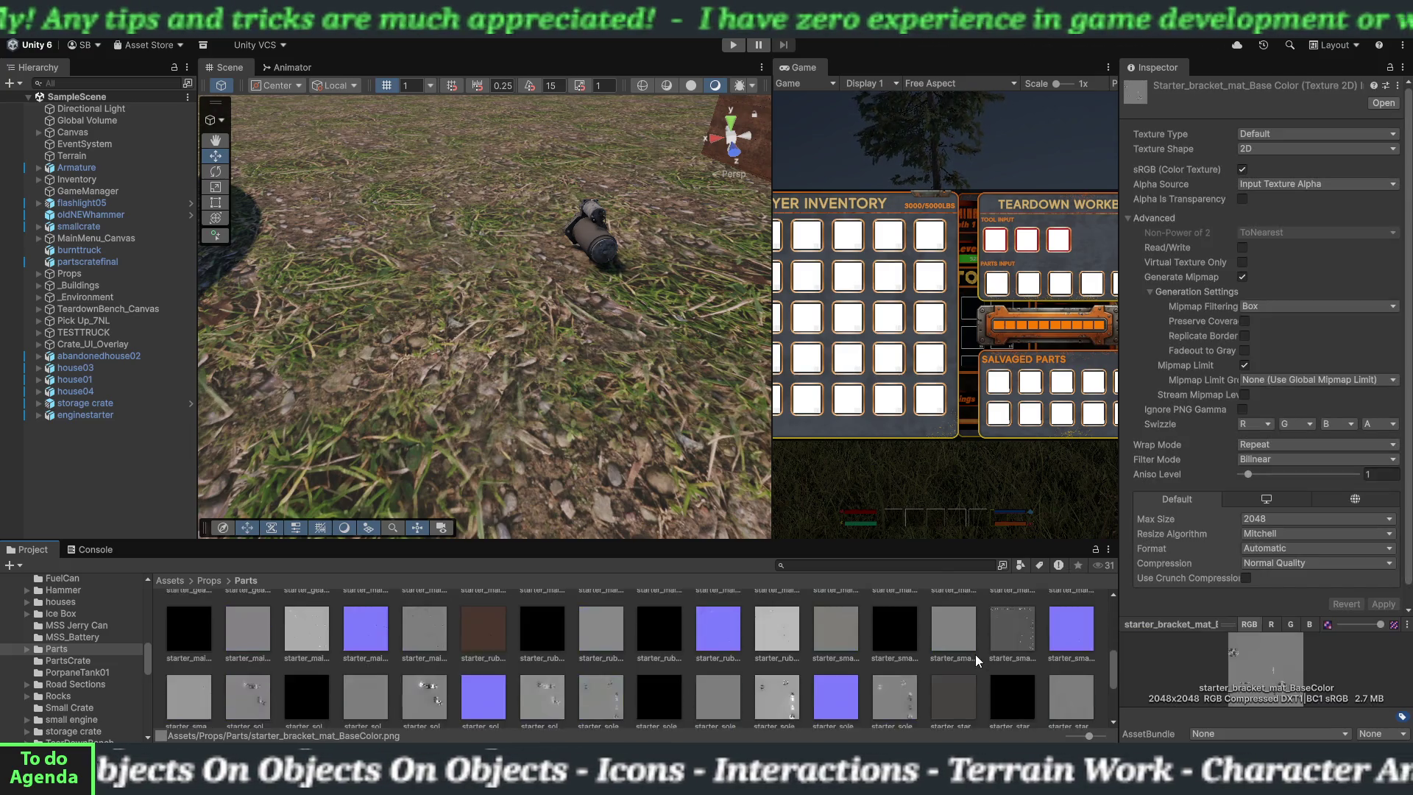
pyautogui.hotkey('ctrl', 'a')
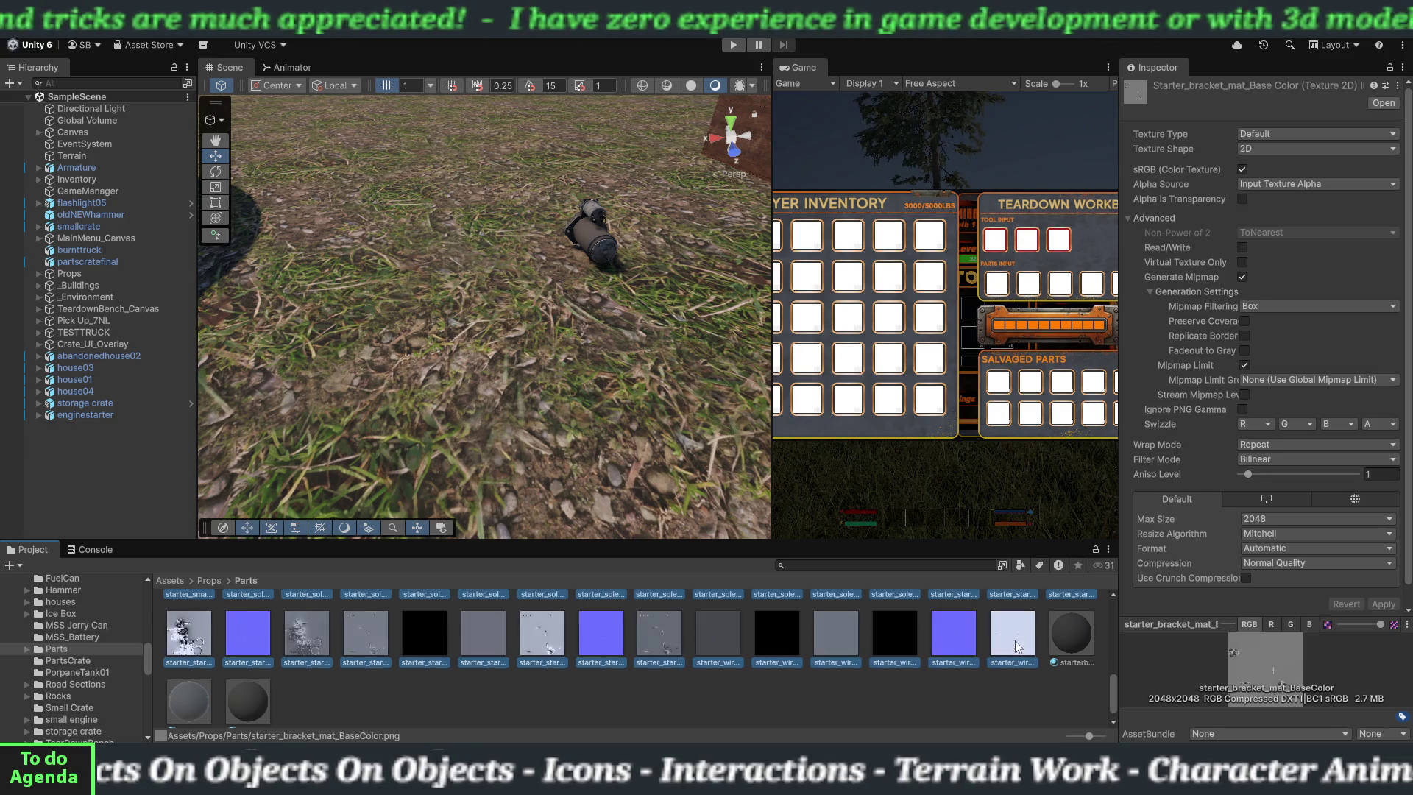
pyautogui.scroll(5, 602, 640)
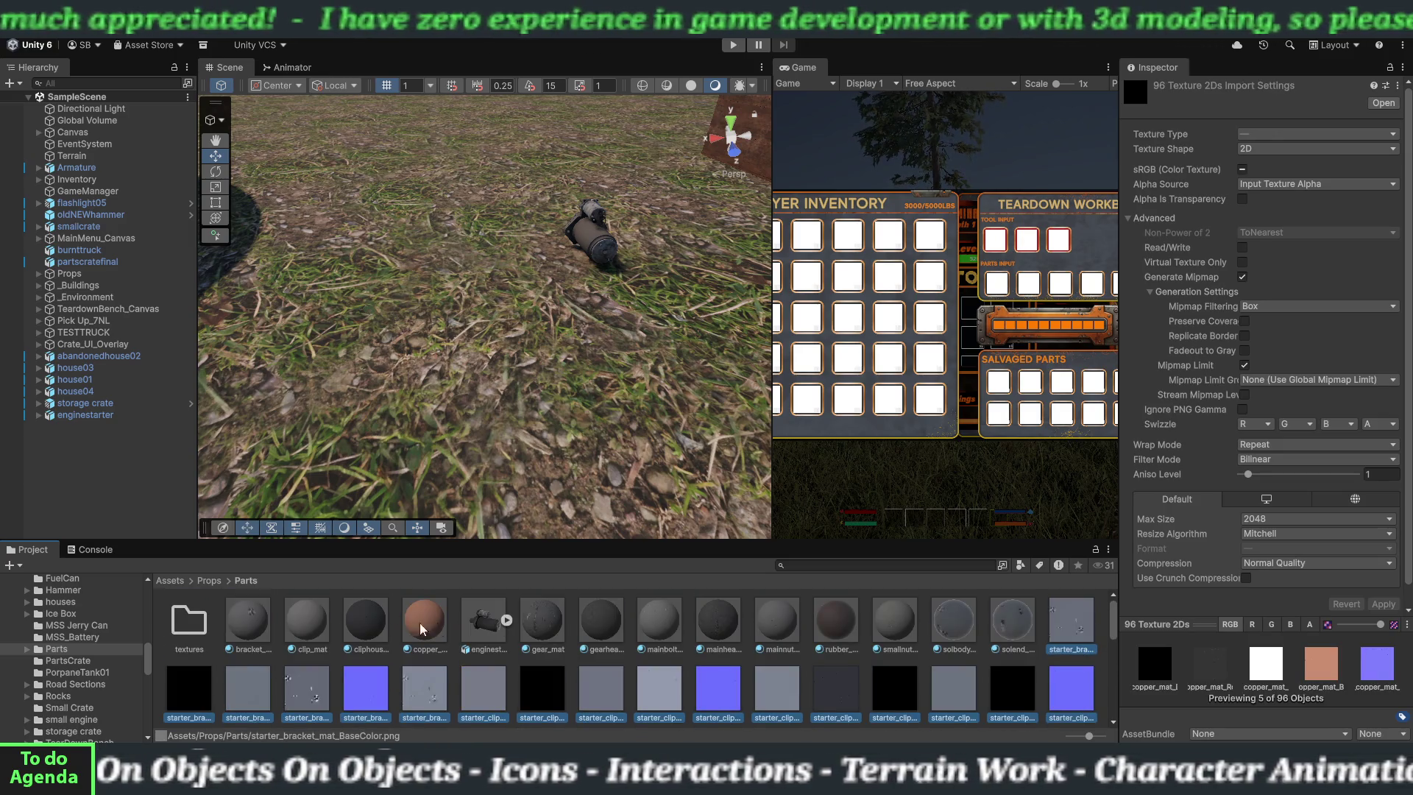
pyautogui.moveTo(184, 696); pyautogui.dragTo(186, 631)
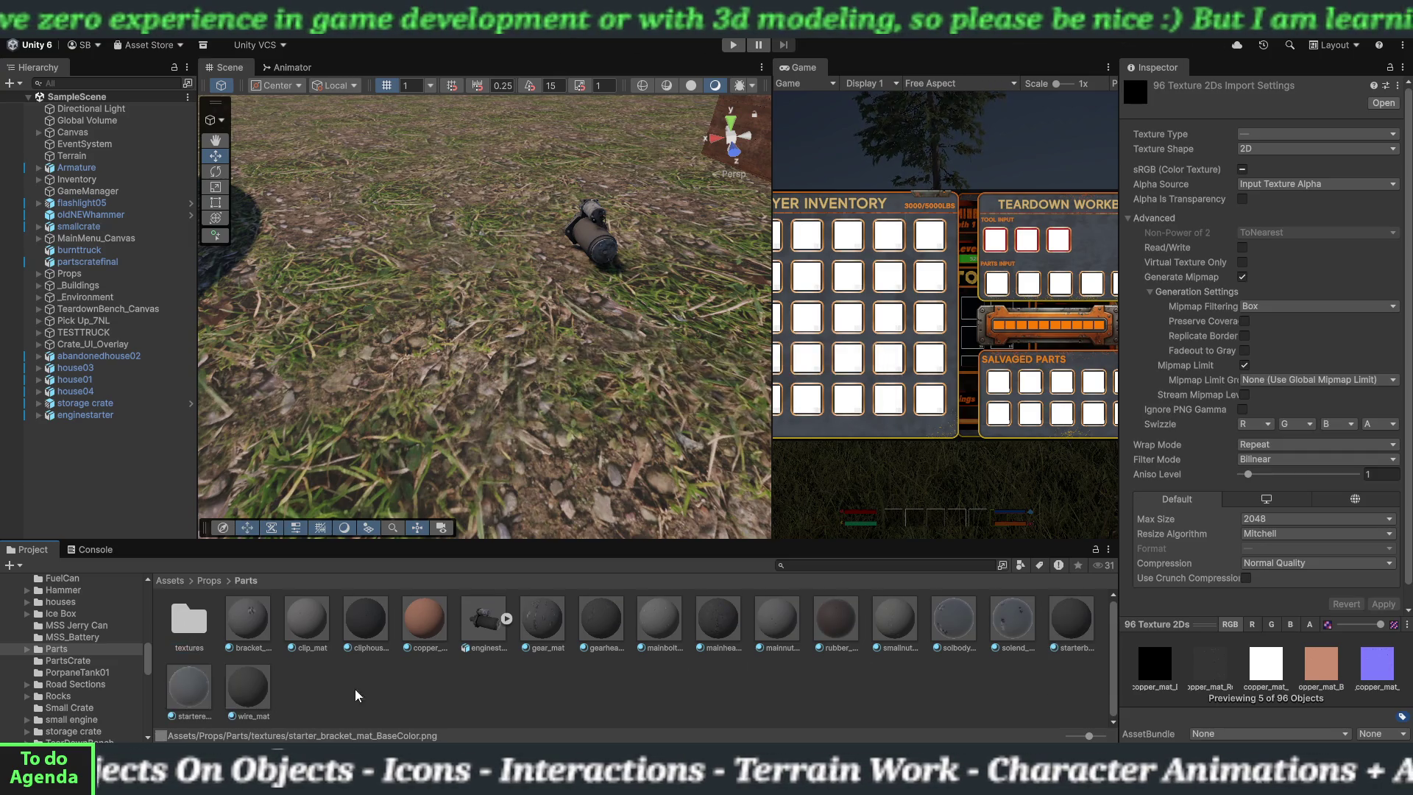
pyautogui.click(386, 683)
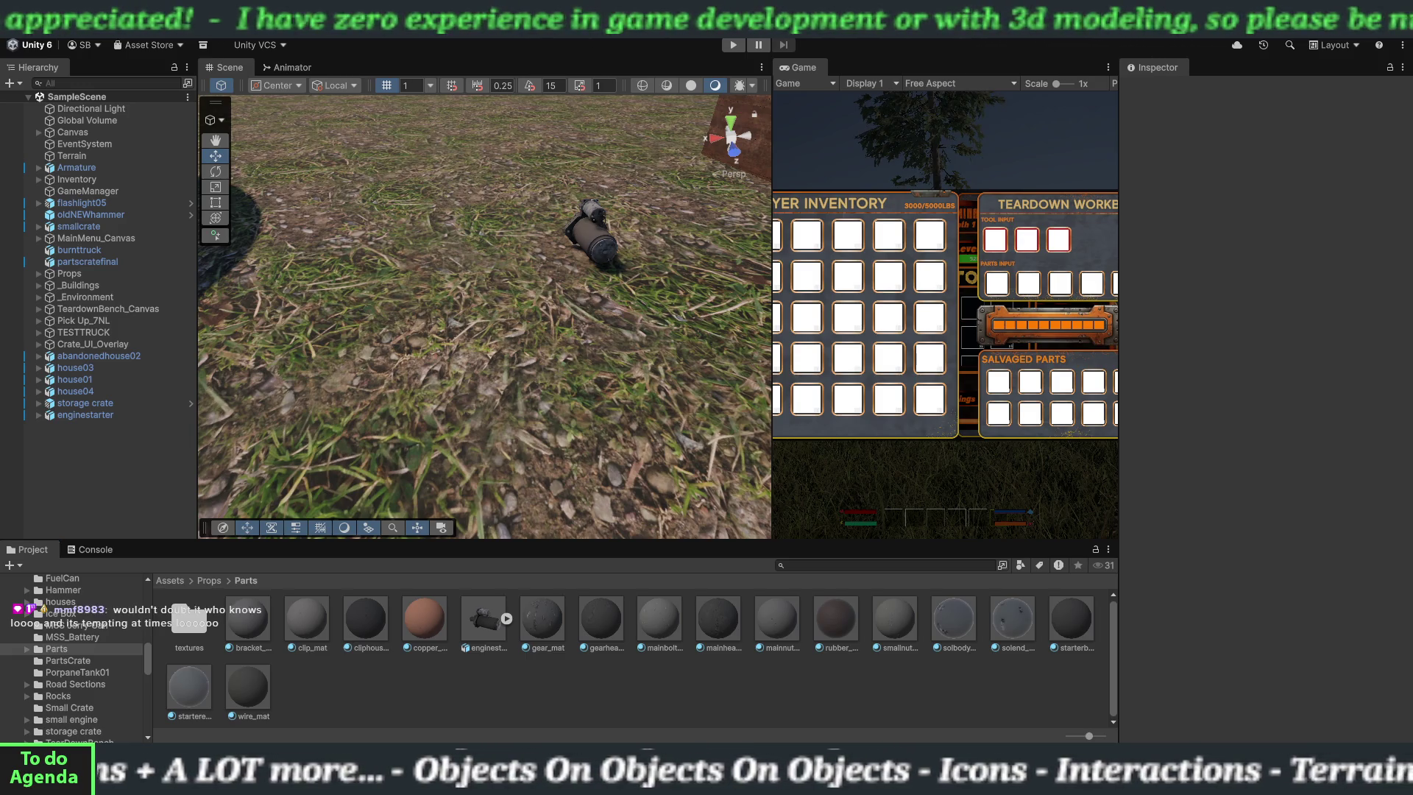
# - Import enginestartIcon into Parts as a Full Rect Sprite (2D and UI), then select enginestarter
pyautogui.moveTo(377, 691); pyautogui.dragTo(377, 691)
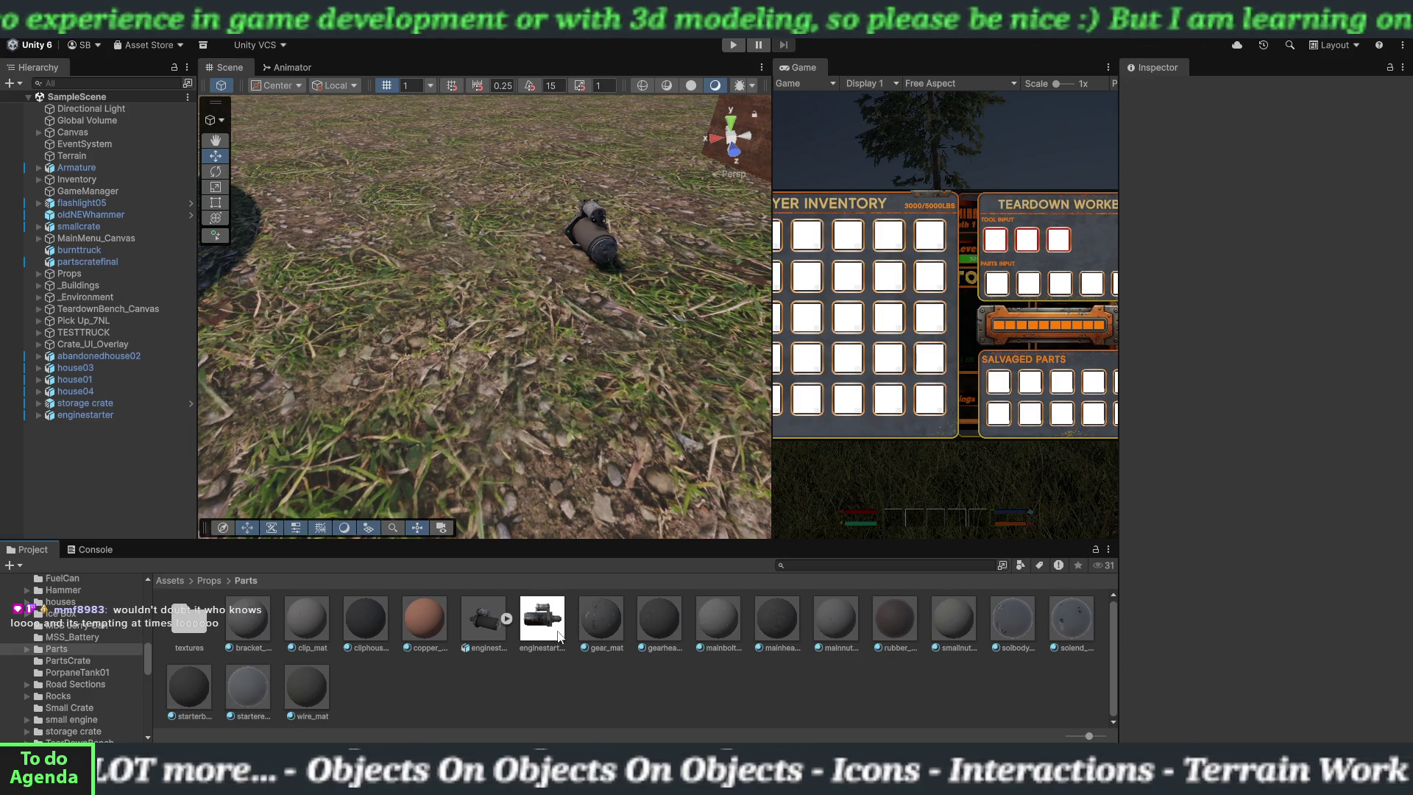
pyautogui.click(559, 637)
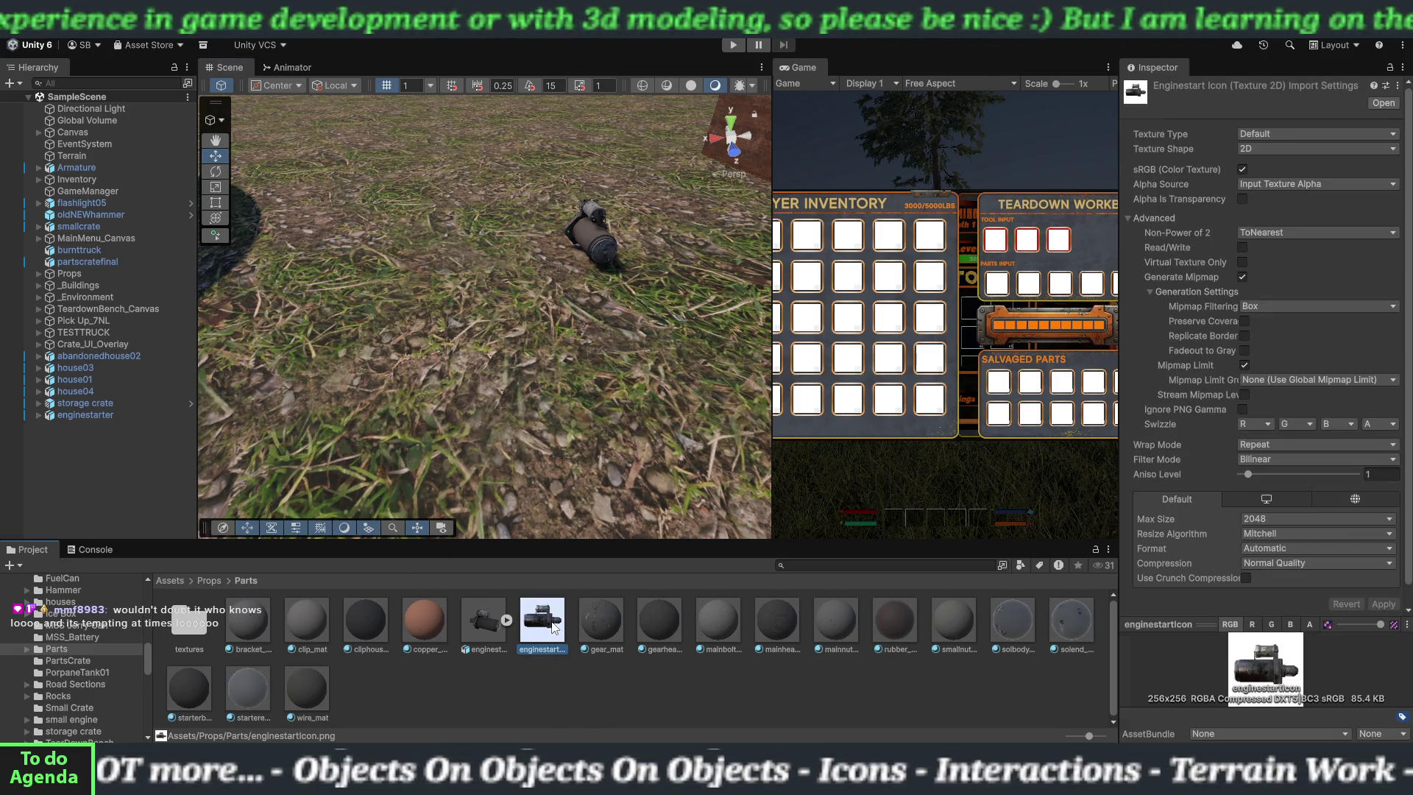
pyautogui.click(1299, 139)
pyautogui.click(1282, 196)
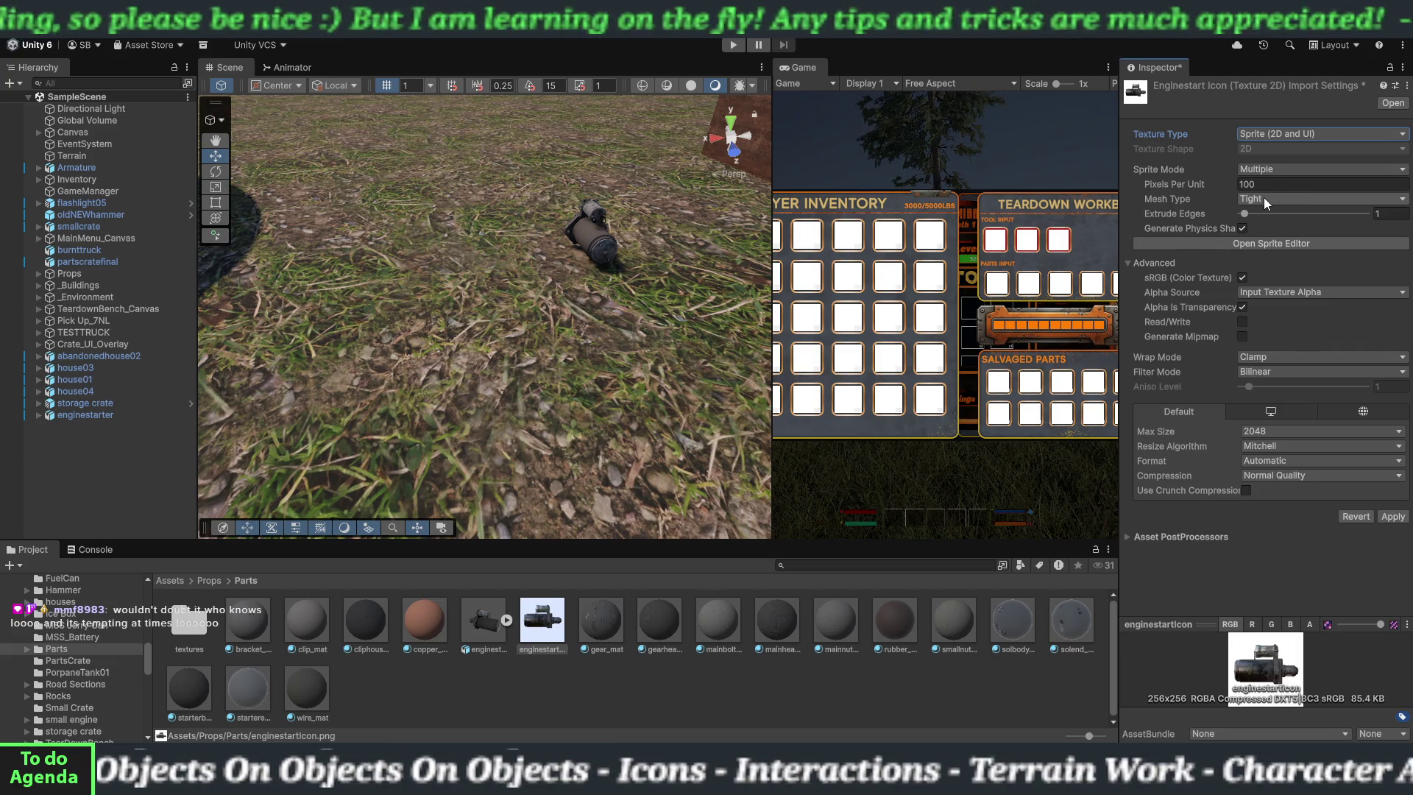
pyautogui.click(1265, 198)
pyautogui.click(1265, 215)
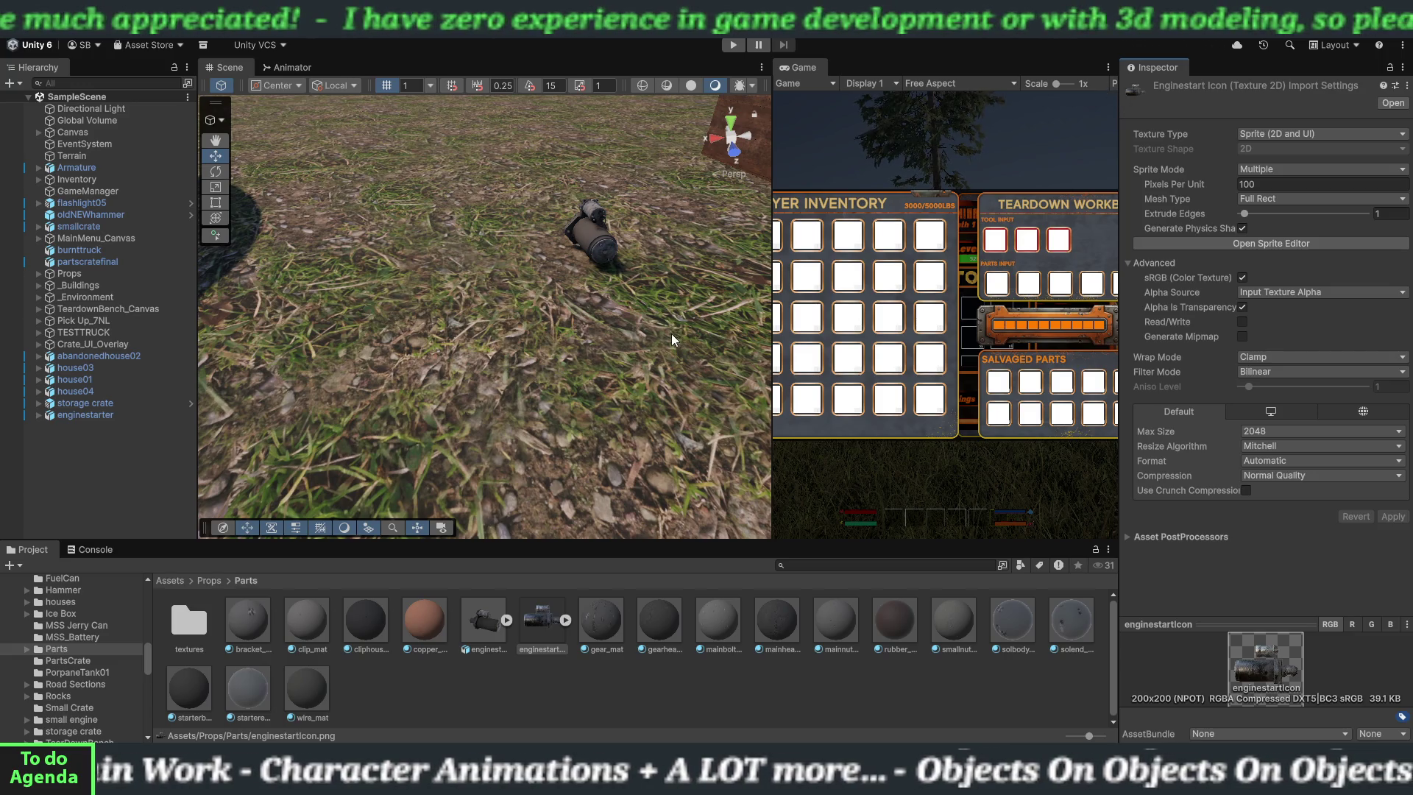
pyautogui.click(75, 414)
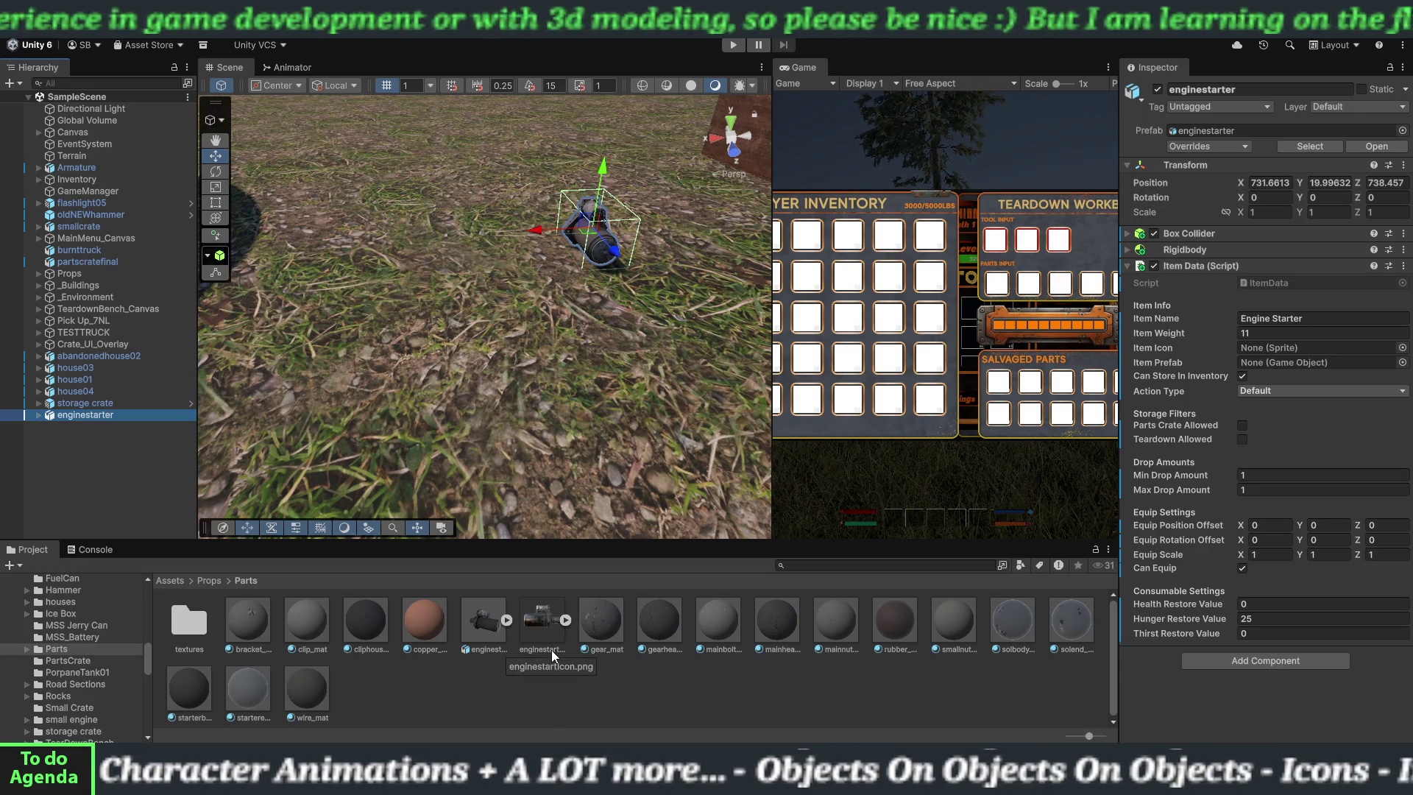
# - Give Engine Starter the enginestarticon_0 icon, allow Parts Crate and Teardown, and untick Can Equip
pyautogui.moveTo(545, 633)
pyautogui.mouseDown()
pyautogui.moveTo(809, 515)
pyautogui.moveTo(1278, 346)
pyautogui.mouseUp()
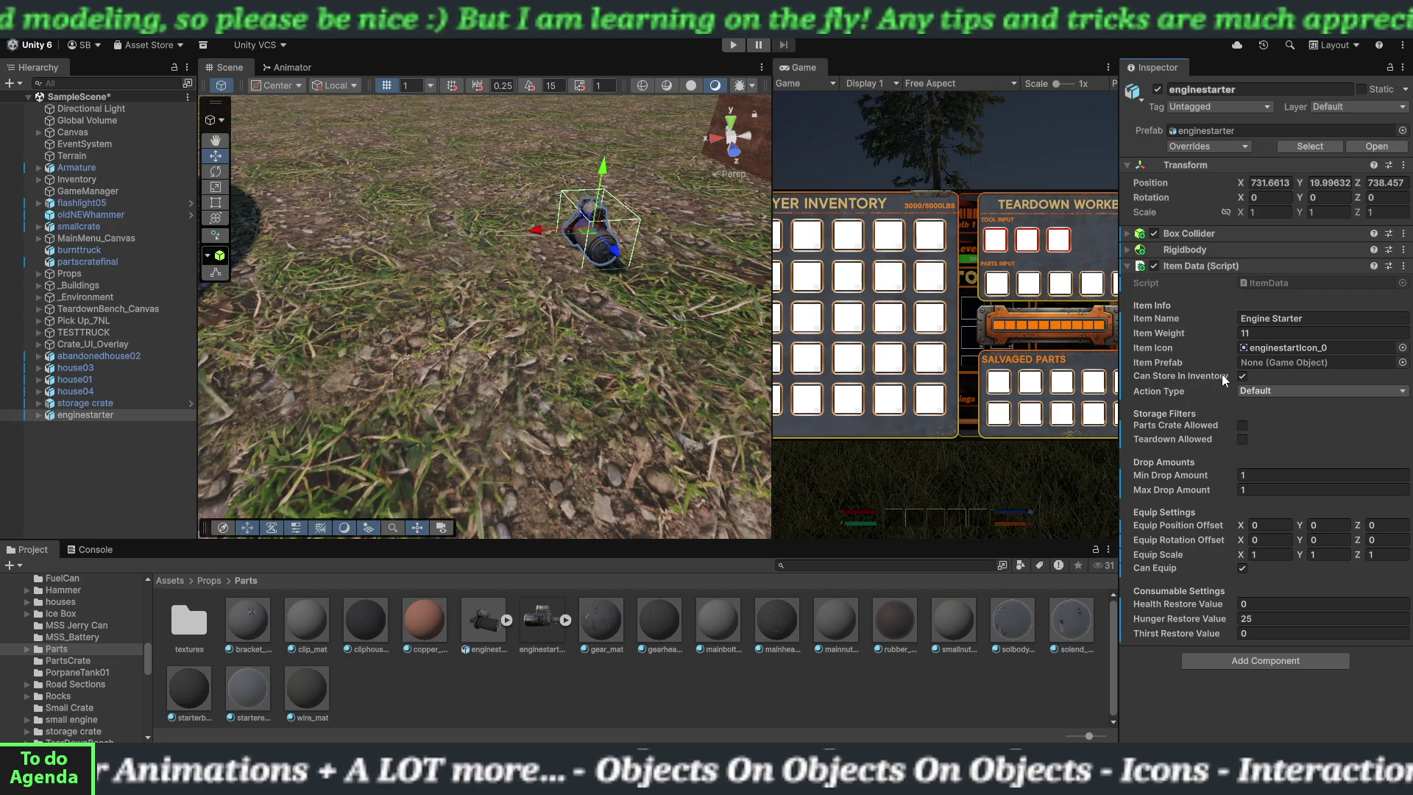
pyautogui.click(1244, 392)
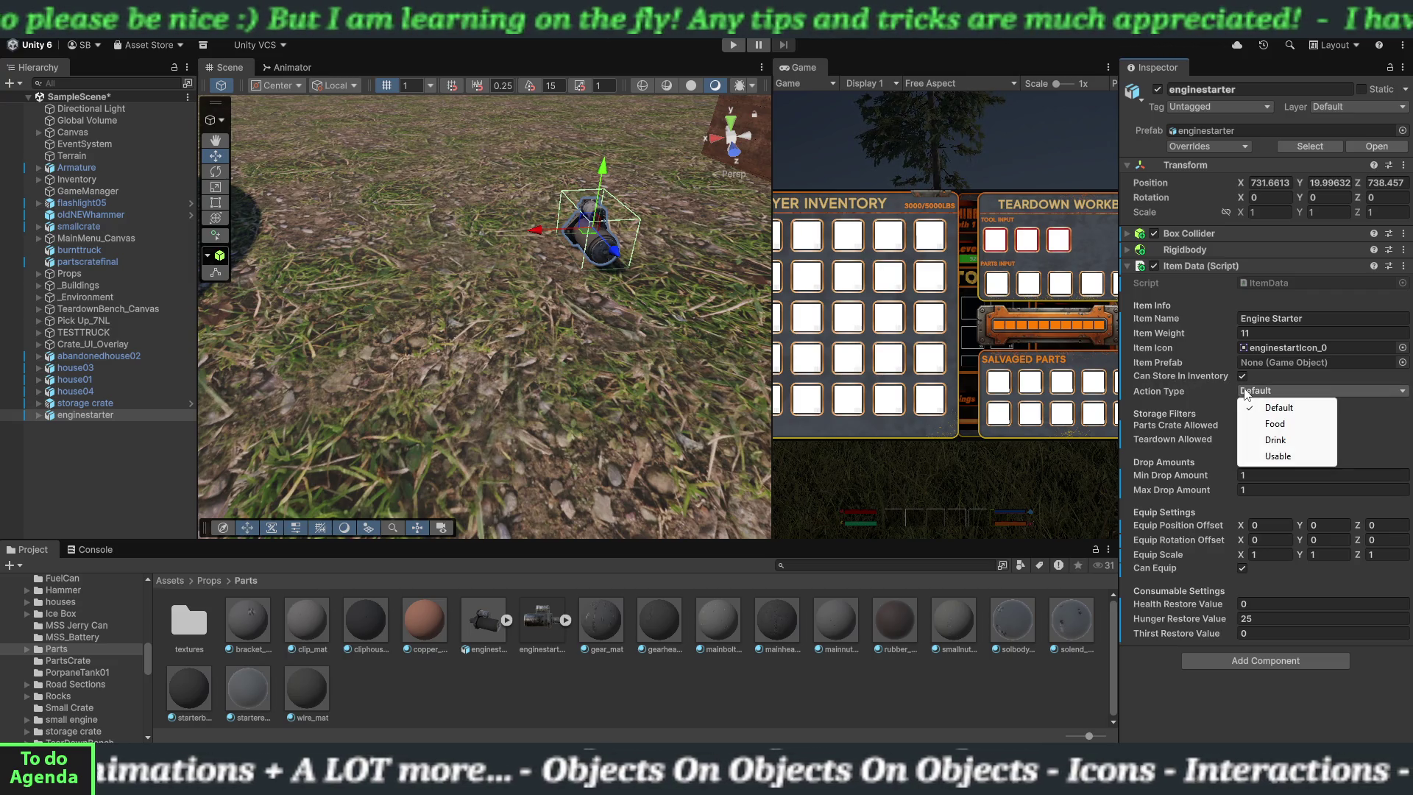
pyautogui.click(1215, 400)
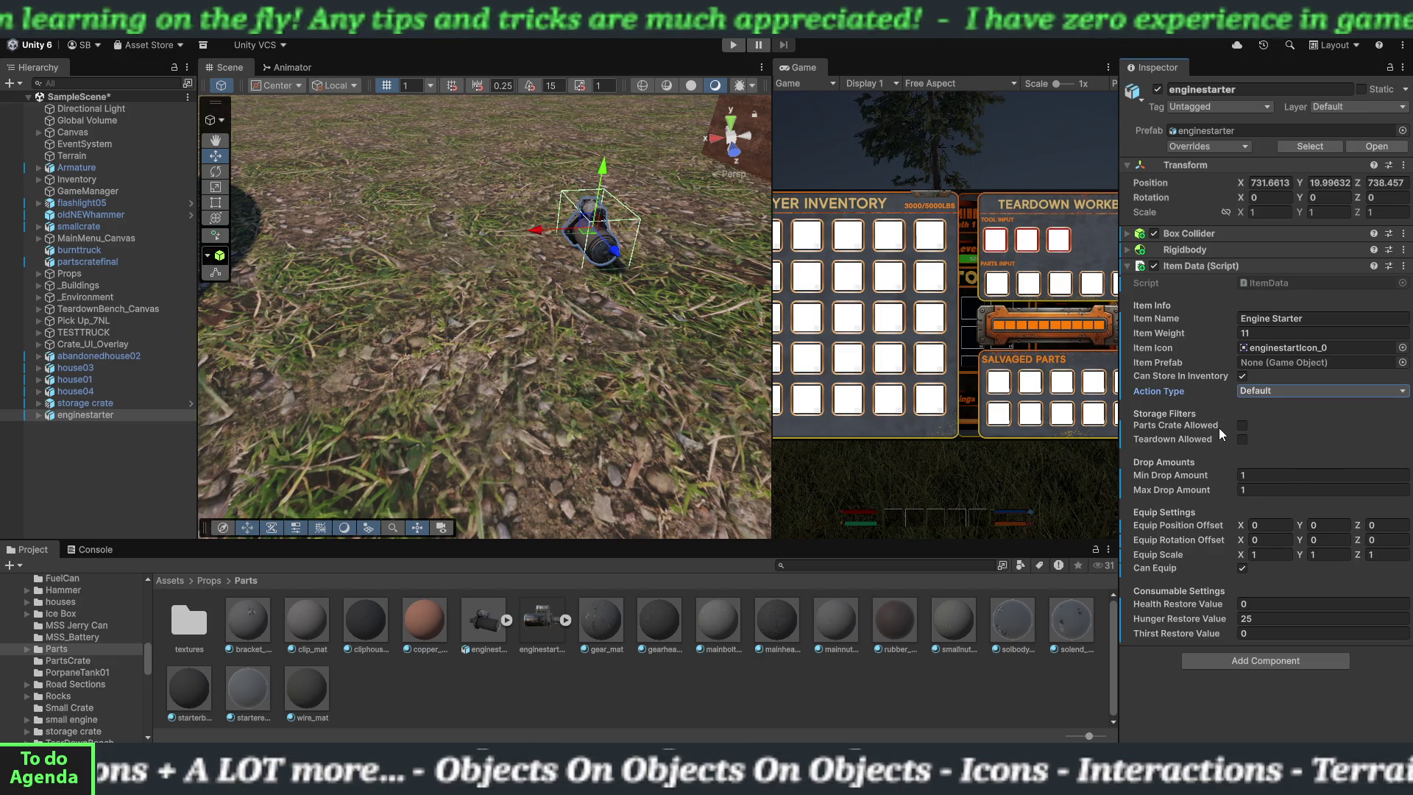
pyautogui.click(1241, 426)
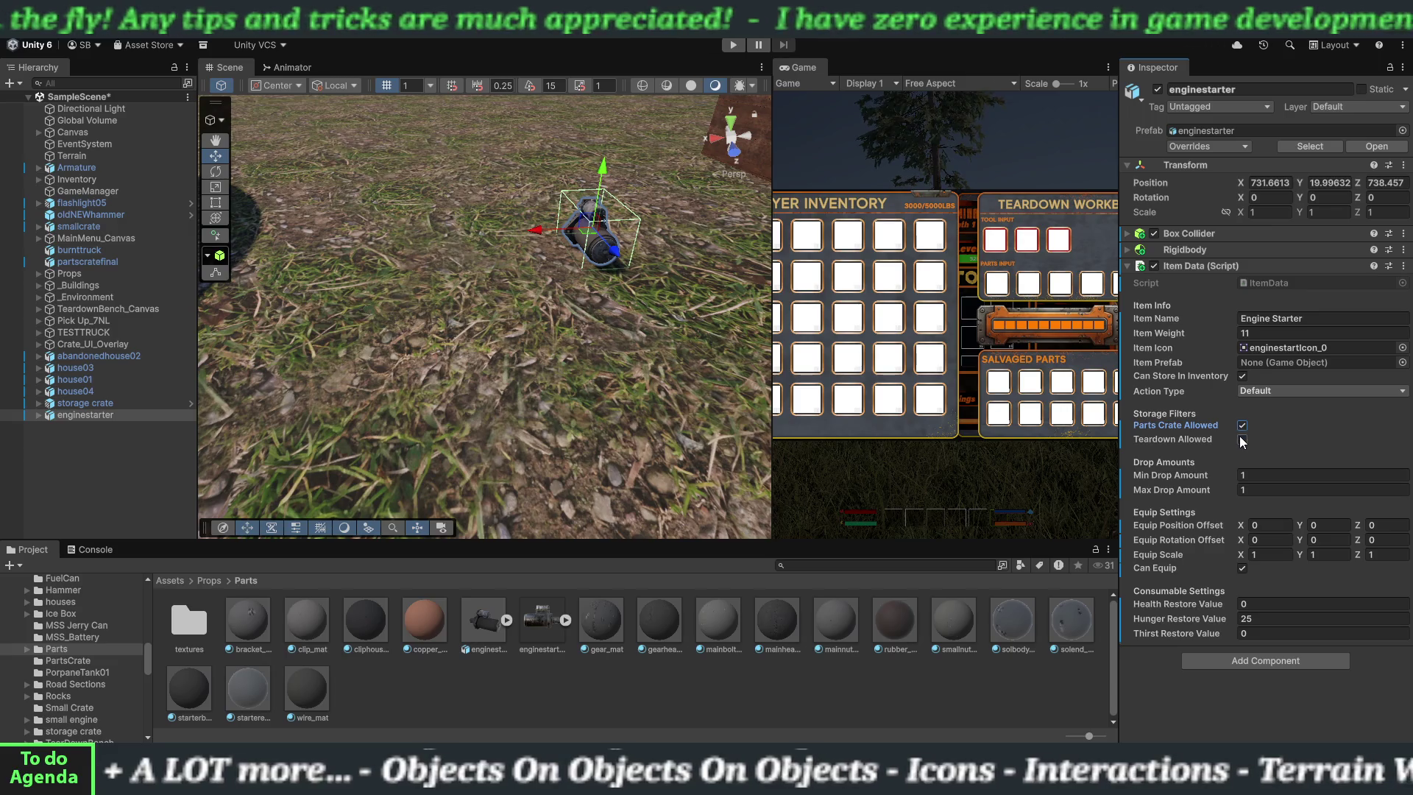
pyautogui.click(1242, 439)
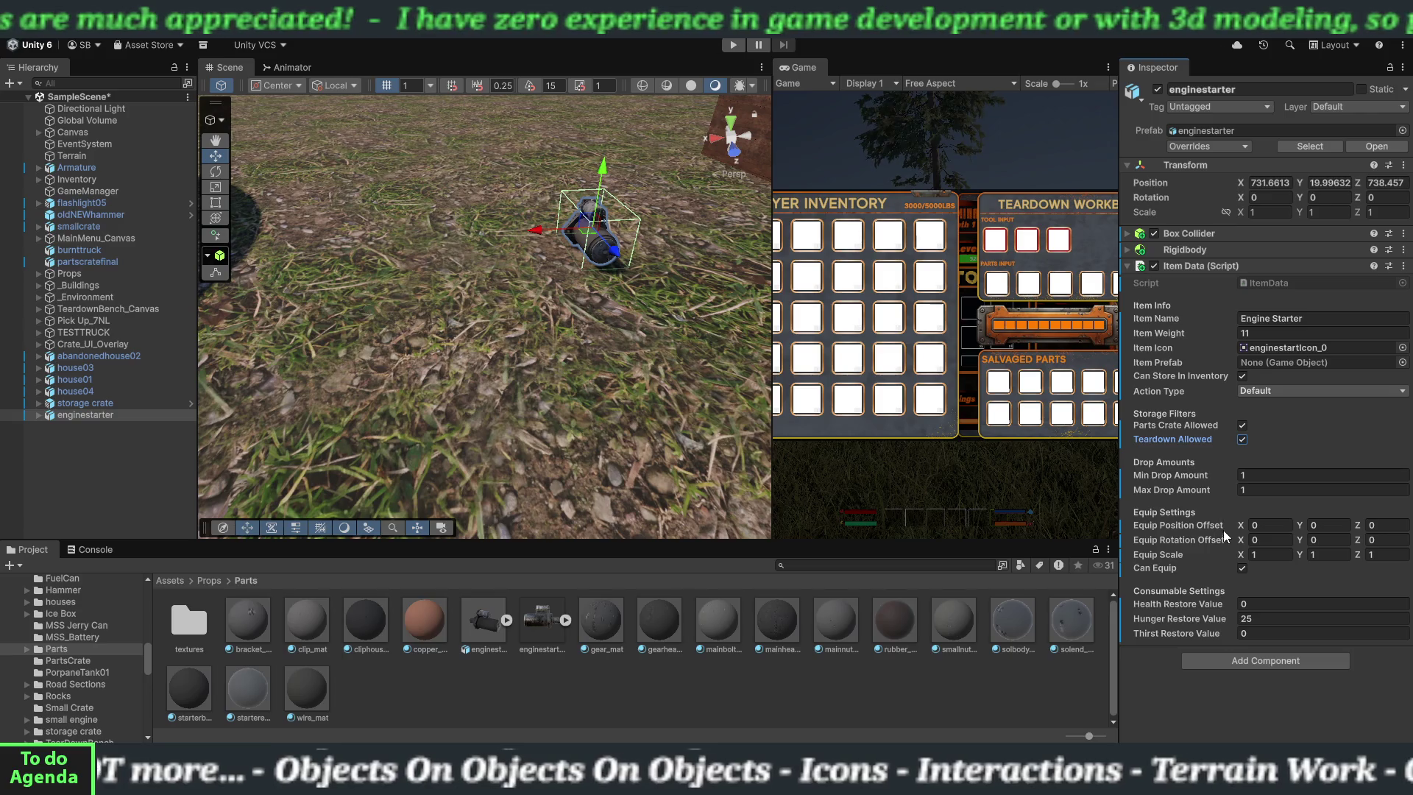
pyautogui.click(1240, 567)
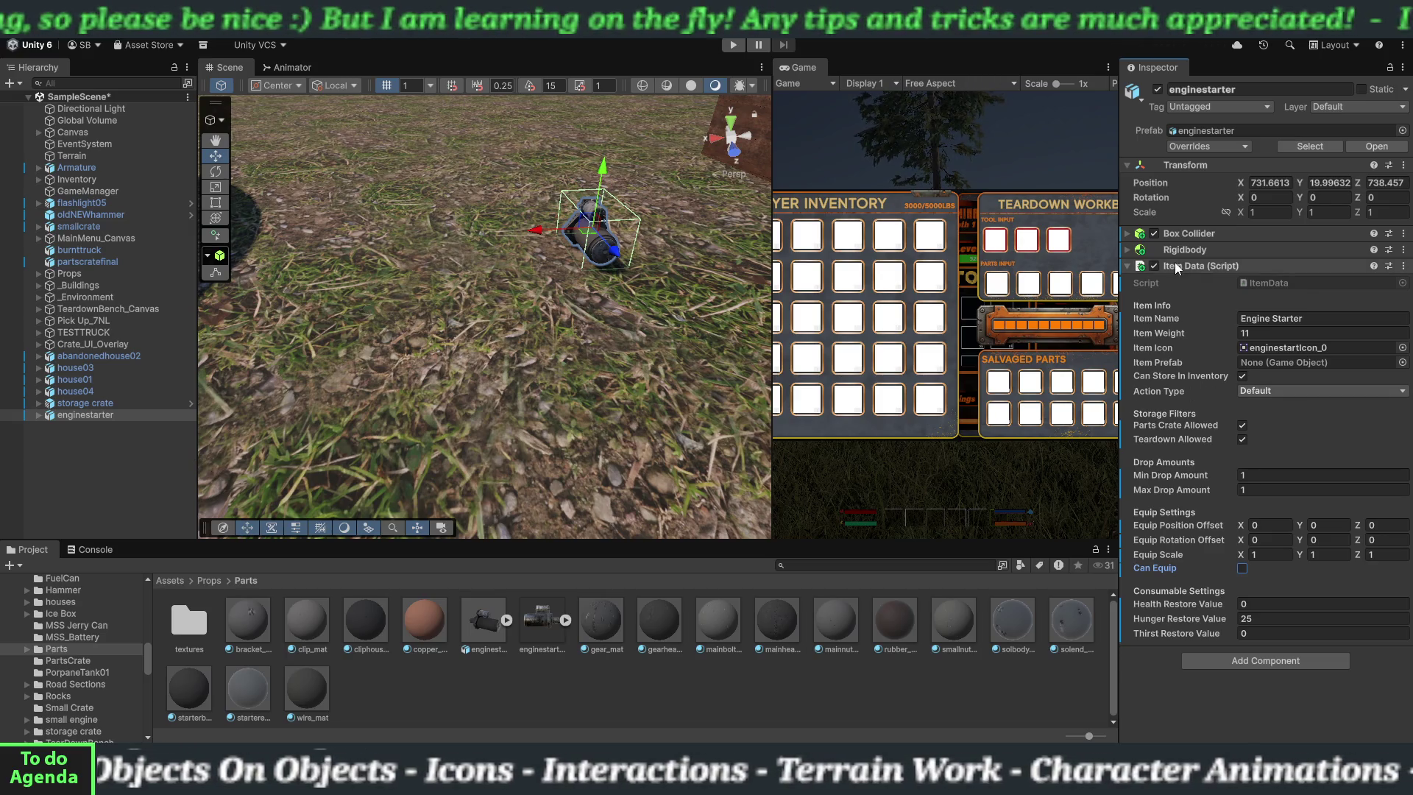
pyautogui.click(1127, 266)
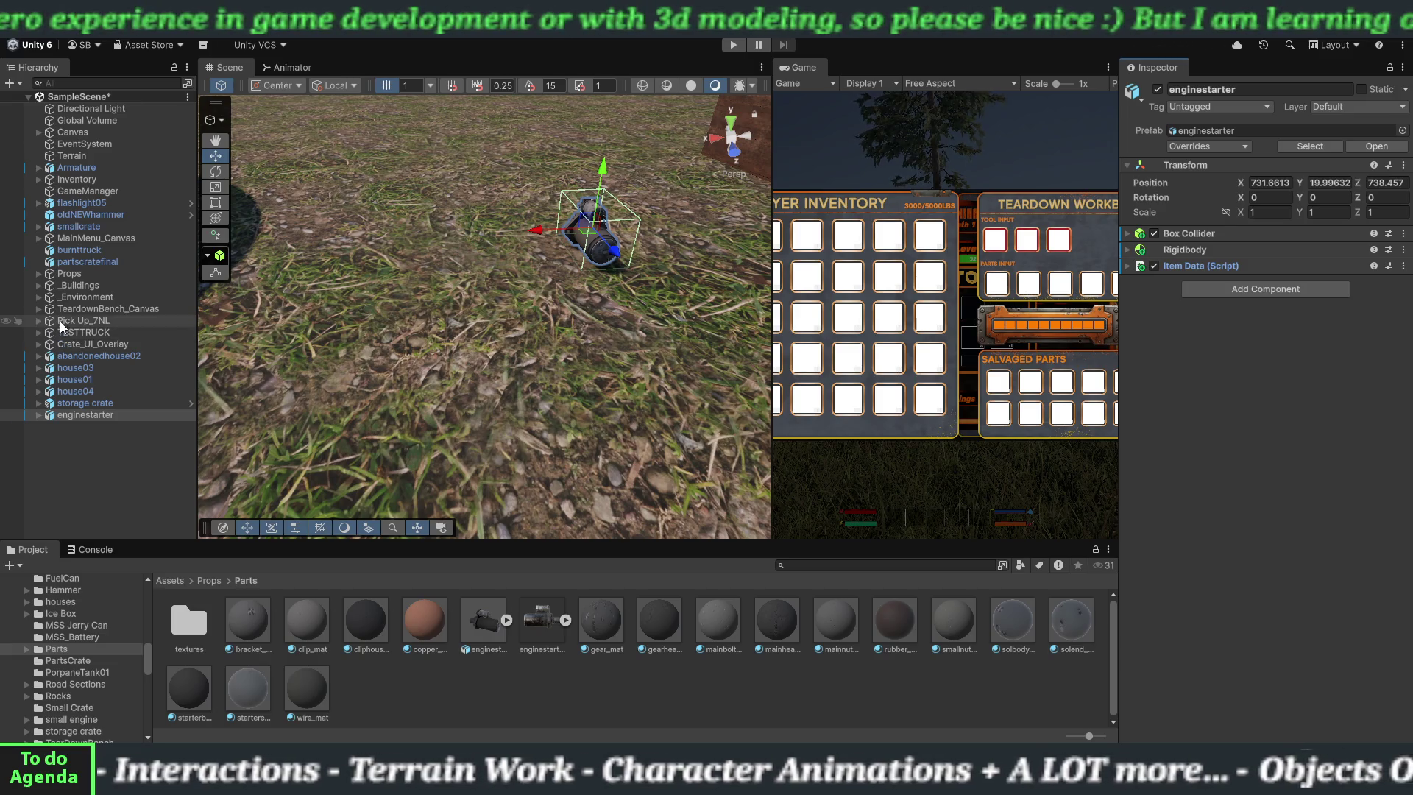
# - Expand Props, inspect 3Lalterbator, then select teardownbench to see its three custom recipes
pyautogui.click(39, 273)
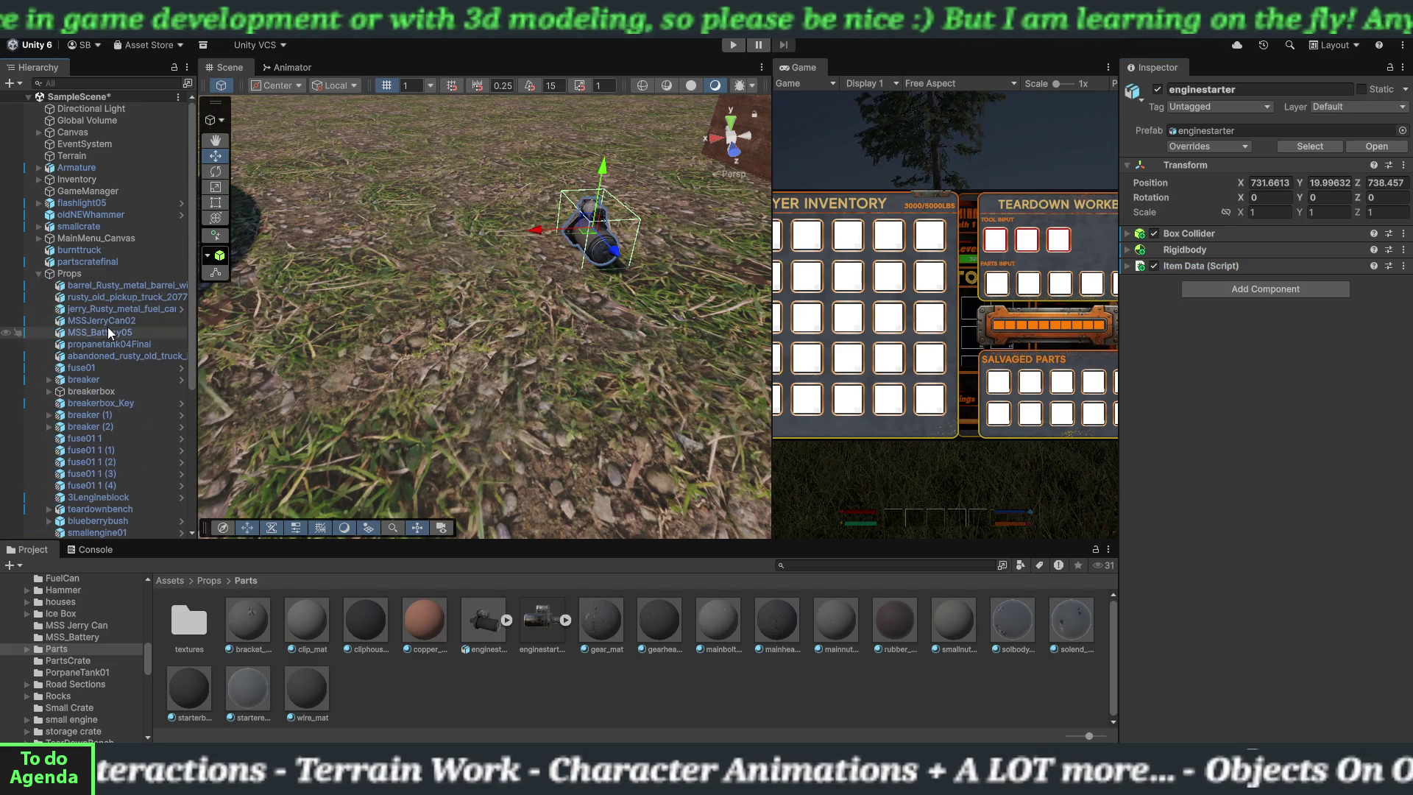
pyautogui.scroll(-5, 110, 349)
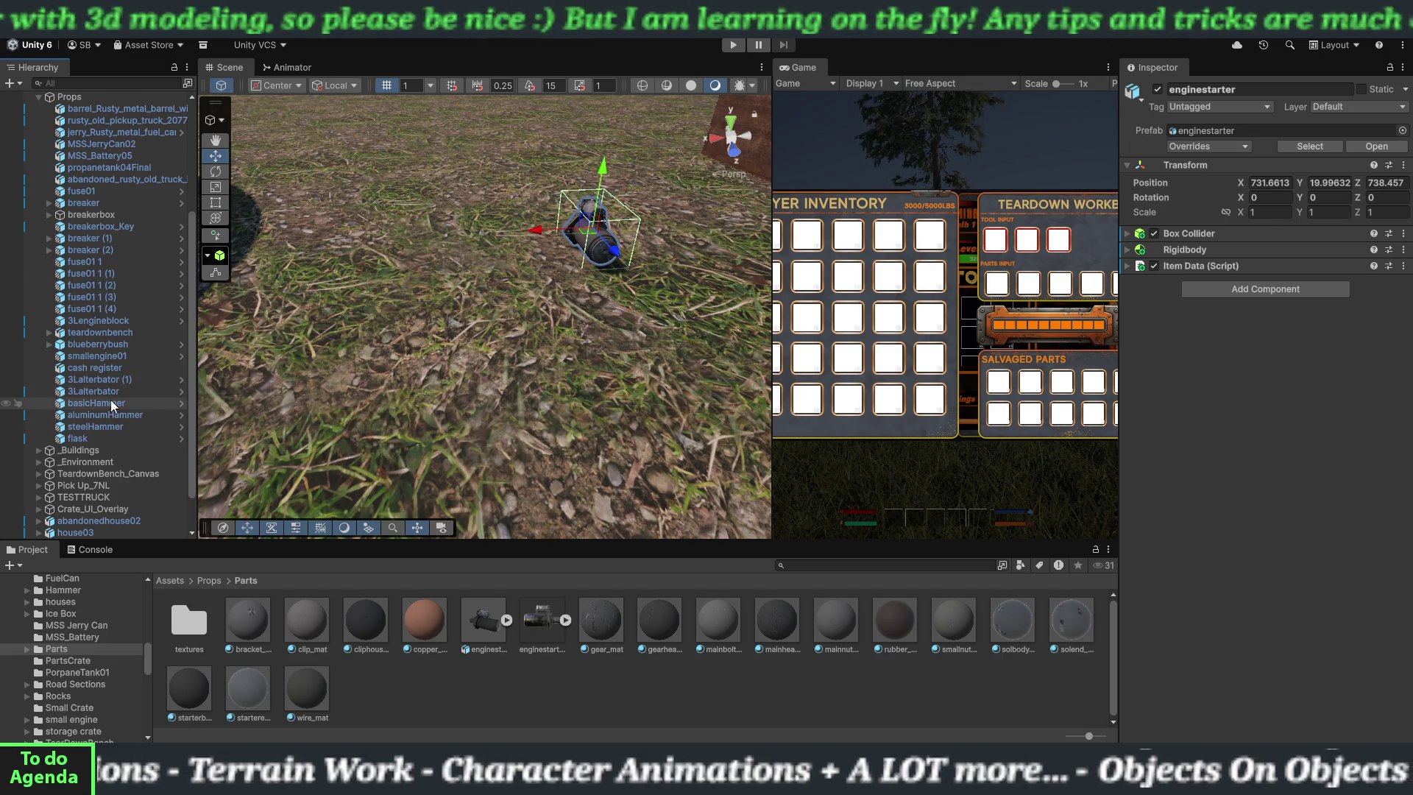
pyautogui.click(108, 393)
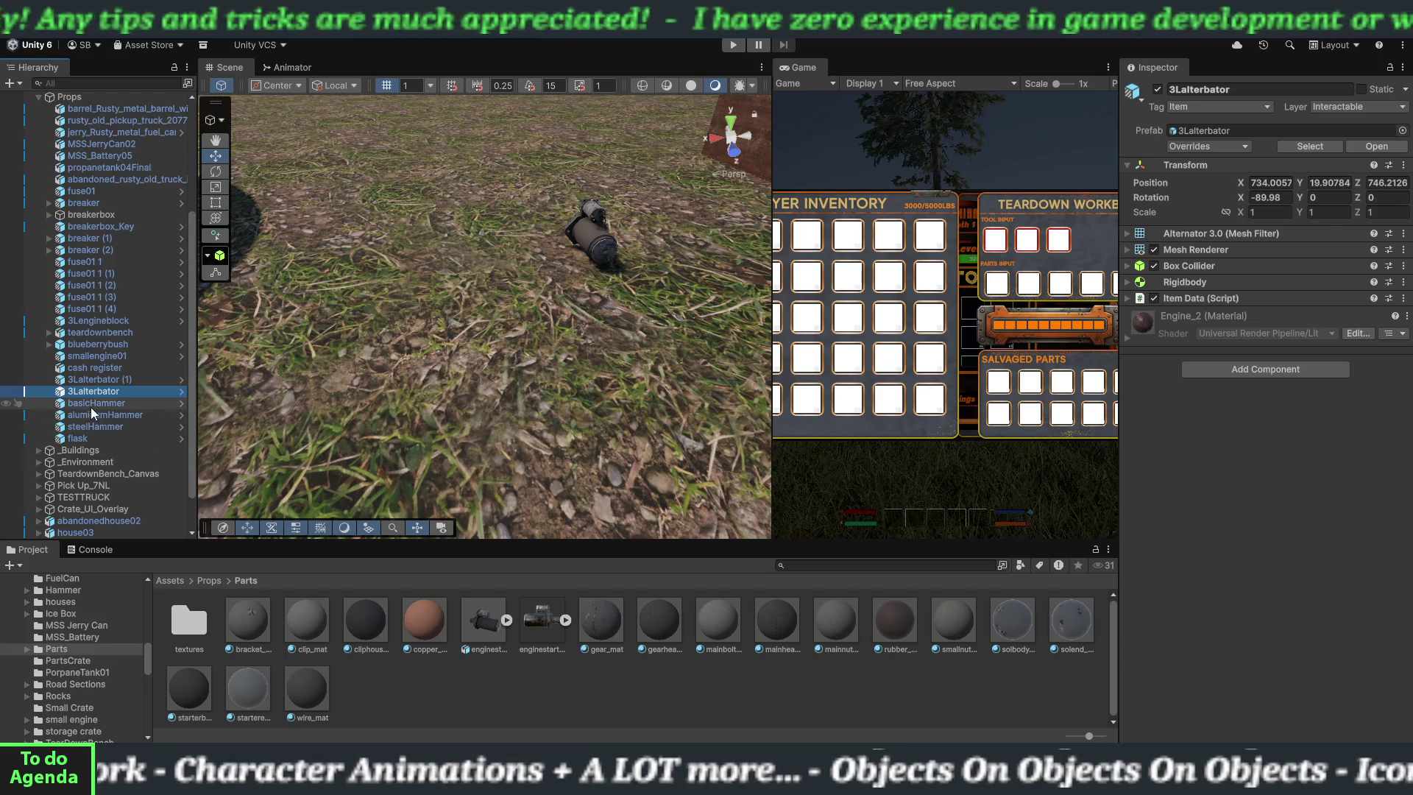
pyautogui.click(81, 331)
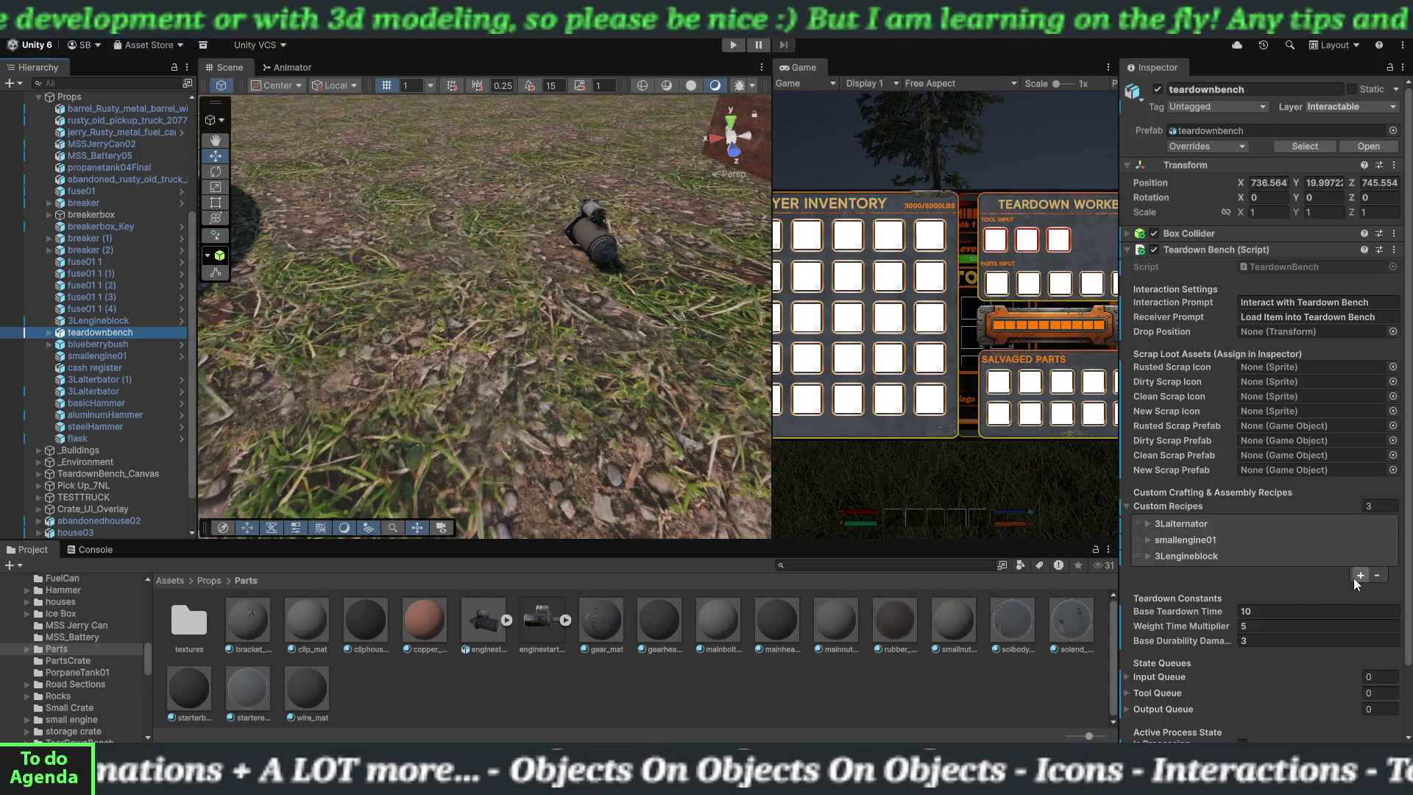
# - Review the 3Lengineblock recipe's possible components, then collapse it
pyautogui.click(1146, 553)
pyautogui.scroll(-3, 1206, 551)
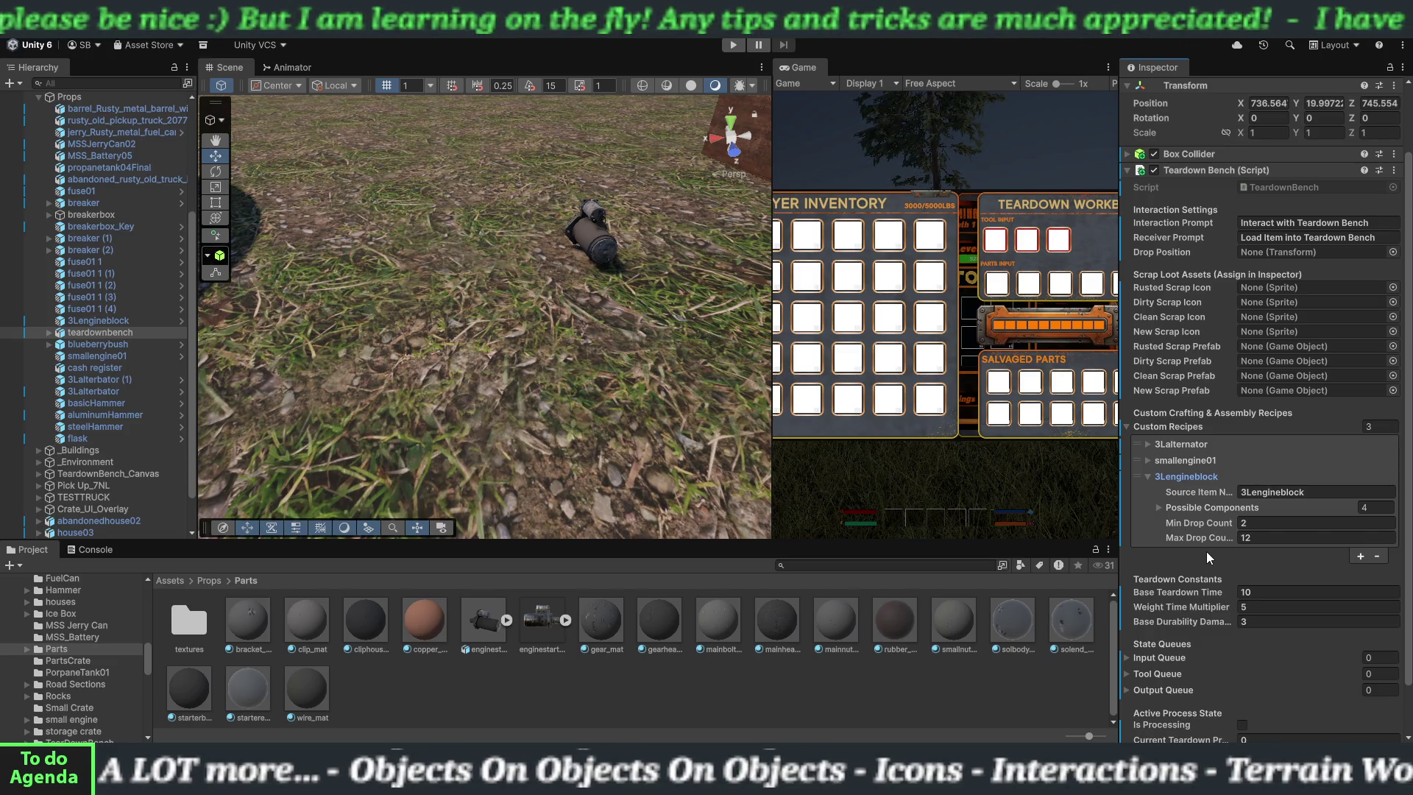
pyautogui.click(1158, 507)
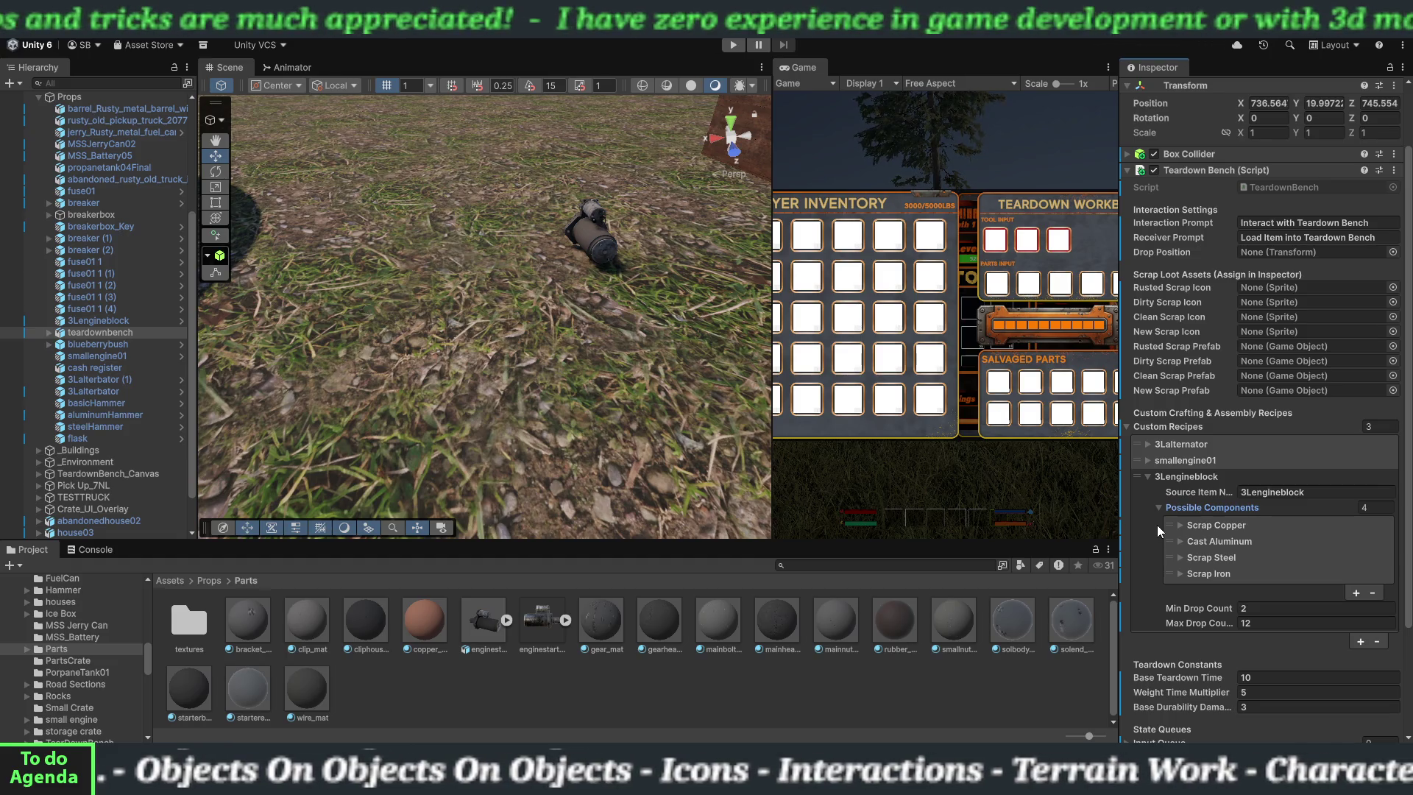
pyautogui.click(1149, 475)
# - Add a fourth recipe named 'enginestarter' and show its possible components
pyautogui.click(1358, 499)
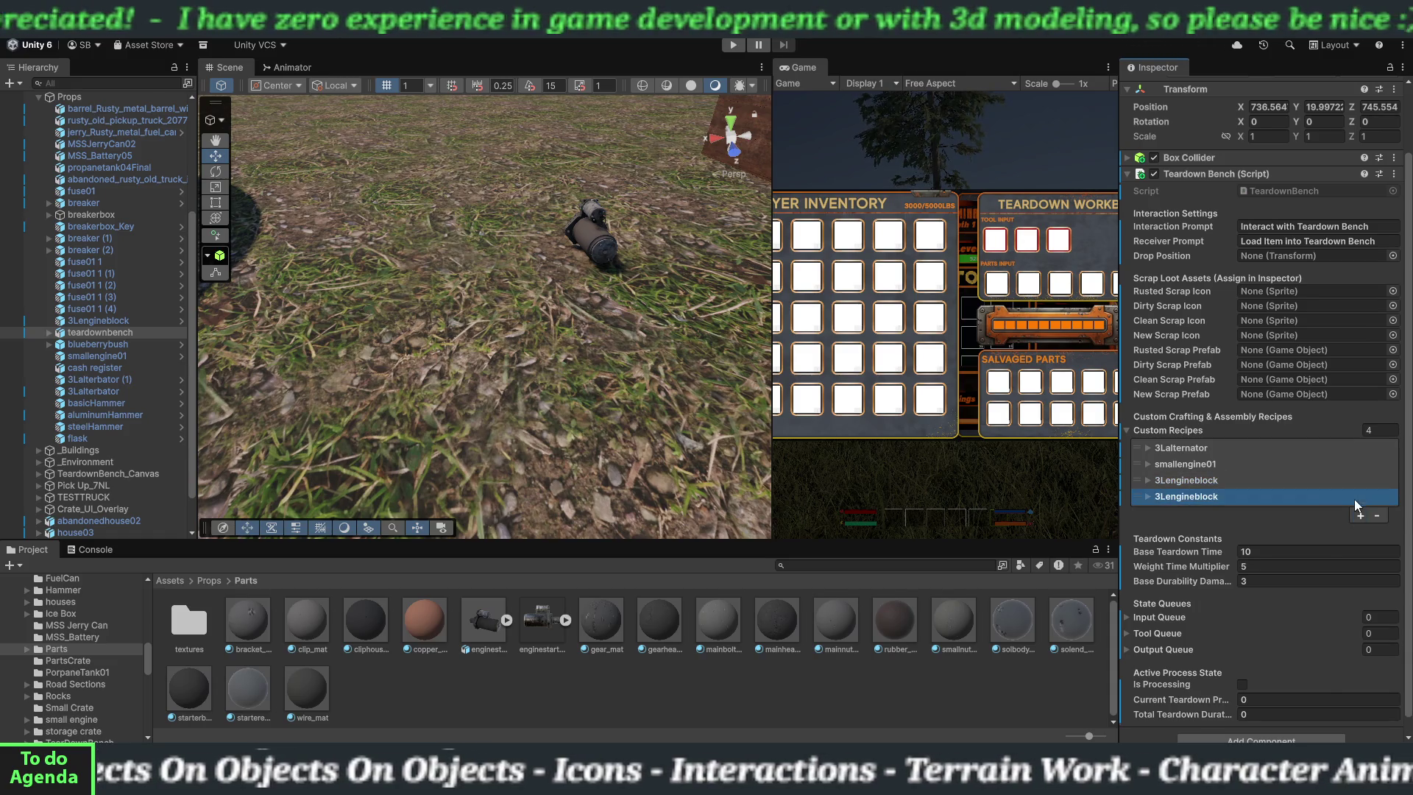
pyautogui.click(1148, 496)
pyautogui.click(1264, 513)
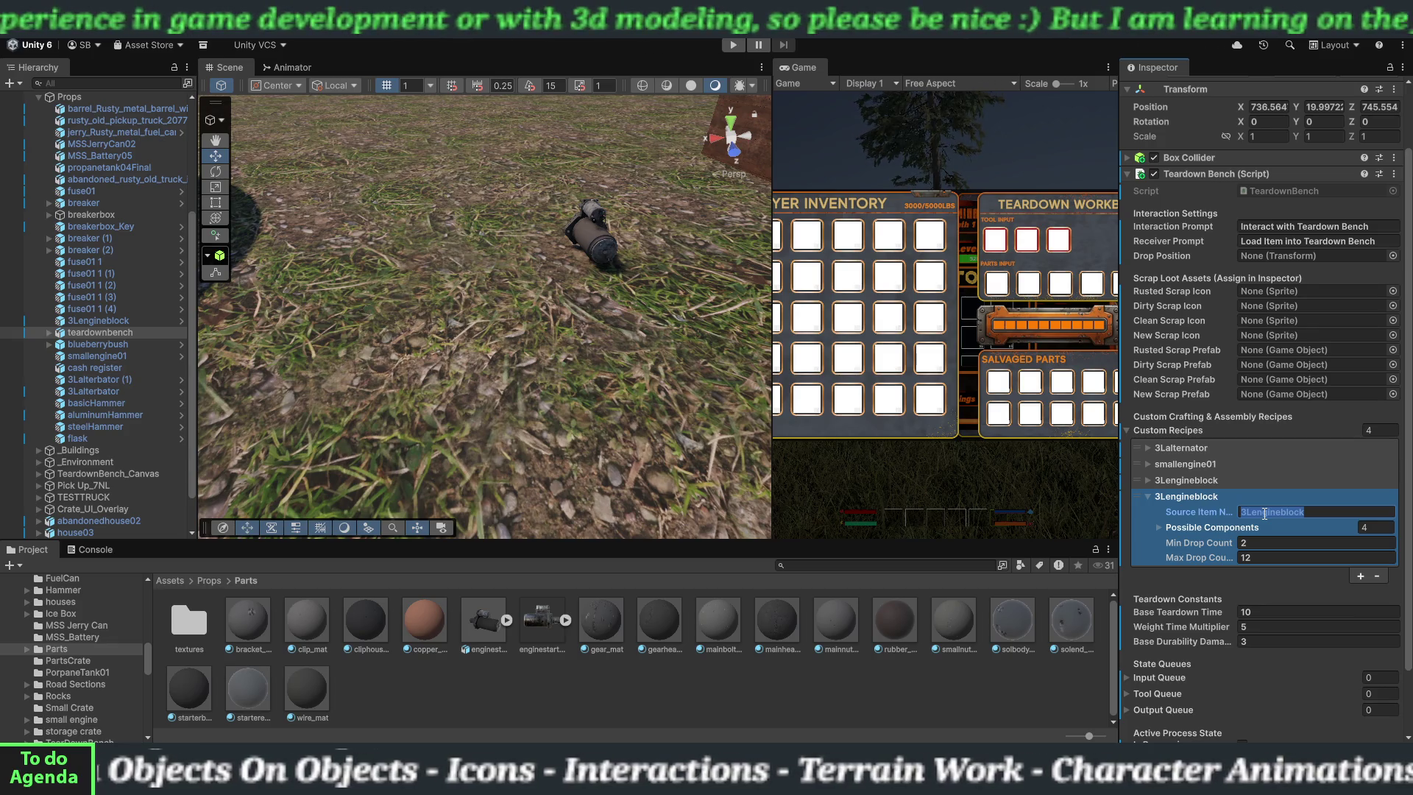
pyautogui.write('en')
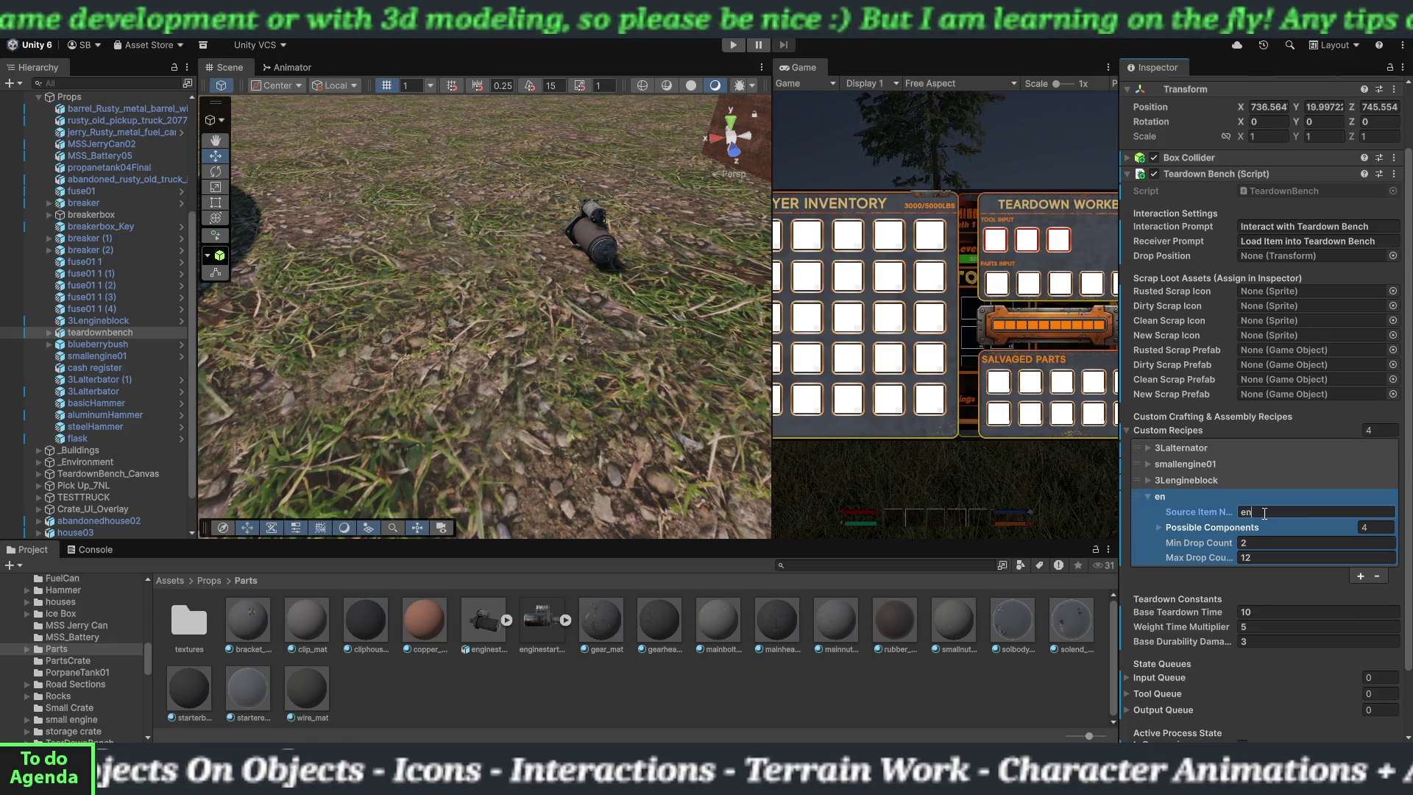
pyautogui.write('gines')
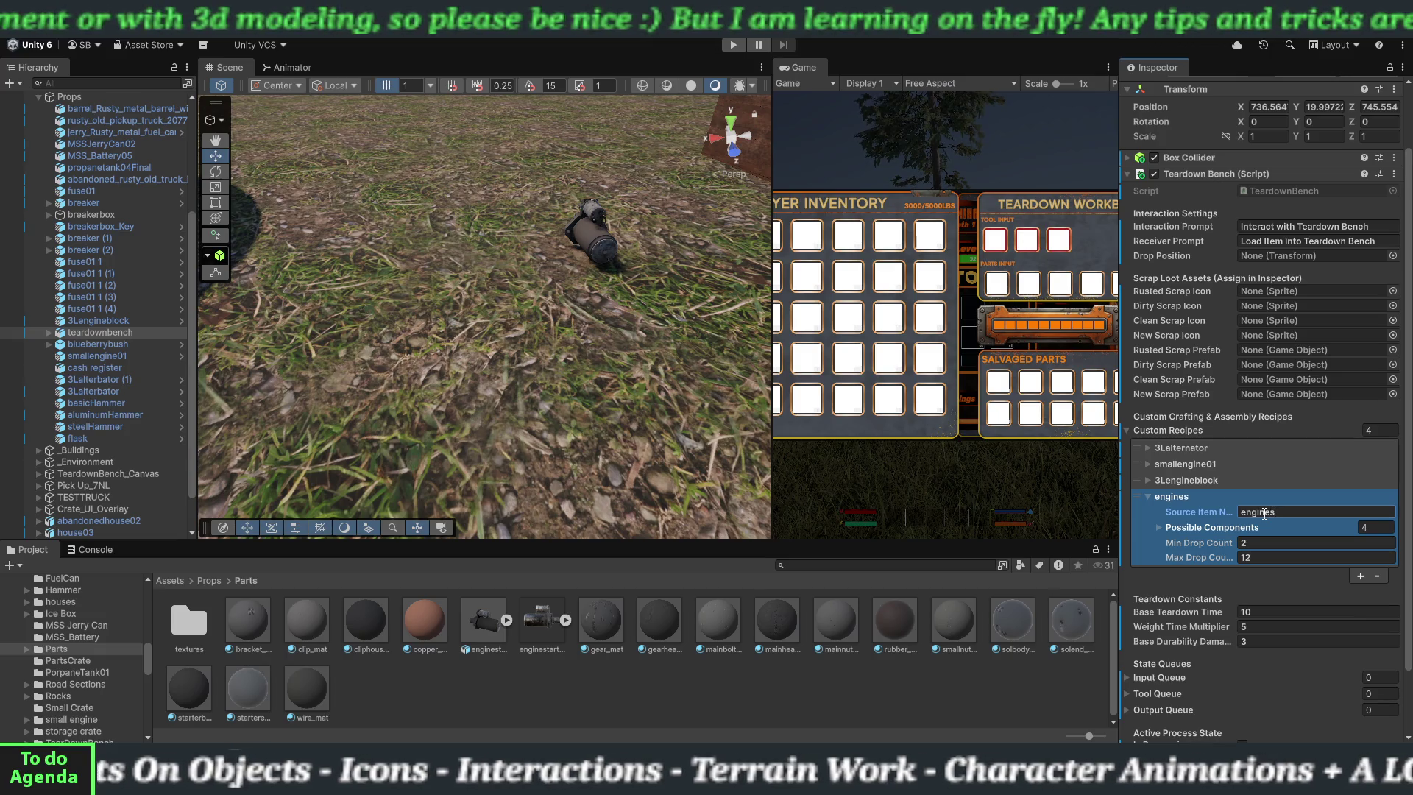
pyautogui.write('tart')
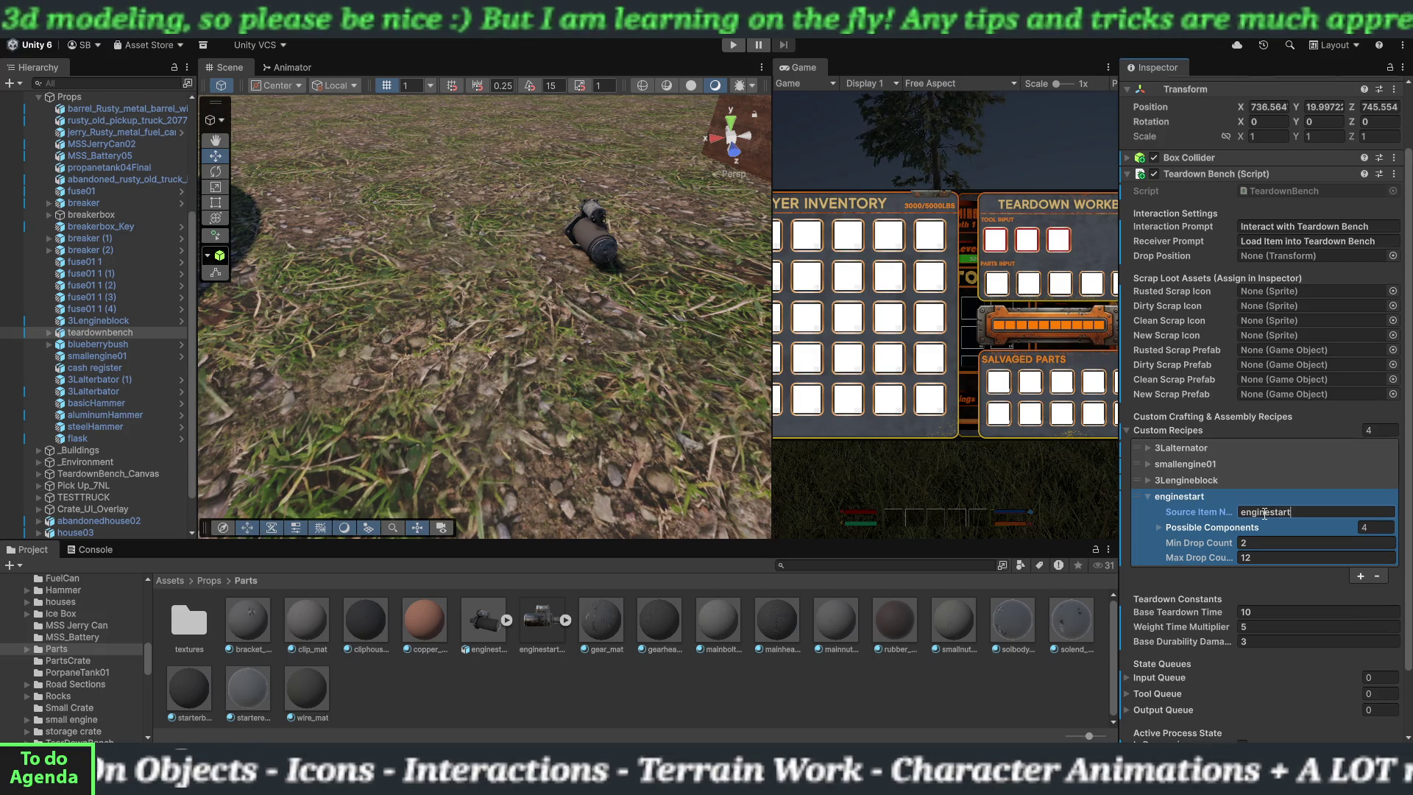
pyautogui.write('er')
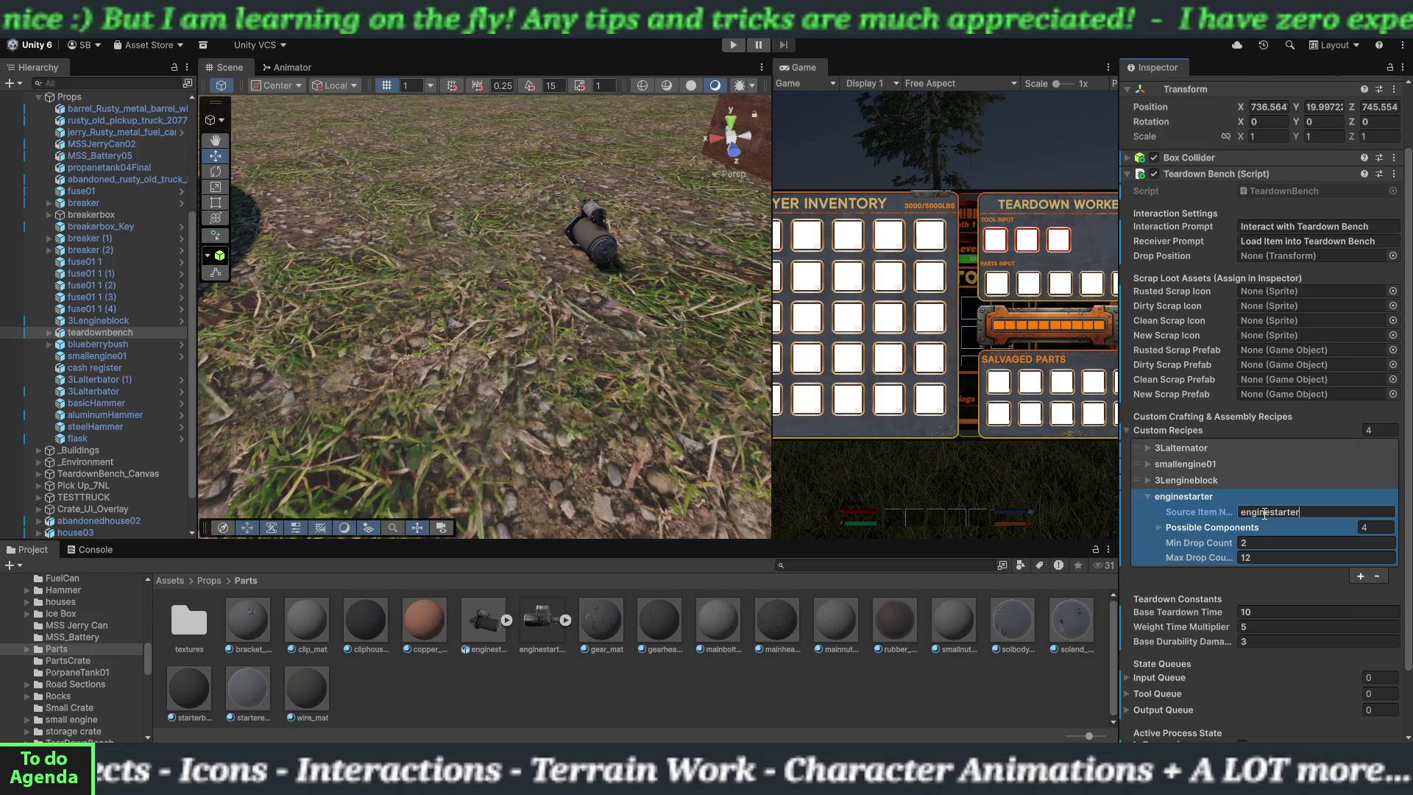
pyautogui.scroll(-3, 99, 453)
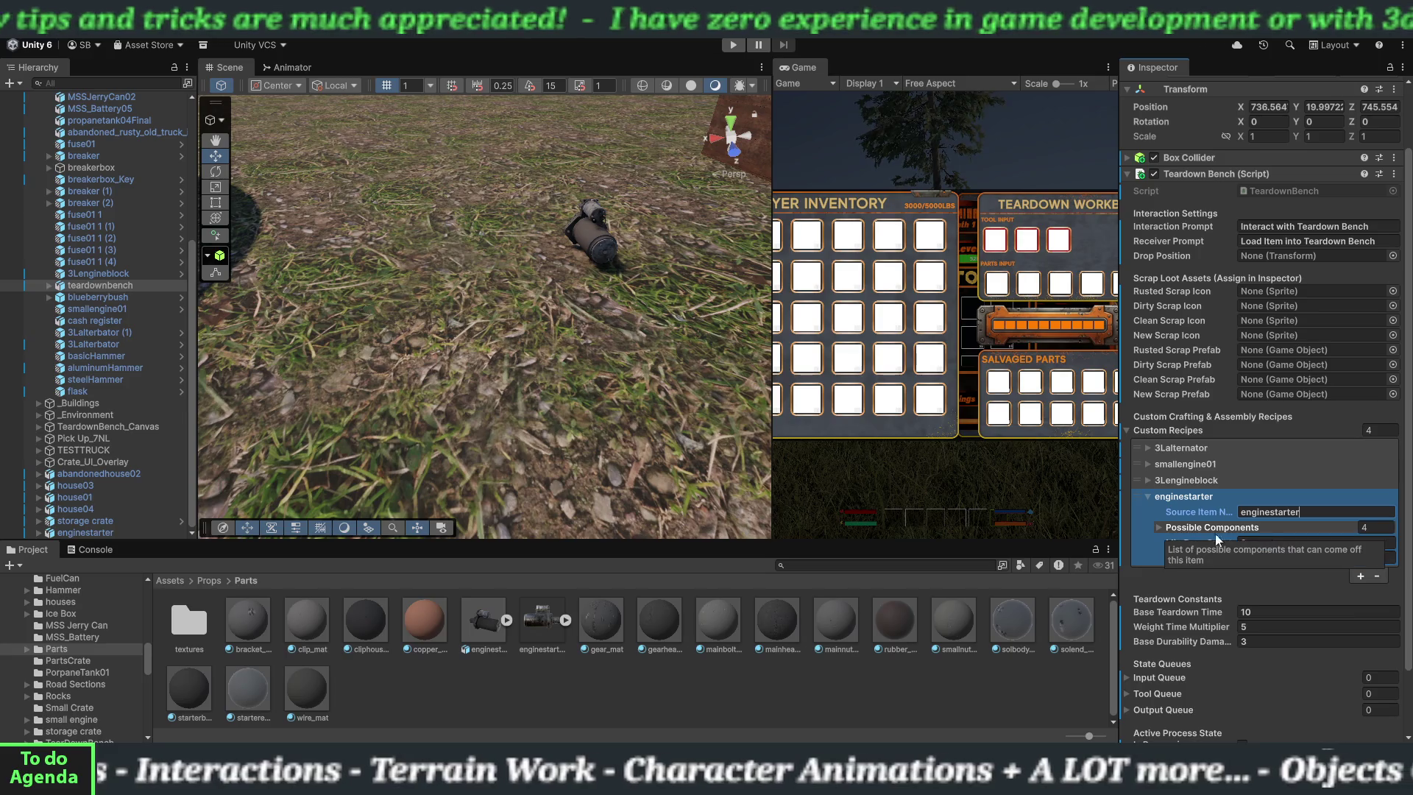
pyautogui.click(1155, 527)
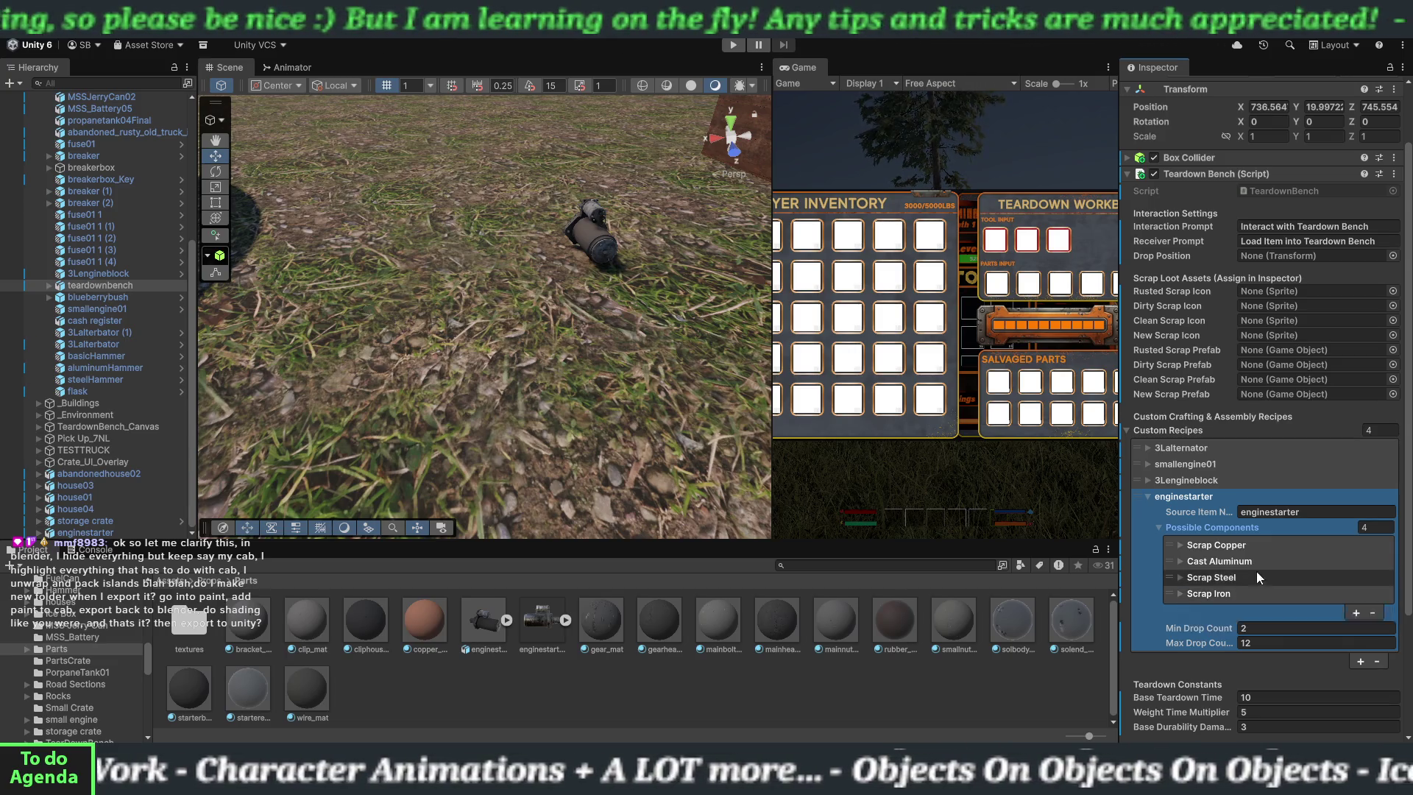
# - Set the enginestarter recipe's Max Drop Count to 10
pyautogui.click(1254, 643)
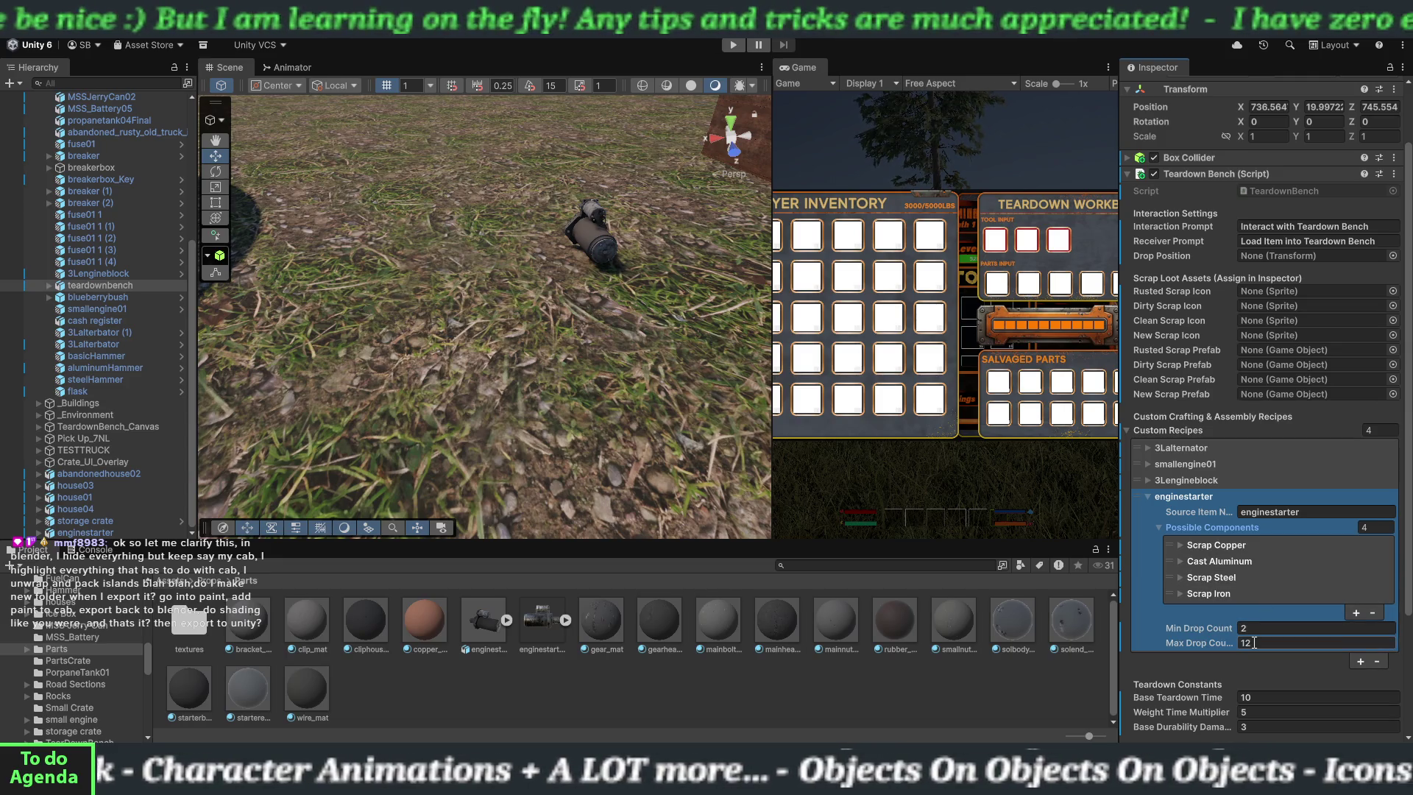
pyautogui.write('10')
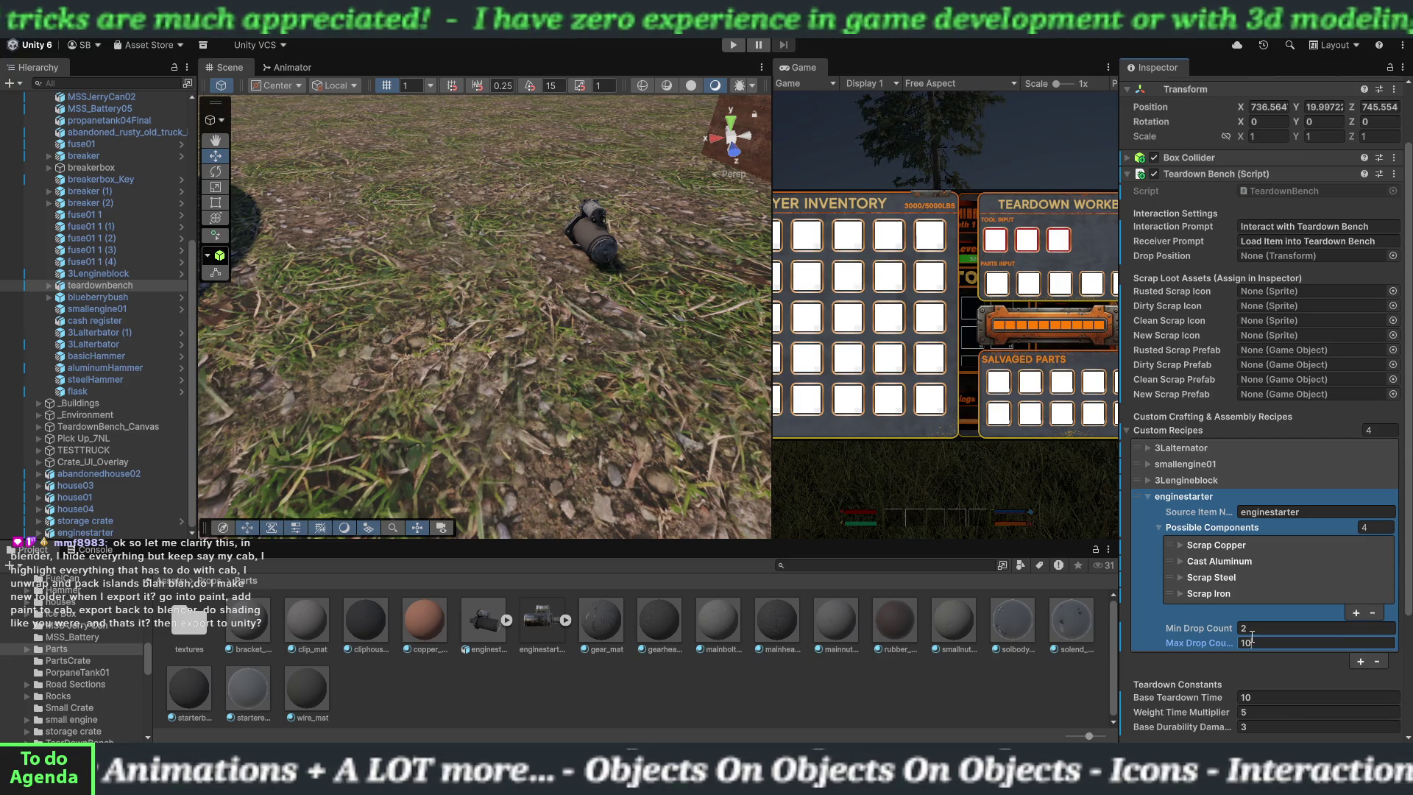
pyautogui.moveTo(1177, 527)
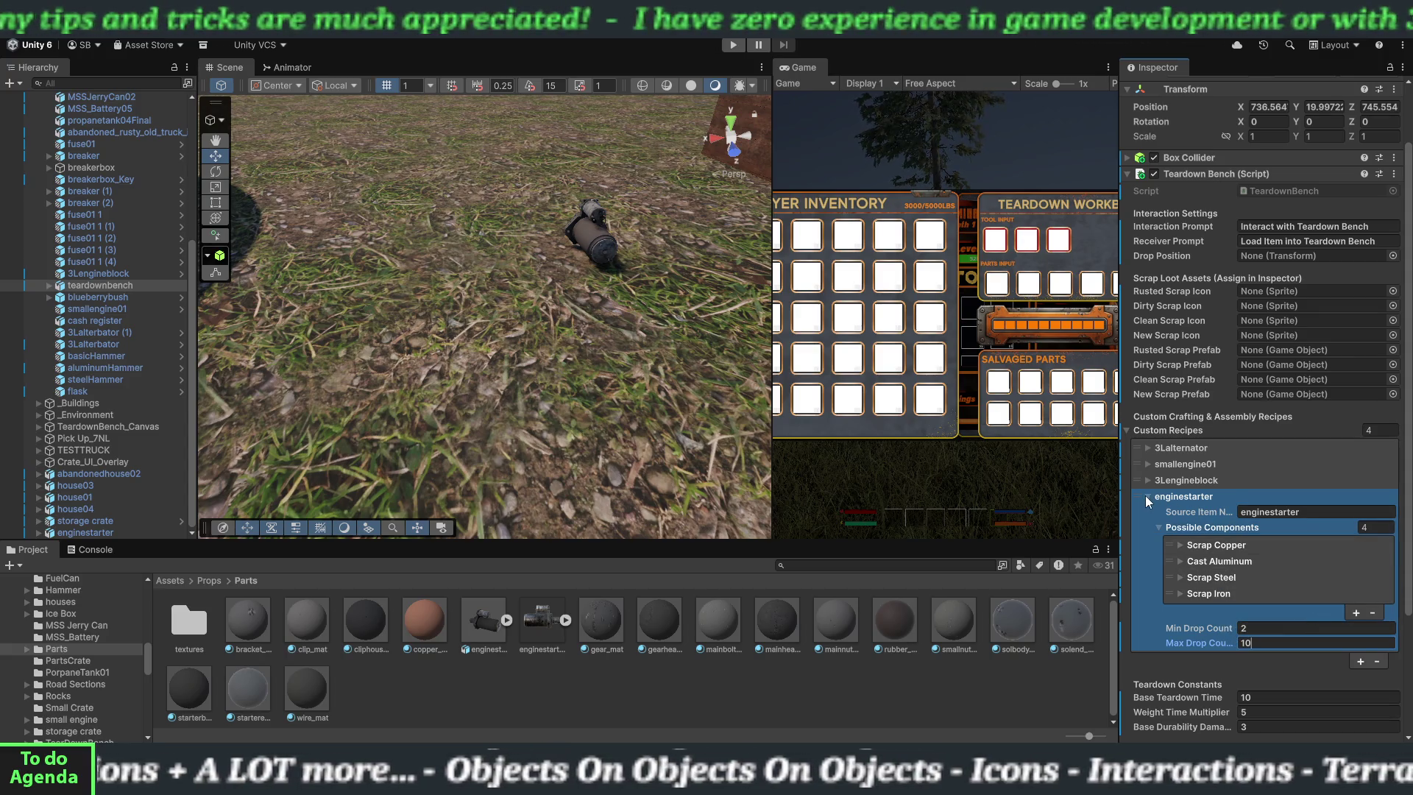
# - Collapse the enginestarter recipe so only the four recipe names are listed
pyautogui.click(1146, 496)
pyautogui.click(1146, 496)
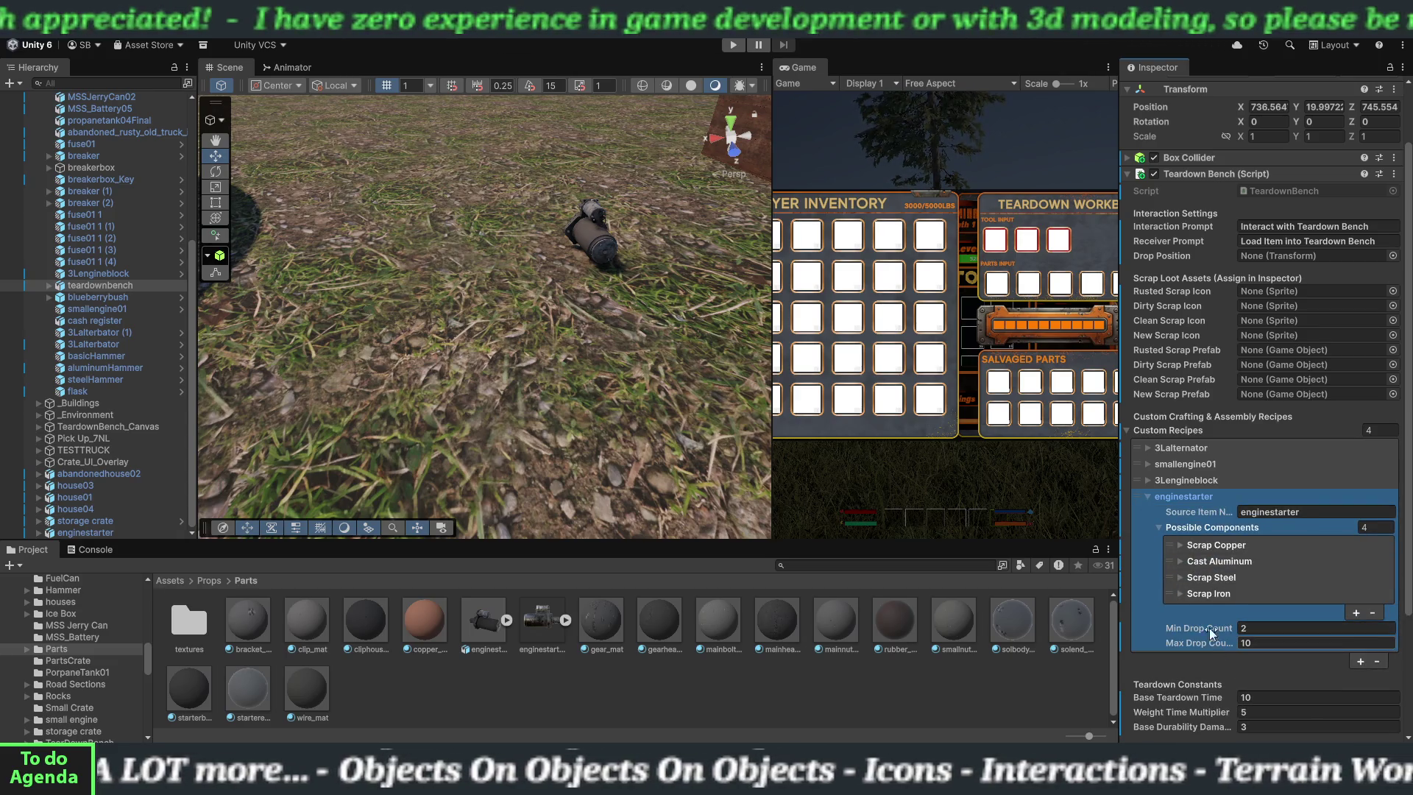
pyautogui.click(1150, 498)
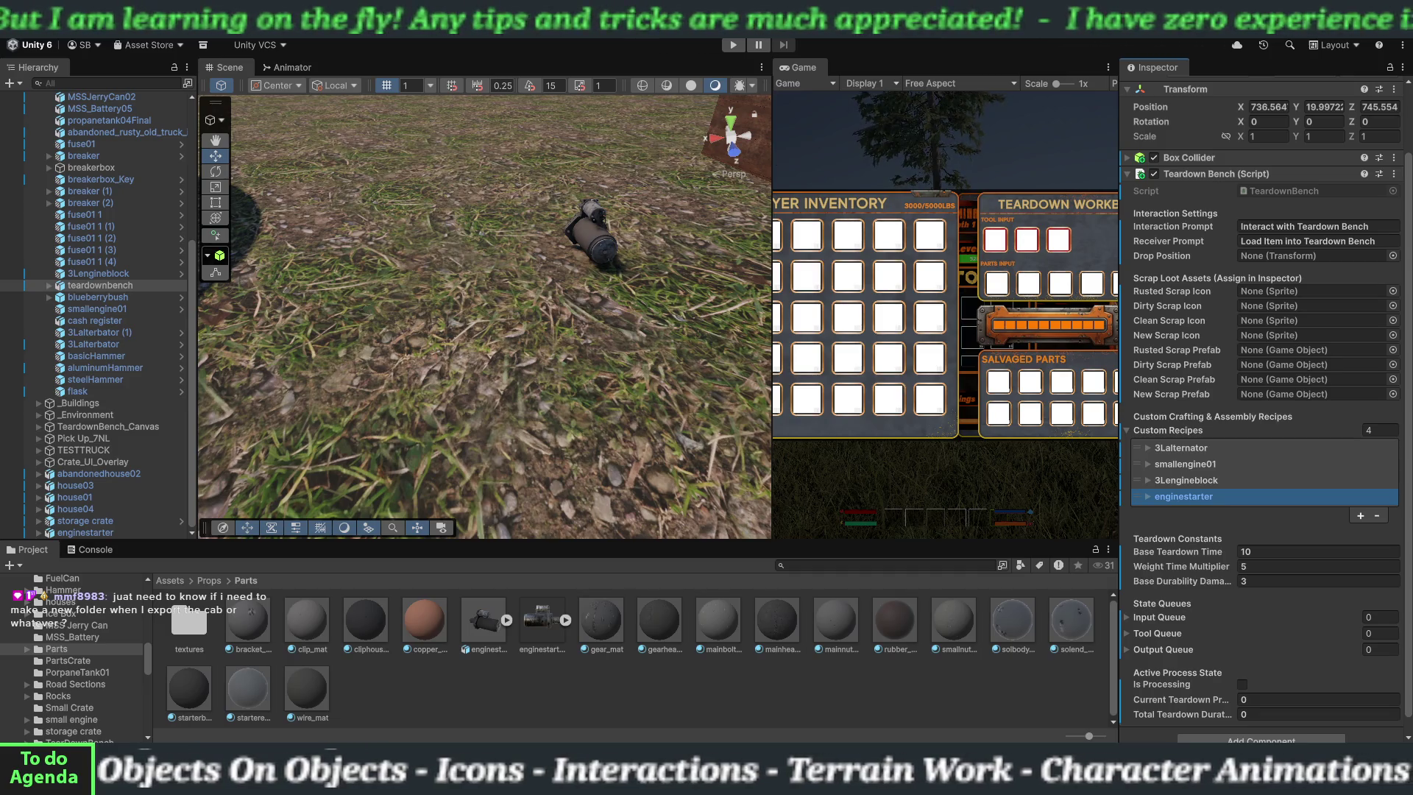
# - Bring File Explorer into view, go to MSS Game Stuff, and open the crafting bench folder
pyautogui.moveTo(743, 0); pyautogui.dragTo(760, 138)
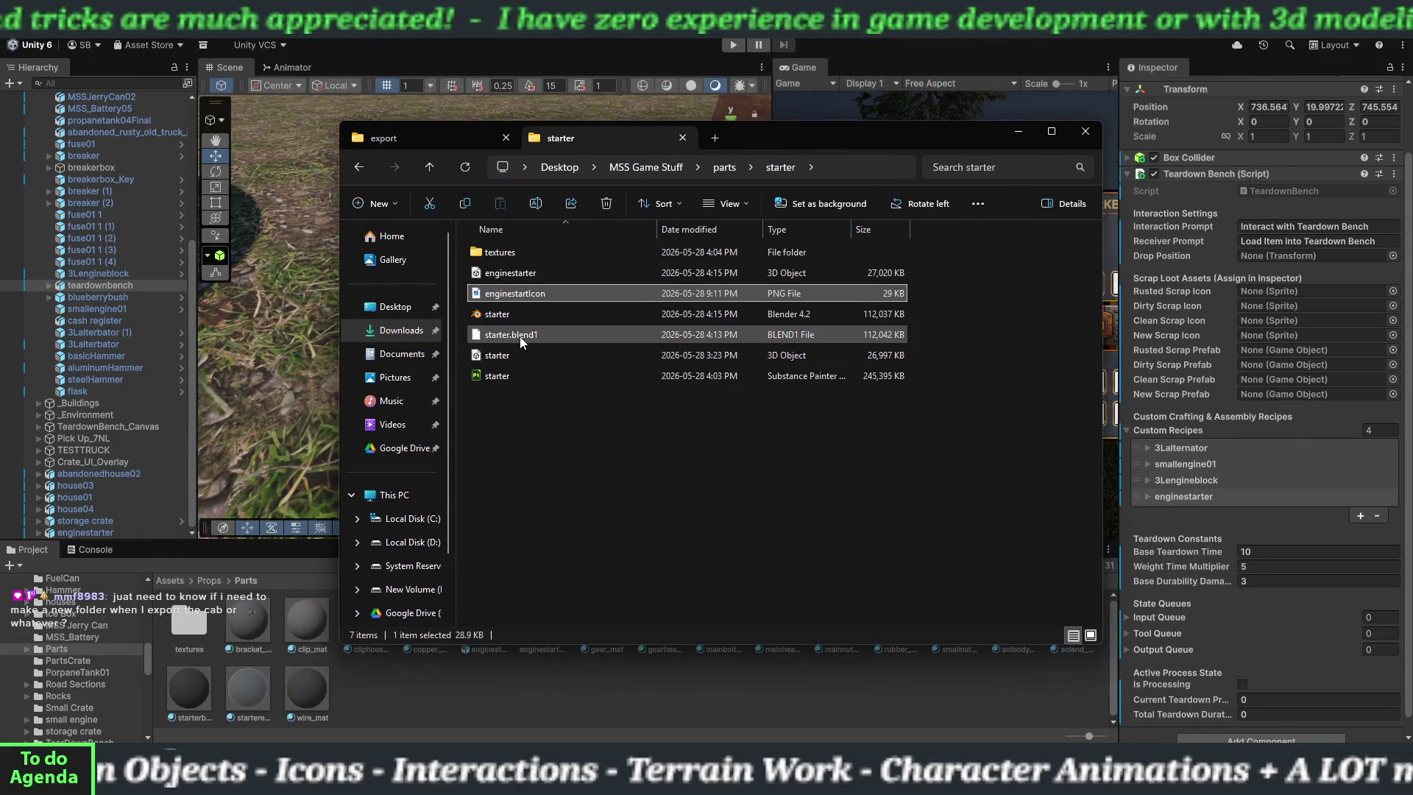
pyautogui.click(652, 171)
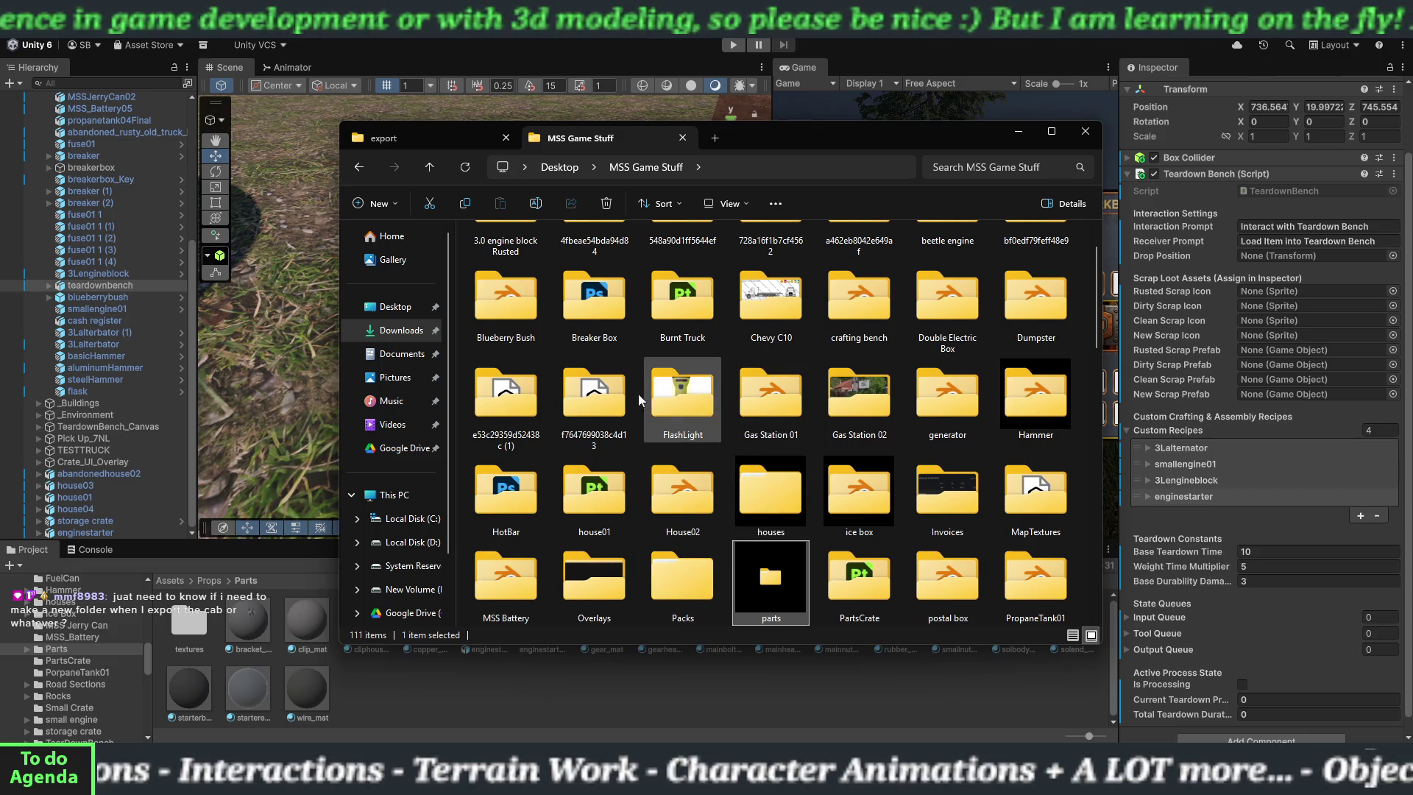
pyautogui.scroll(1, 938, 399)
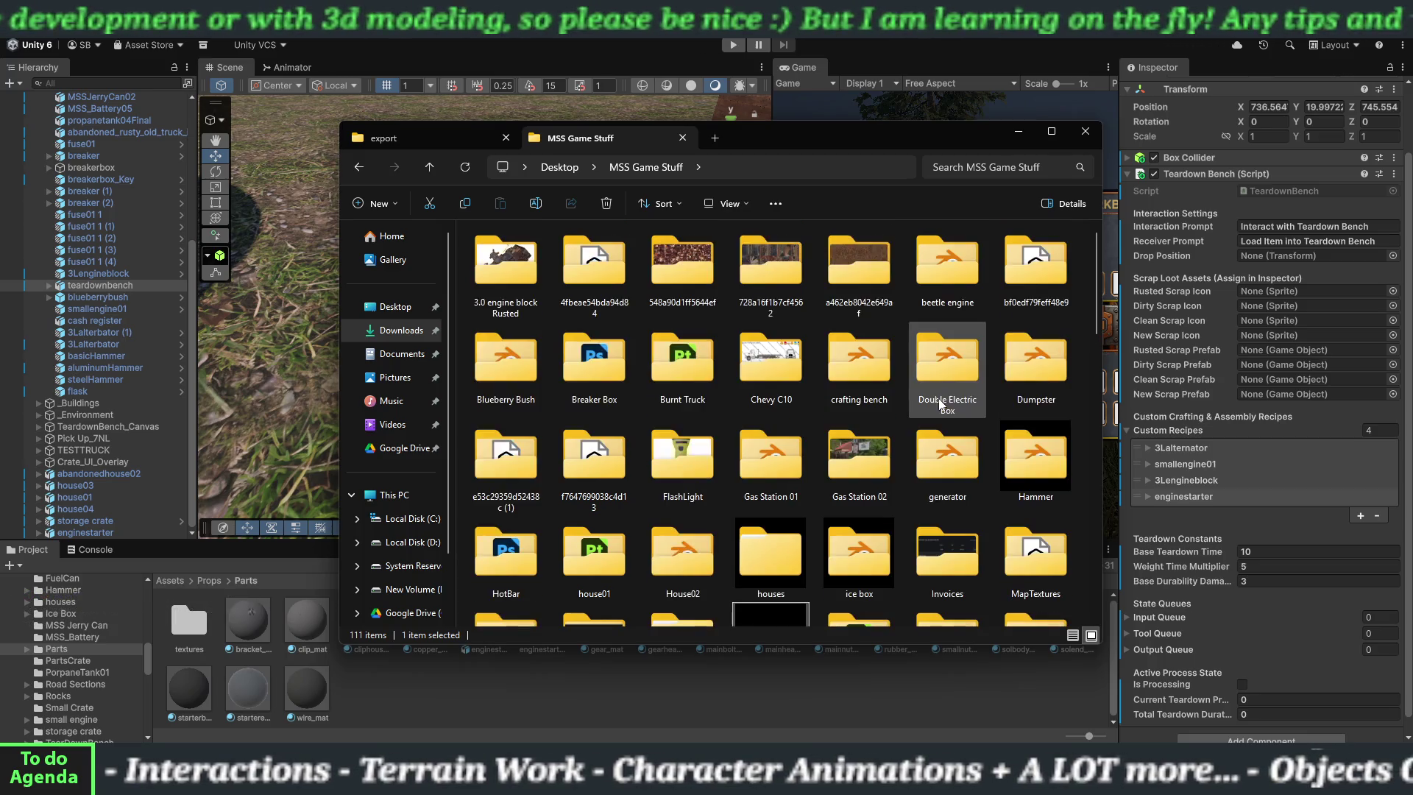
pyautogui.scroll(-4, 938, 399)
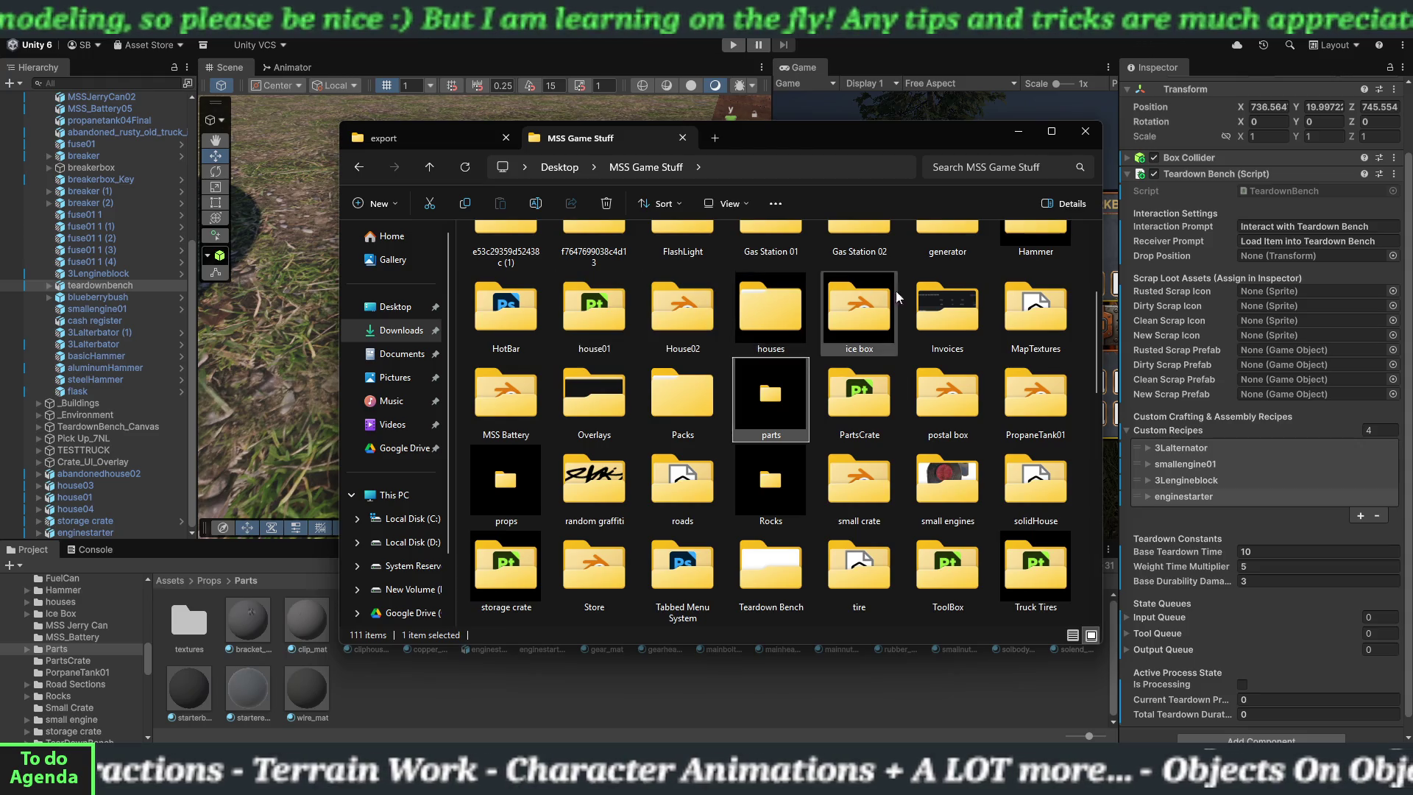
pyautogui.scroll(3, 912, 331)
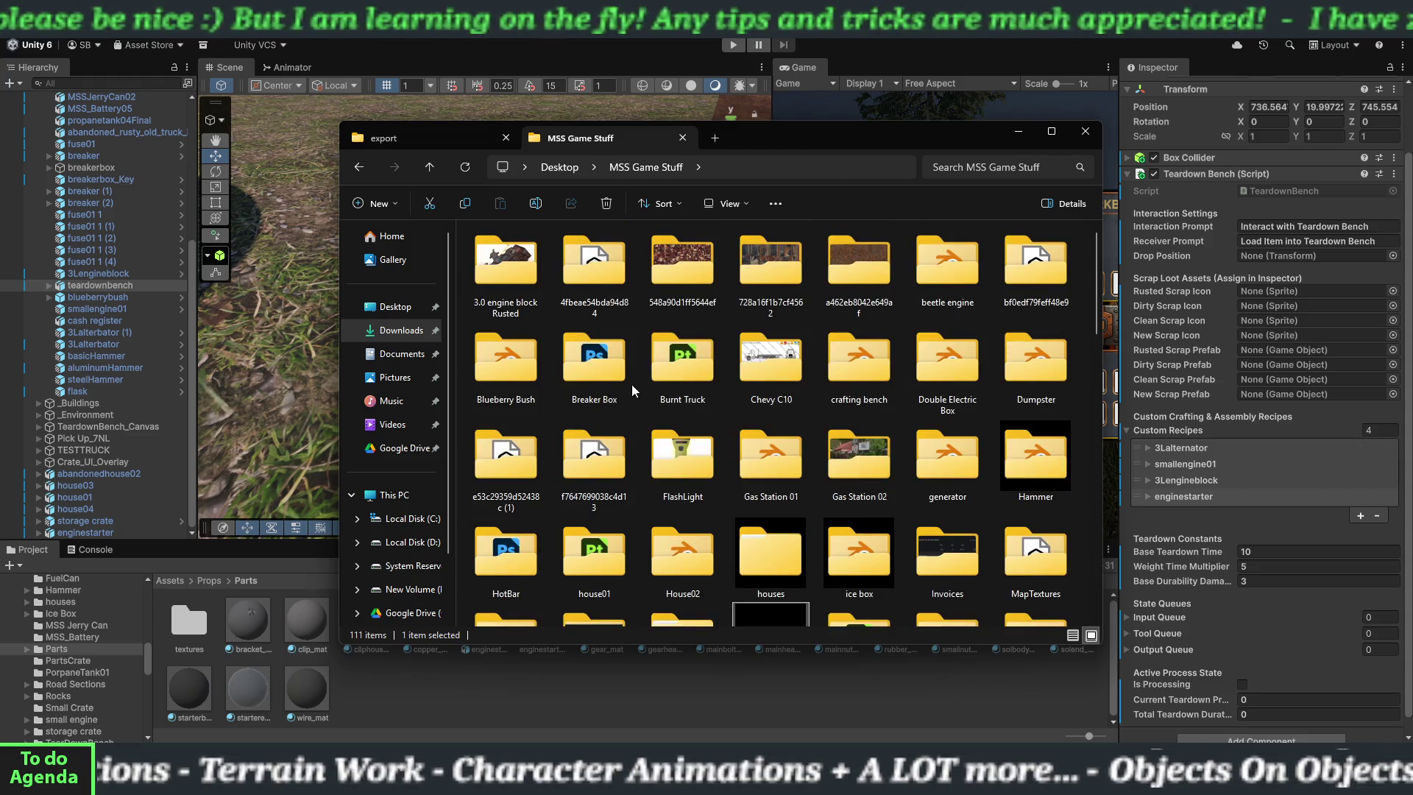
pyautogui.doubleClick(868, 376)
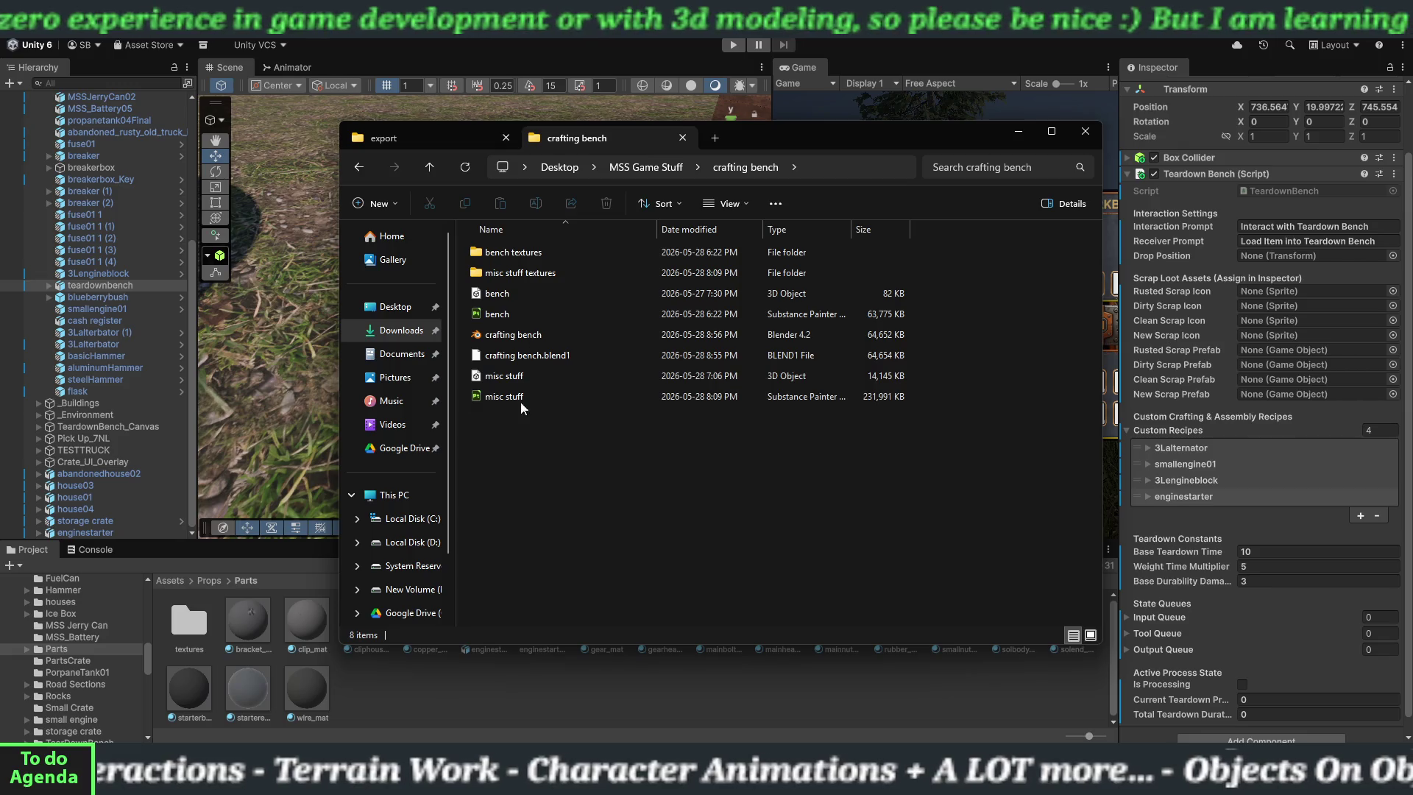
# - Inside the crafting bench folder, open the bench textures folder rather than misc stuff textures
pyautogui.click(574, 271)
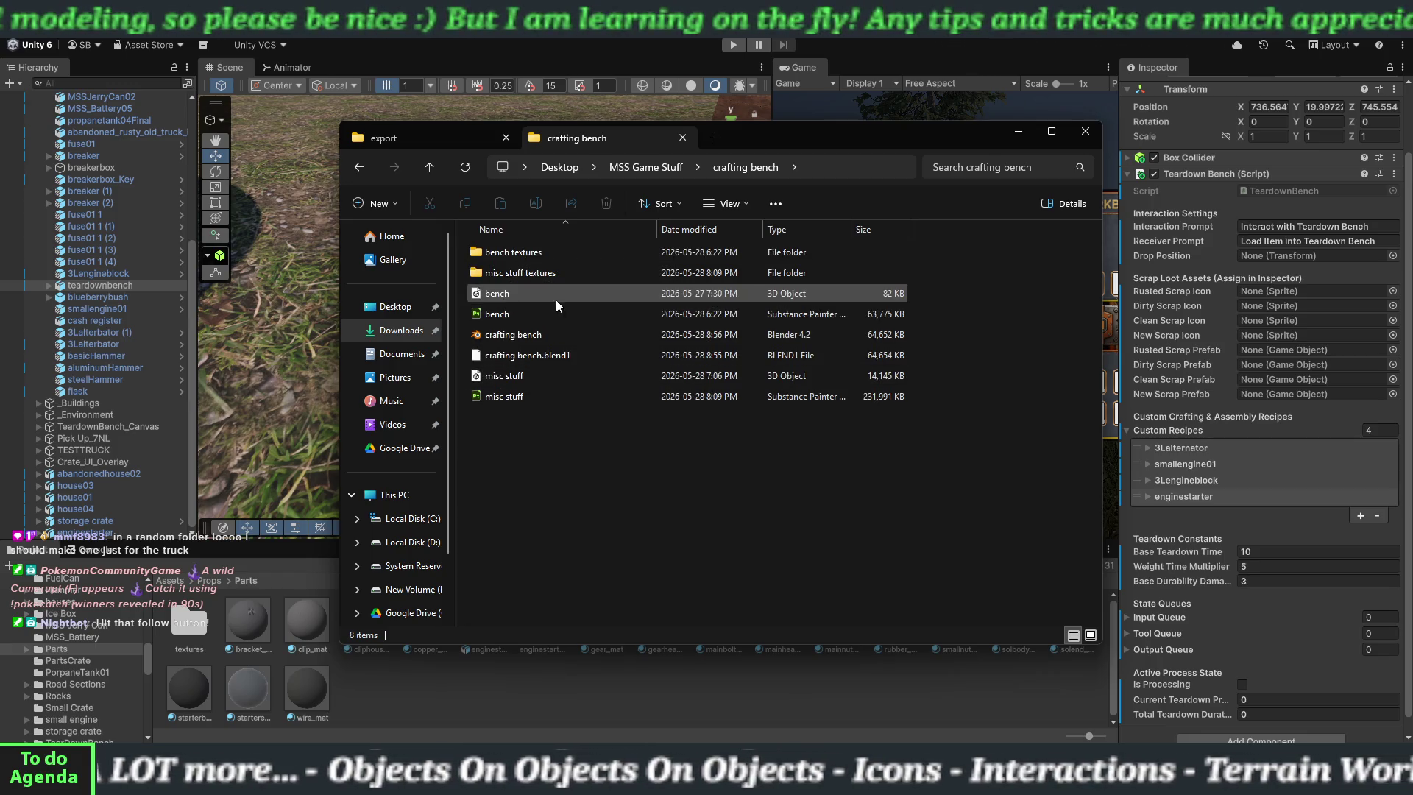
pyautogui.click(501, 260)
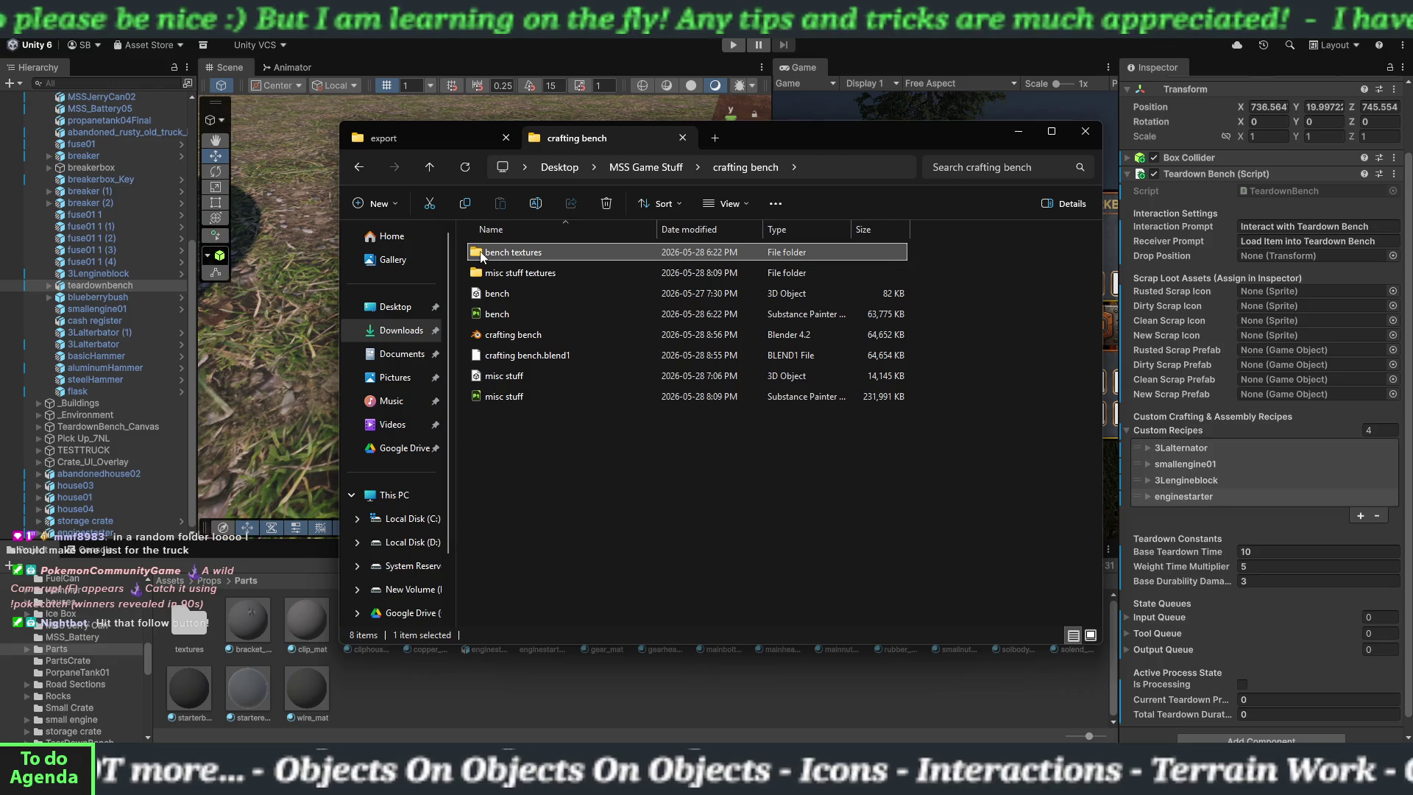
pyautogui.doubleClick(484, 258)
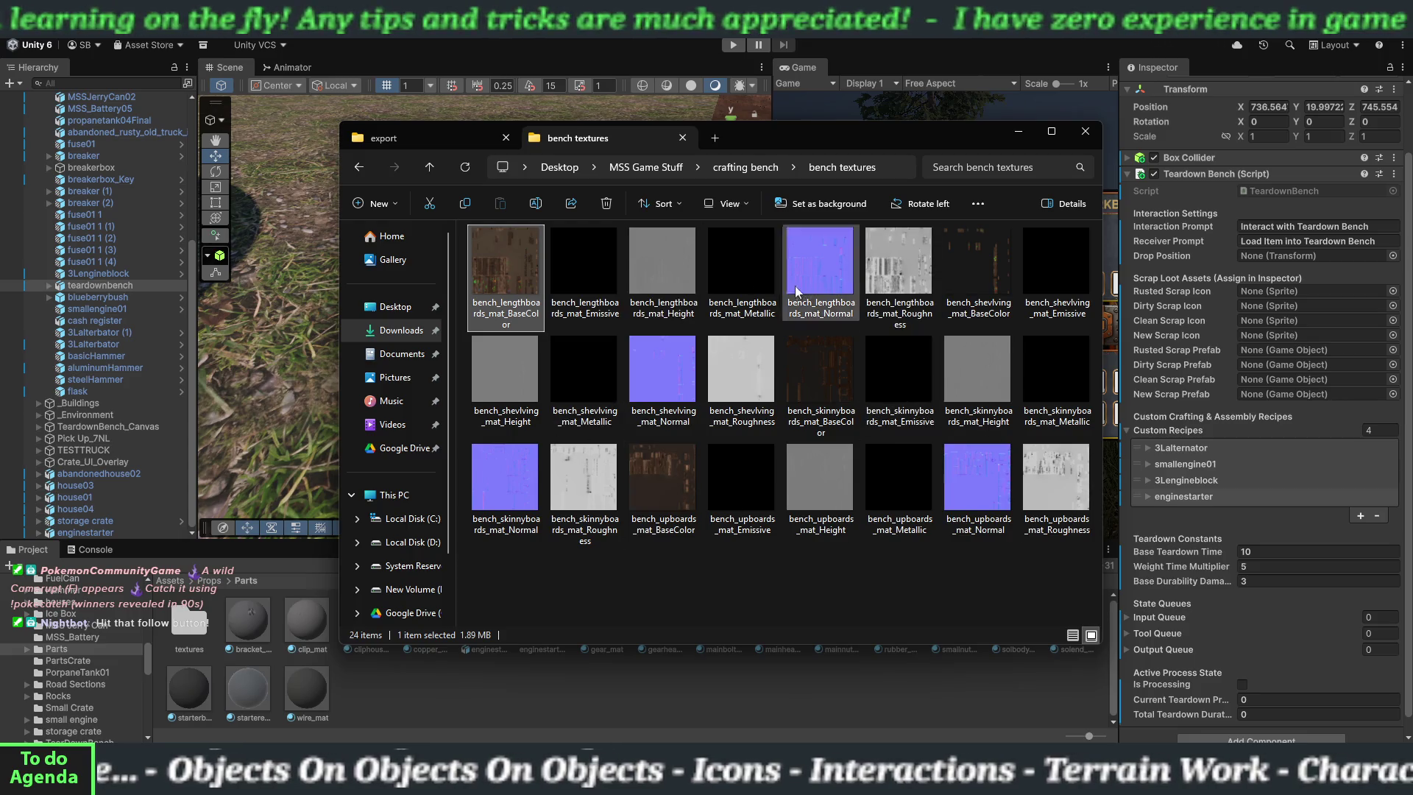
# - Go back to the crafting bench folder, close File Explorer, and switch to the Blender Work bench scene
pyautogui.hotkey('alt', 'Left')
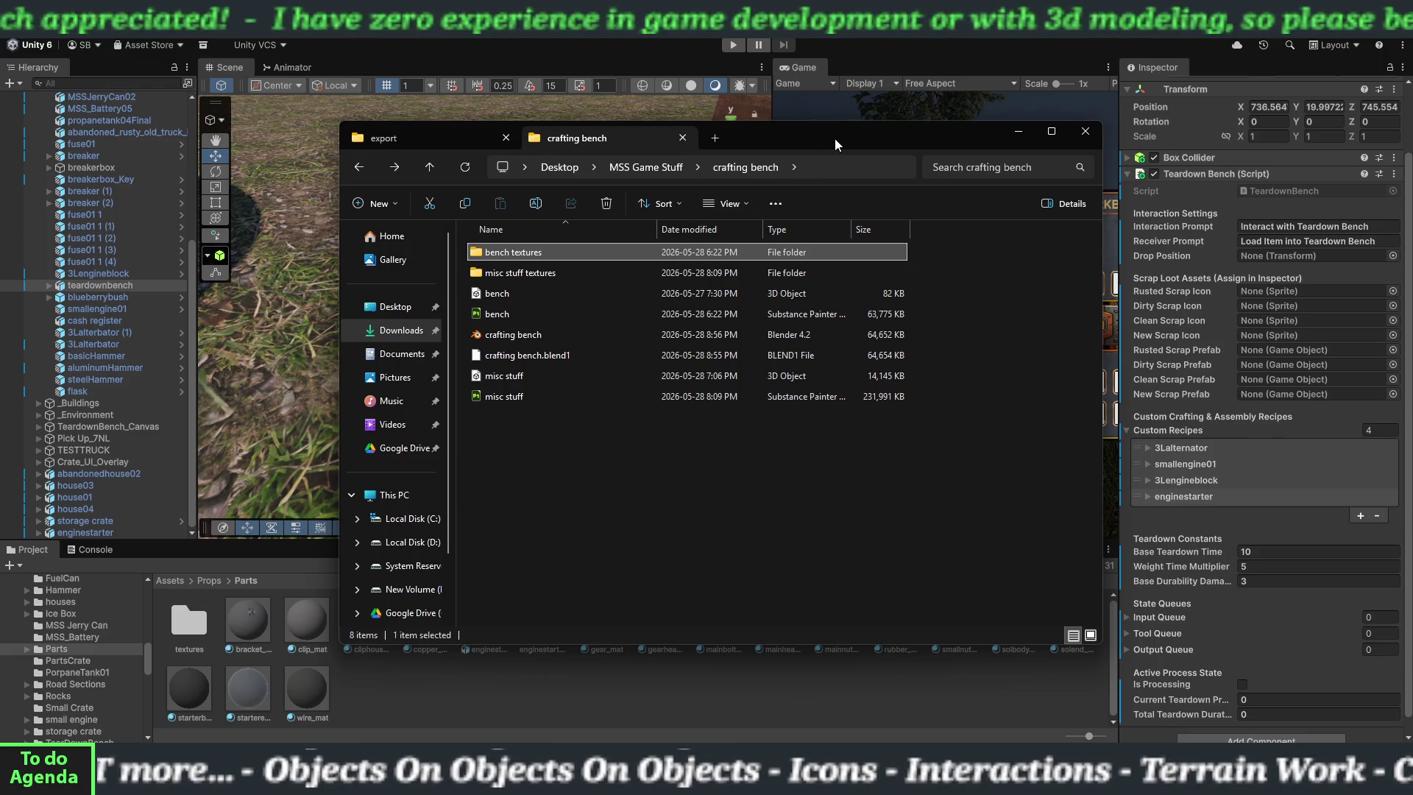
pyautogui.hotkey('alt', 'F4')
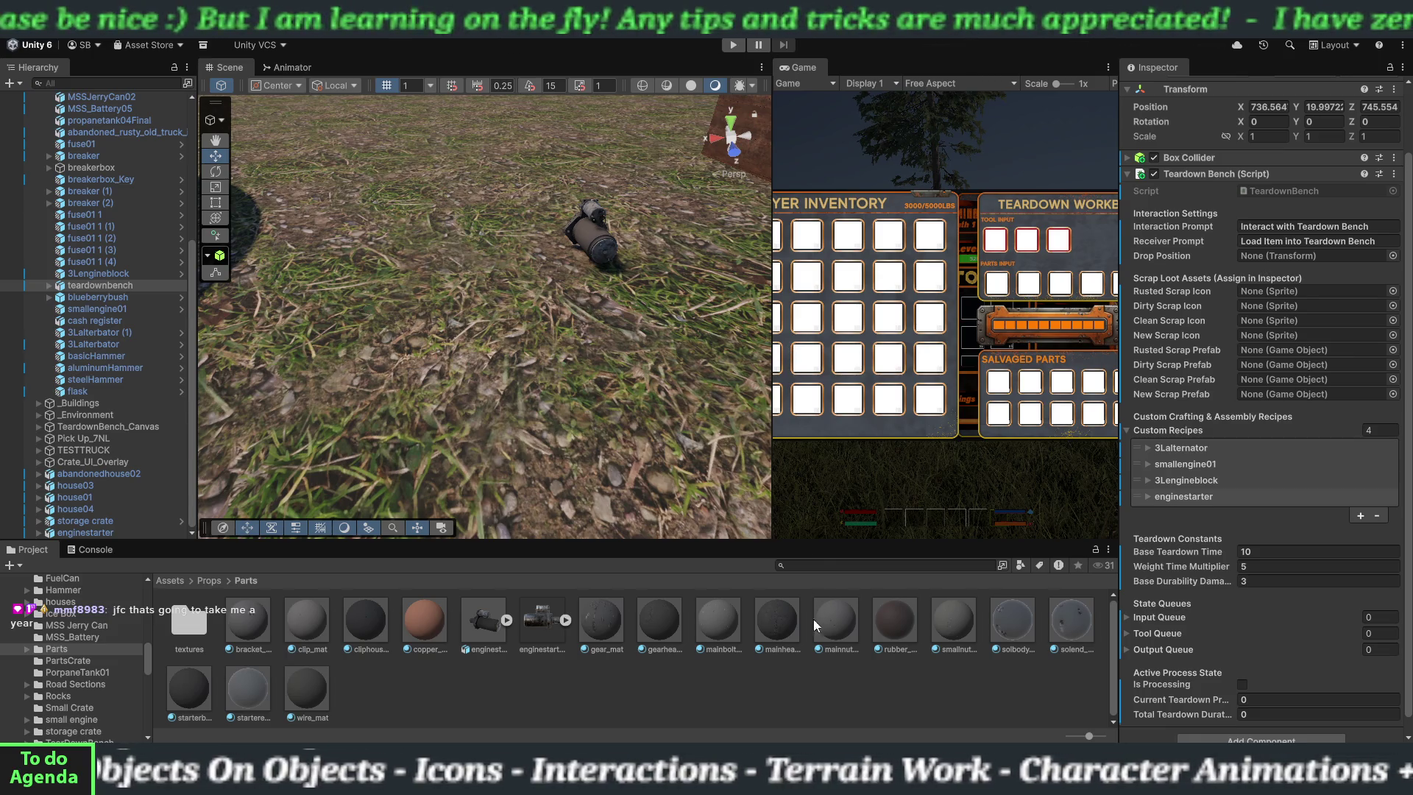
pyautogui.hotkey('alt', 'Tab')
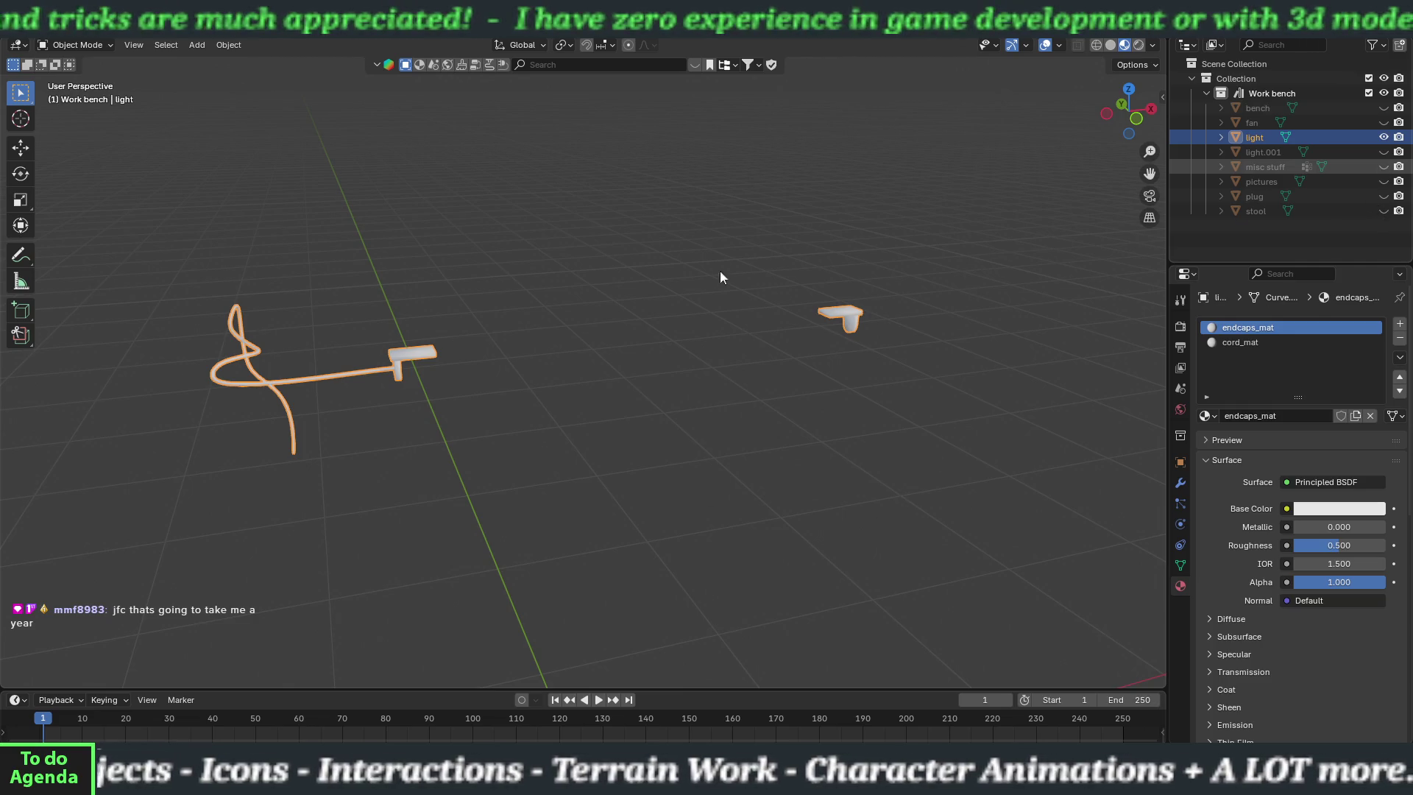
pyautogui.hotkey('alt', 'h')
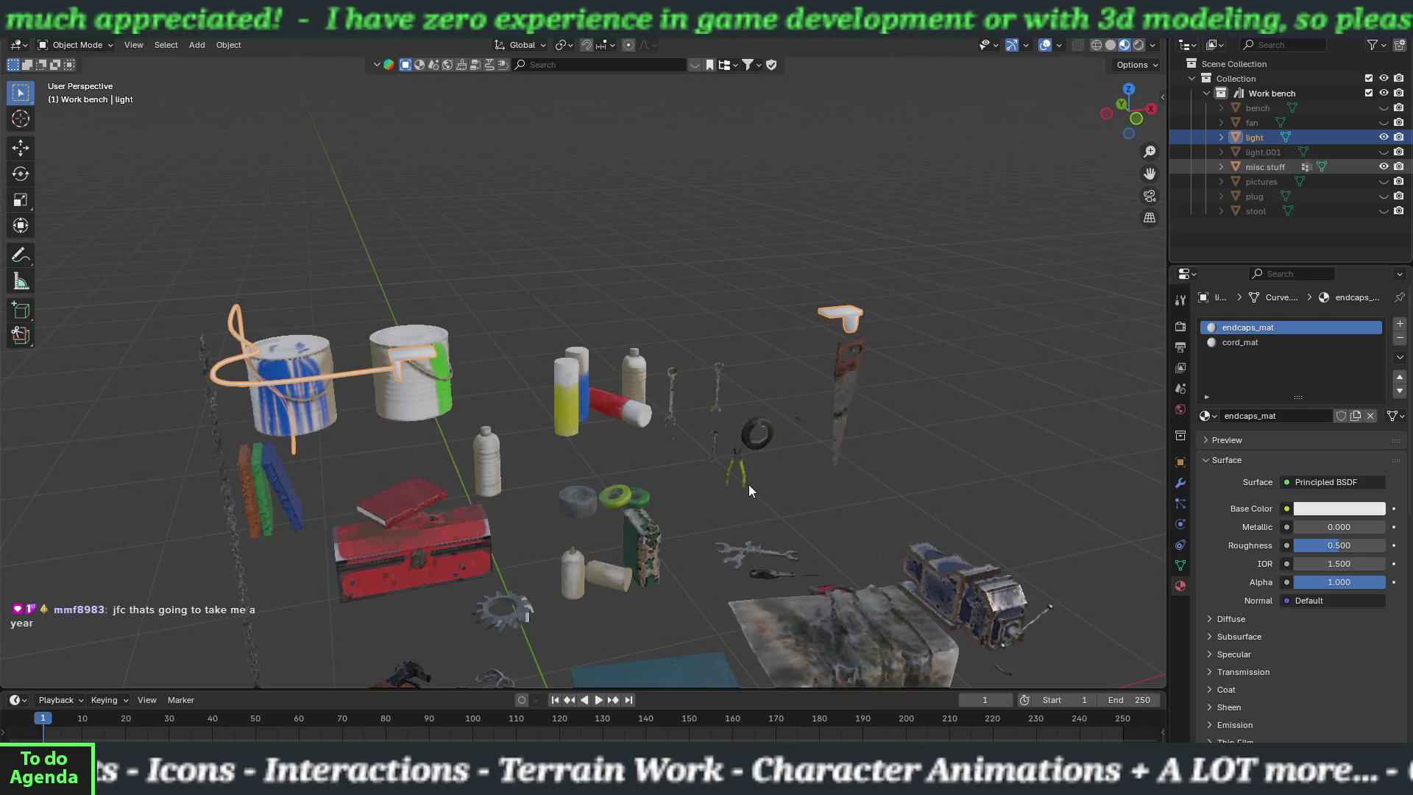
pyautogui.scroll(-3, 553, 493)
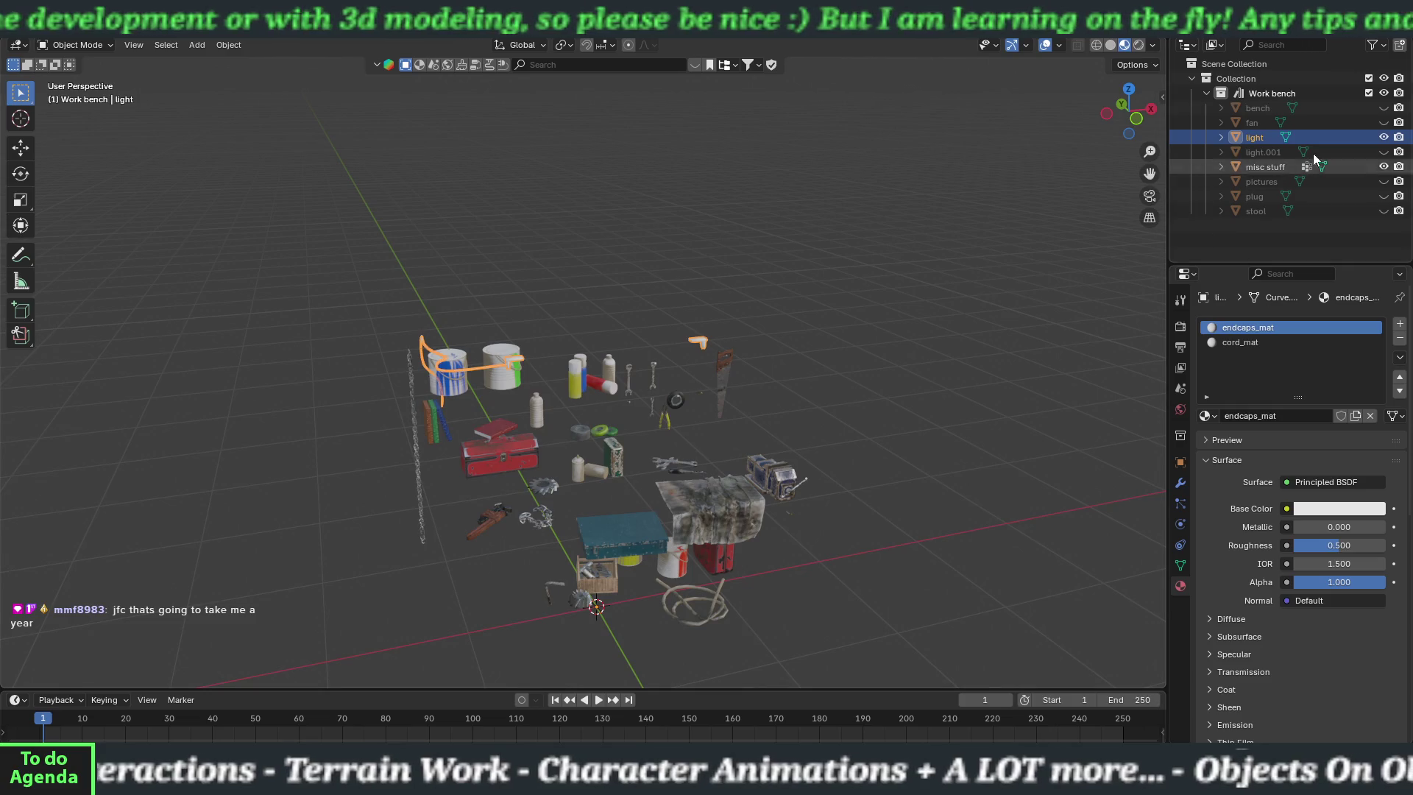
pyautogui.click(1382, 168)
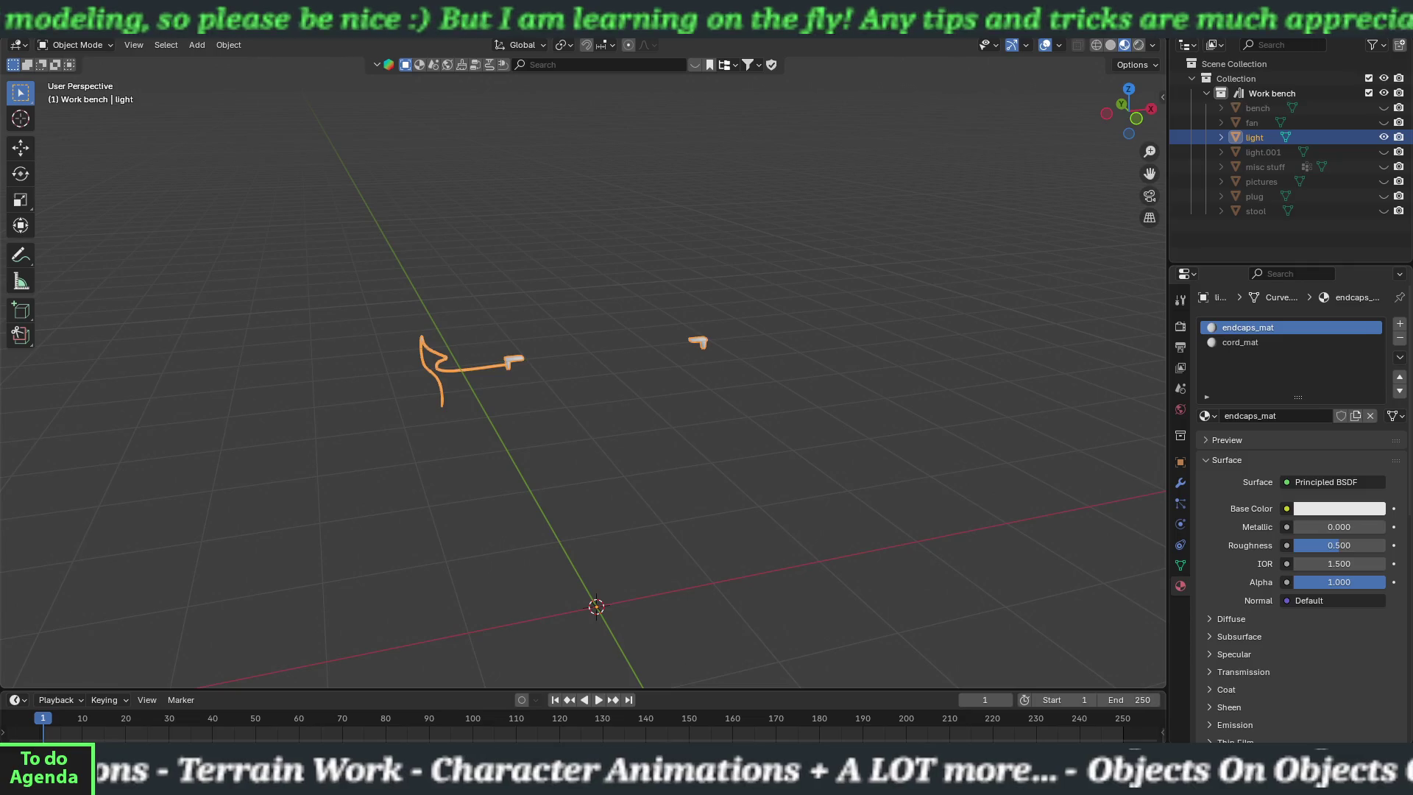
pyautogui.hotkey('alt', 'Tab')
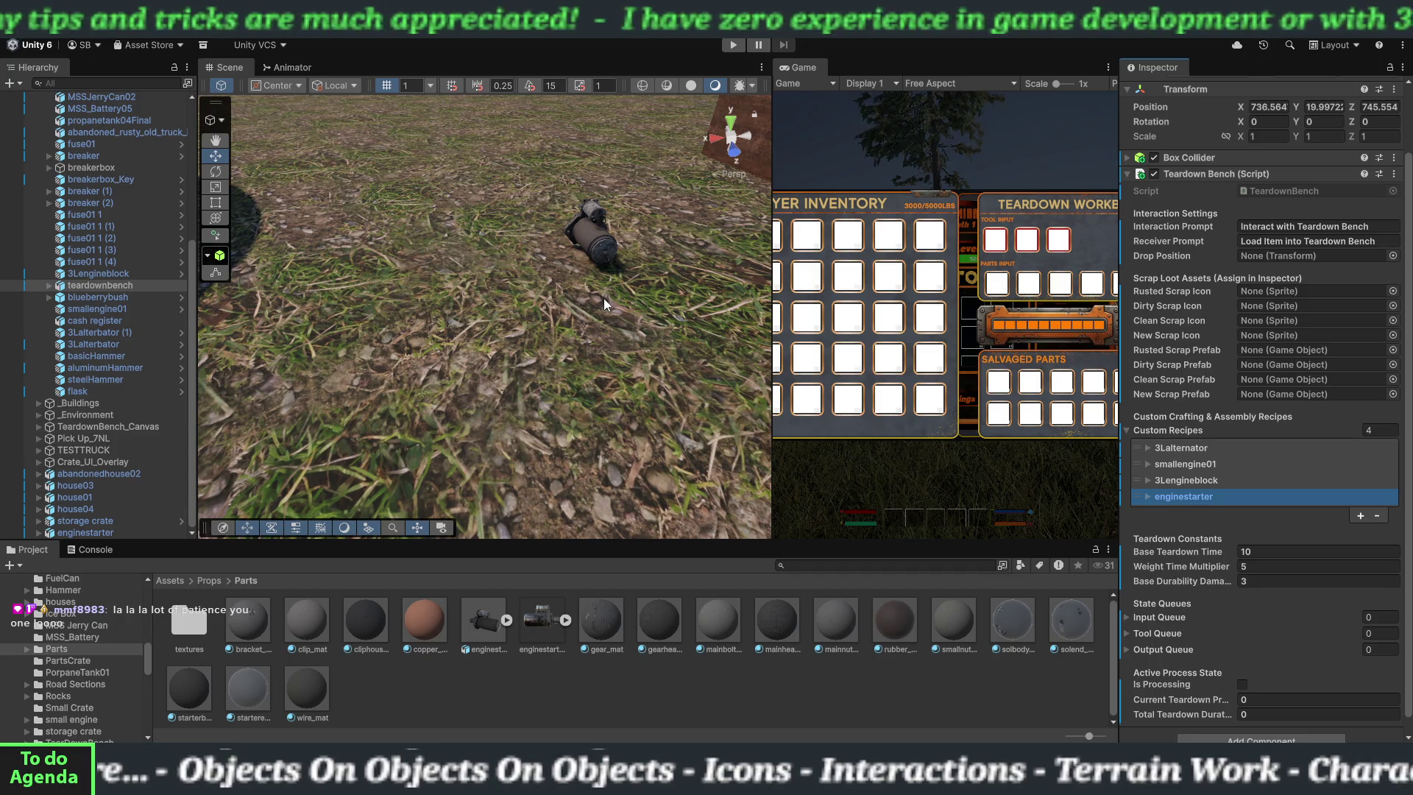
# - Orbit the Scene view onto the crate and engine starter, and toggle the teardownbench's Custom Recipes list
pyautogui.moveTo(612, 307); pyautogui.dragTo(659, 271)
pyautogui.moveTo(568, 331); pyautogui.dragTo(575, 346)
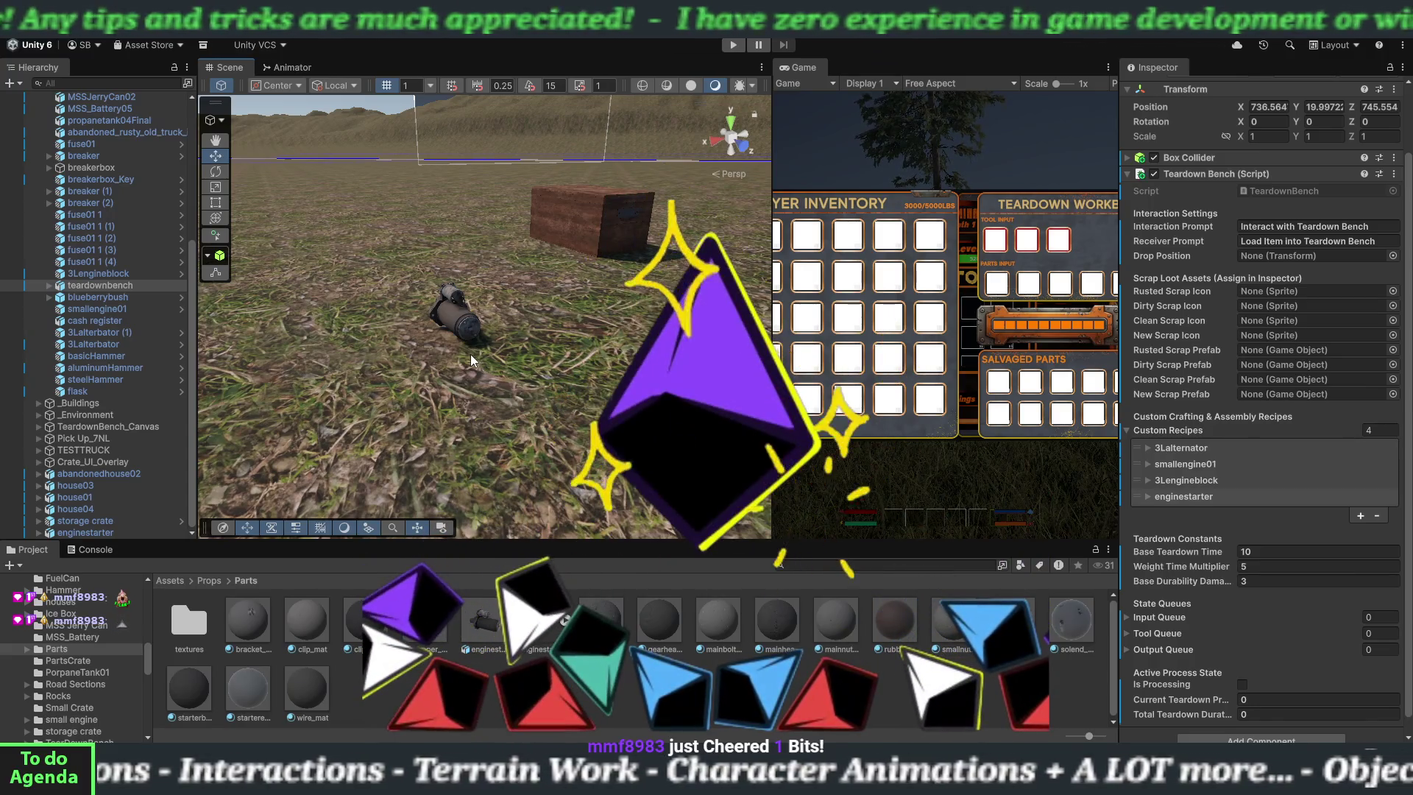
pyautogui.click(1125, 431)
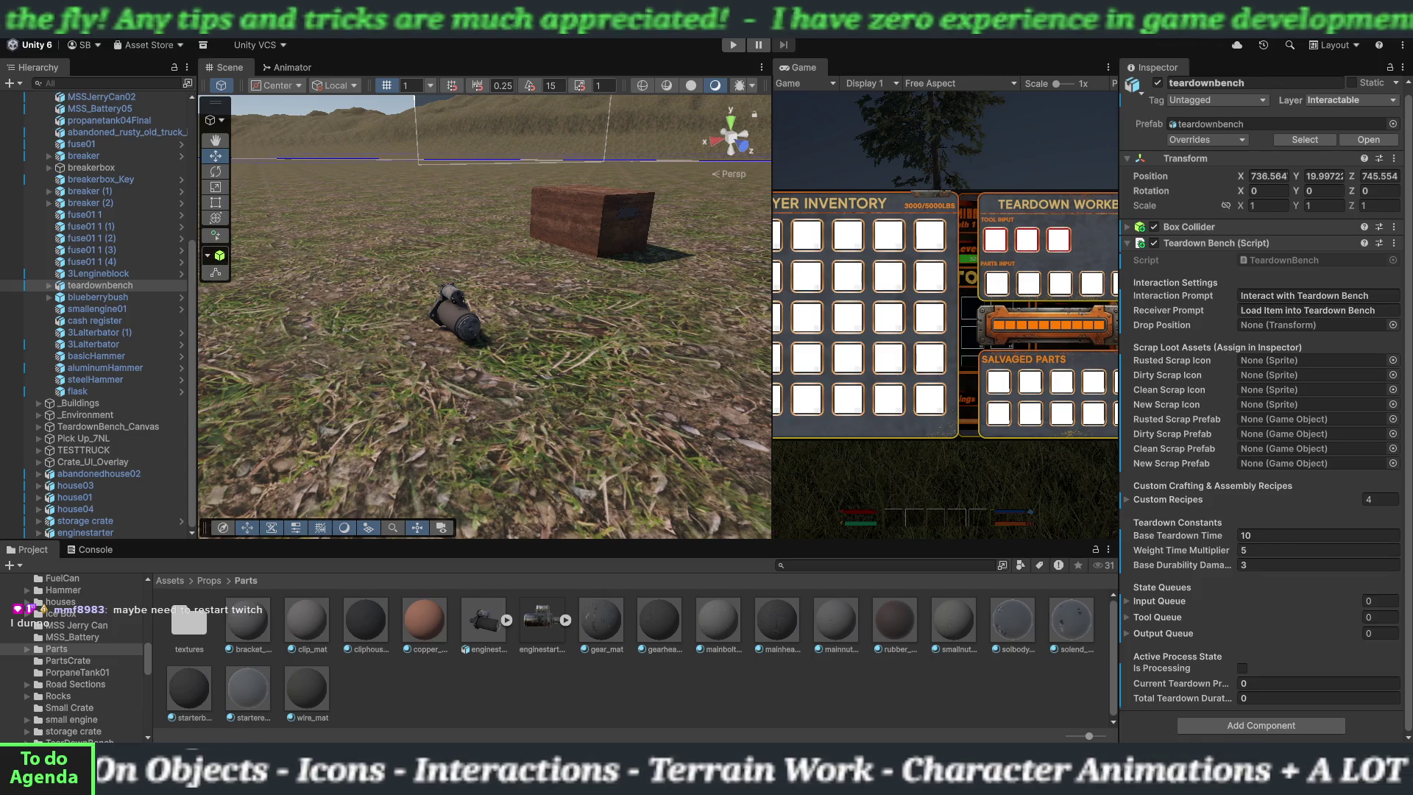
pyautogui.click(1167, 499)
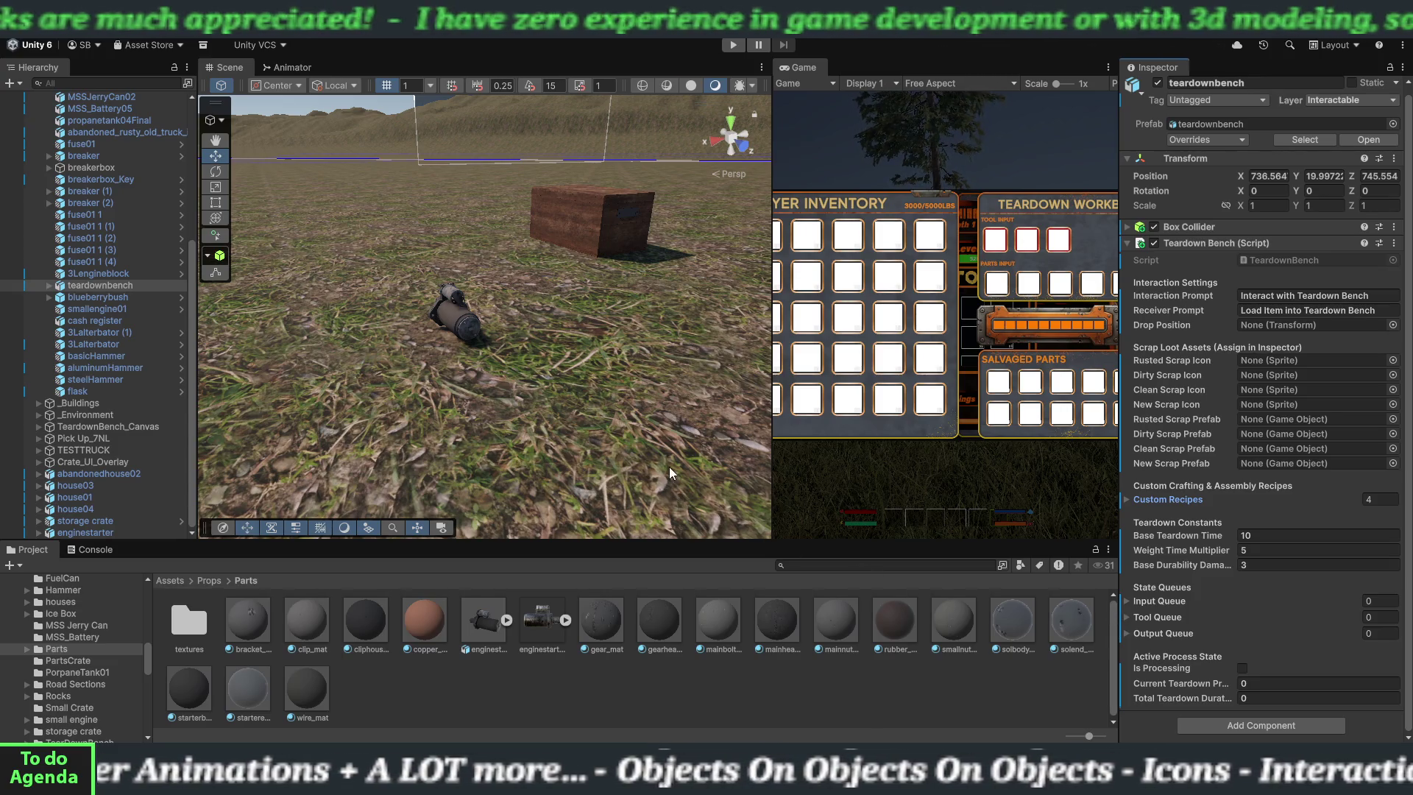
pyautogui.click(1126, 244)
pyautogui.click(1126, 250)
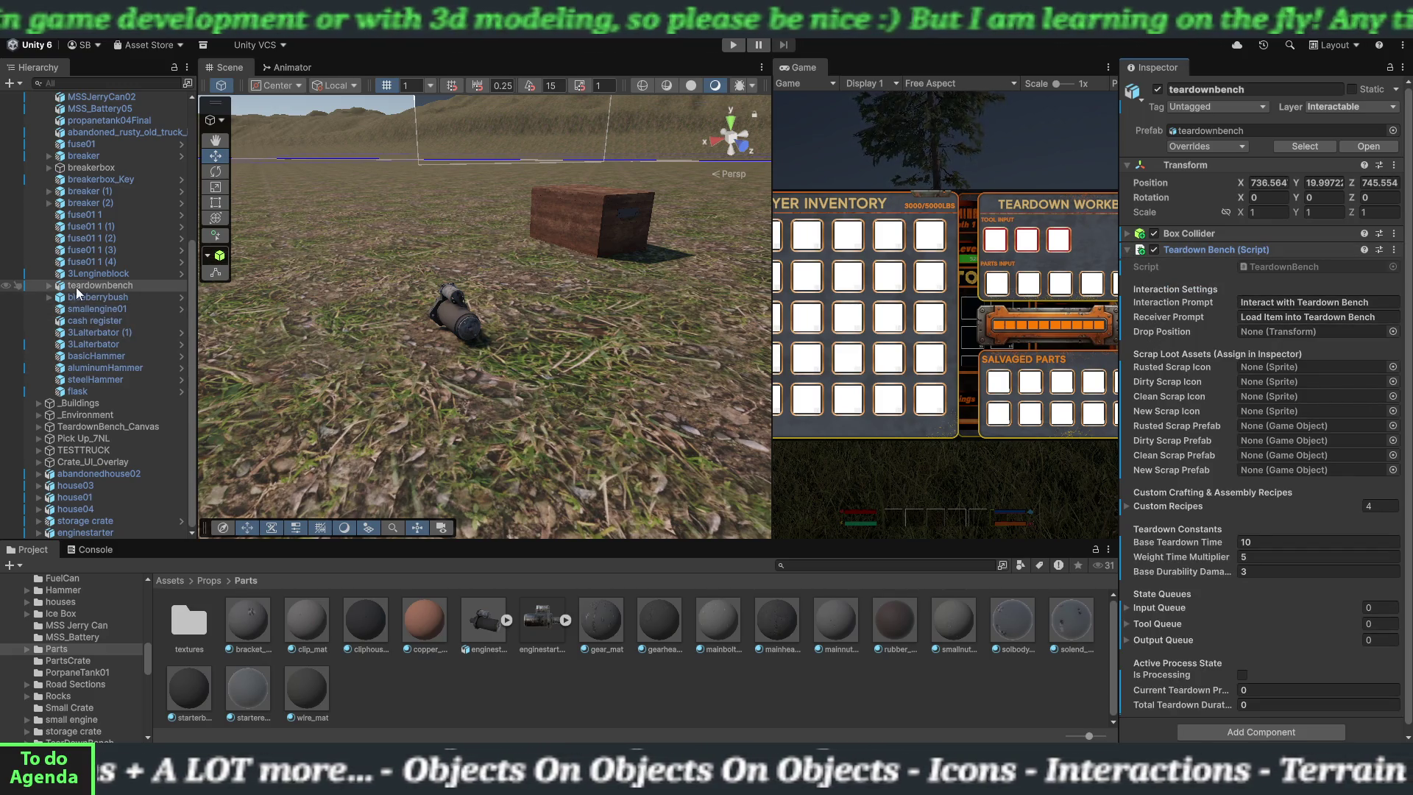
pyautogui.click(48, 285)
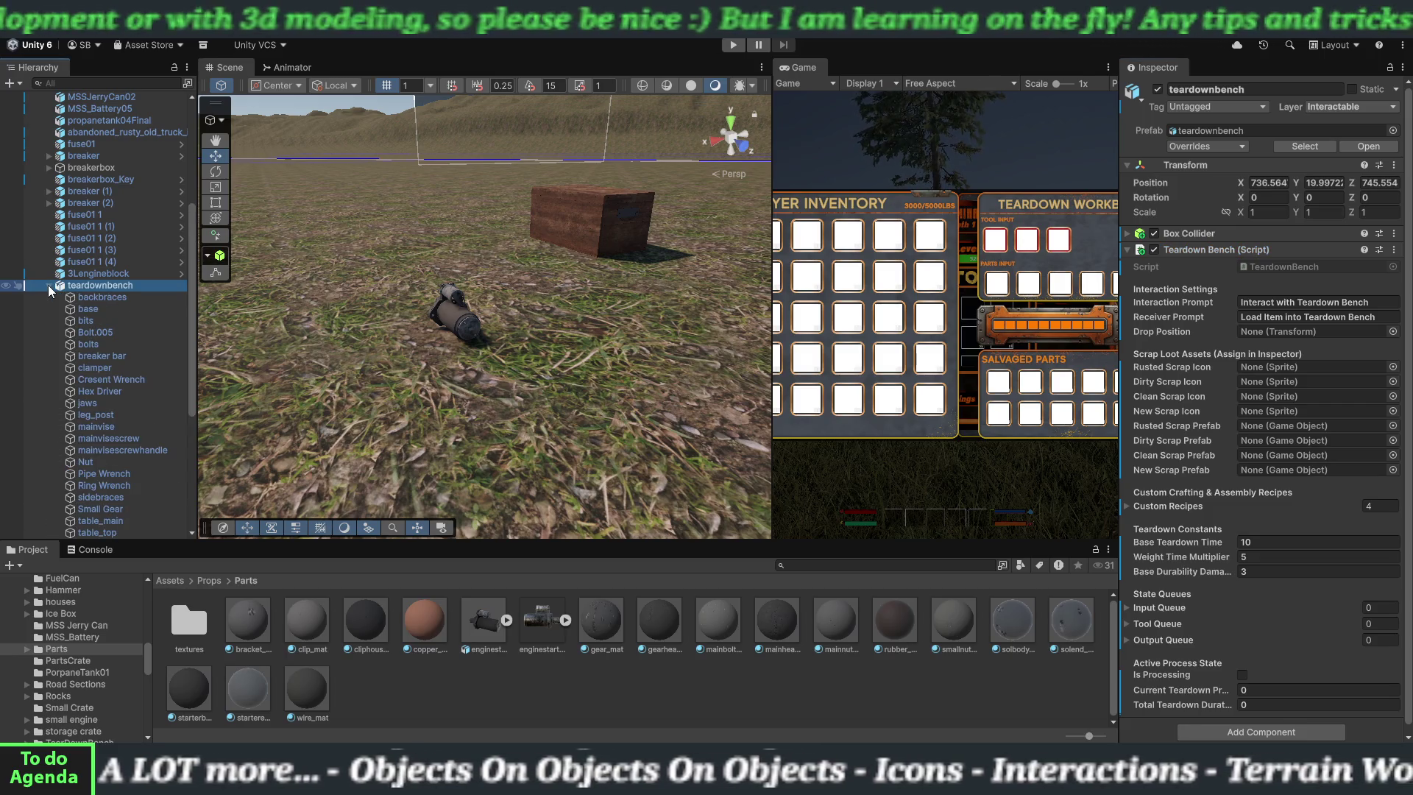
pyautogui.click(48, 285)
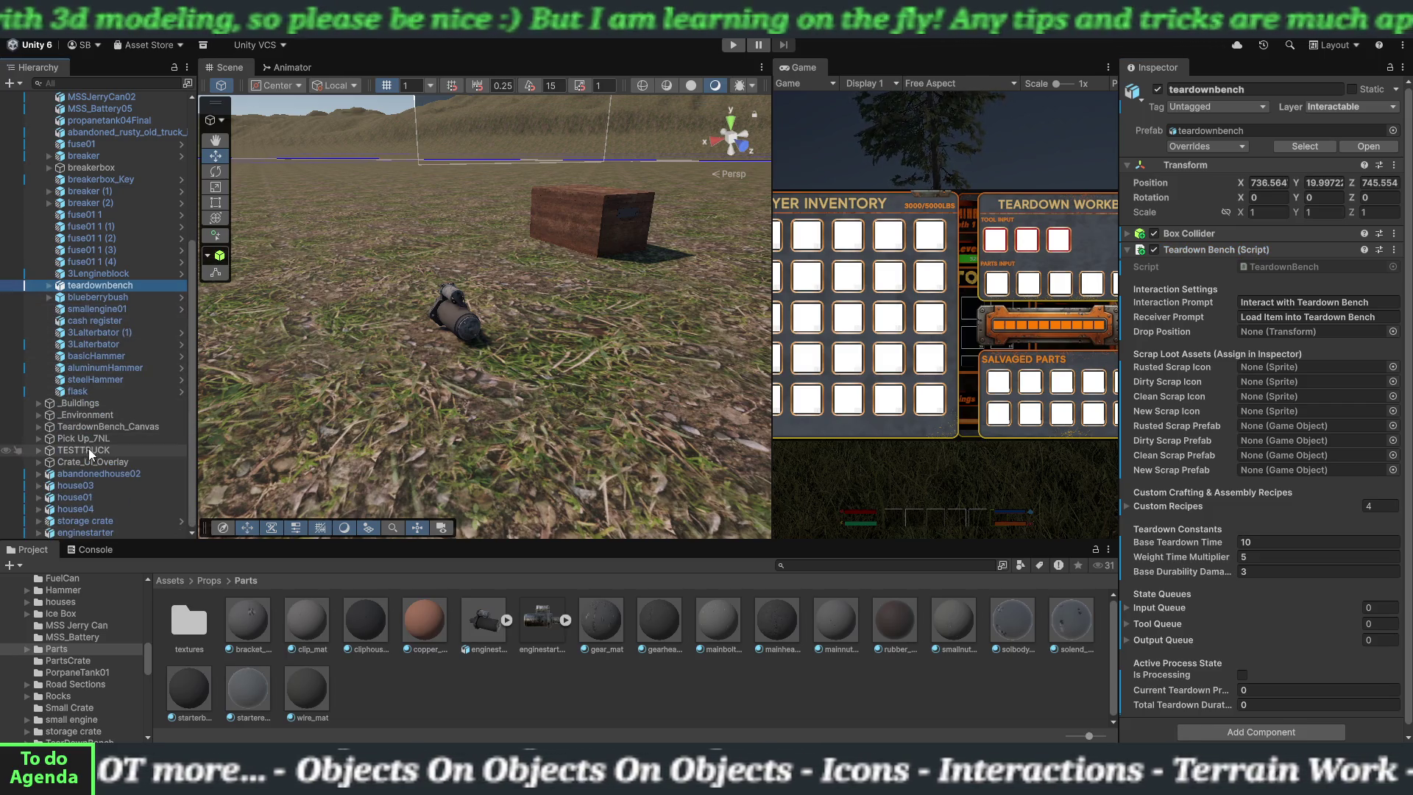
pyautogui.moveTo(772, 367); pyautogui.dragTo(346, 364)
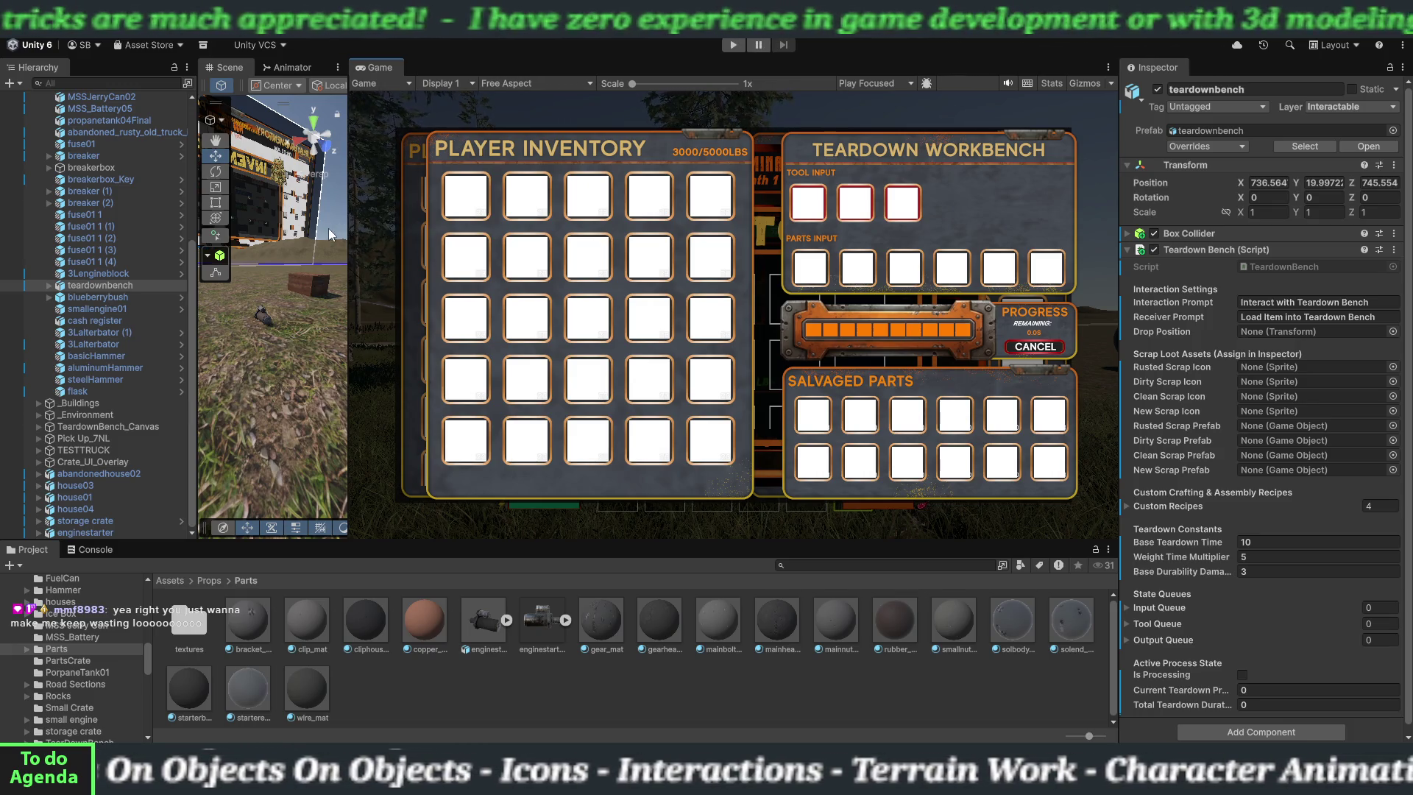
# - Widen the Game view slightly, then switch to the Twitch Alerts dashboard
pyautogui.moveTo(347, 248); pyautogui.dragTo(328, 251)
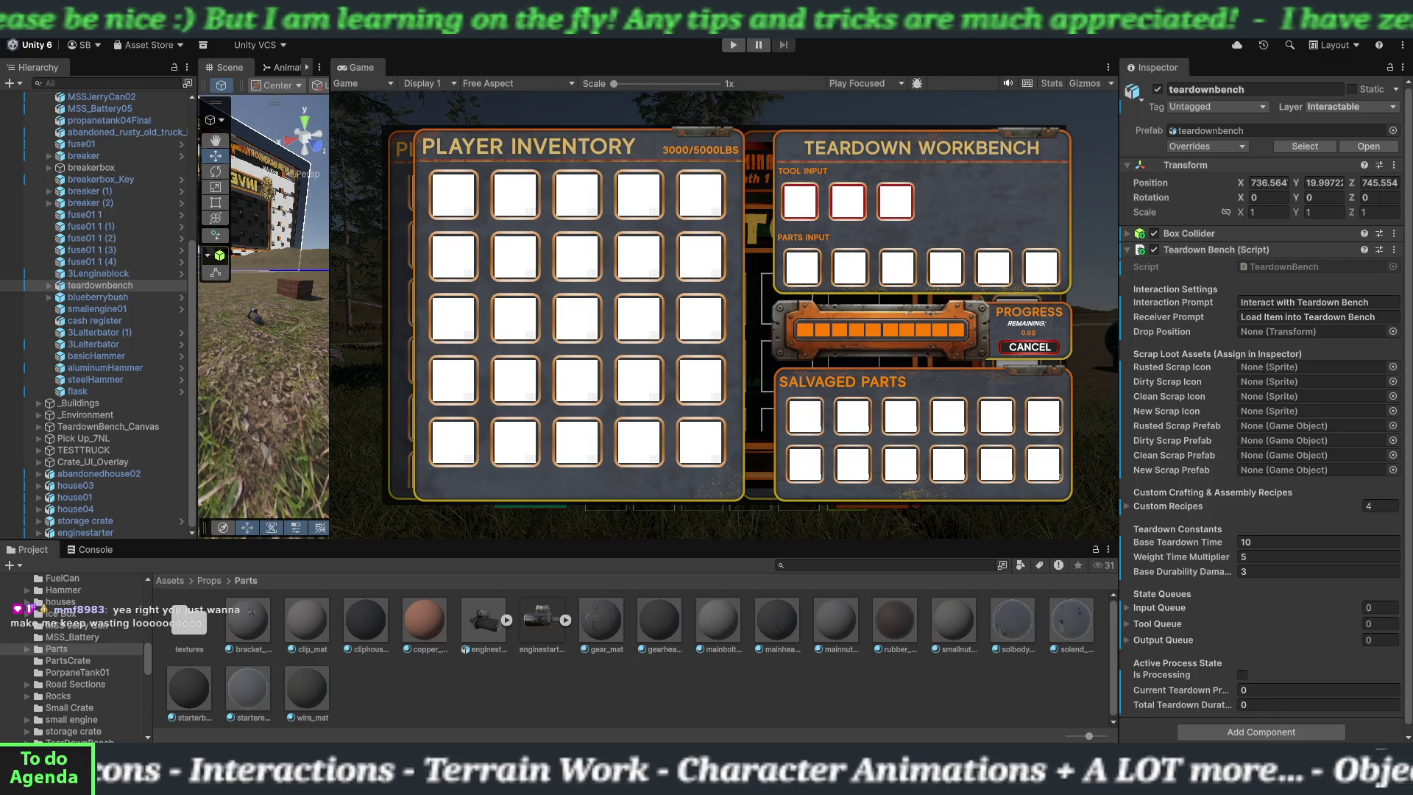
pyautogui.hotkey('alt', 'Tab')
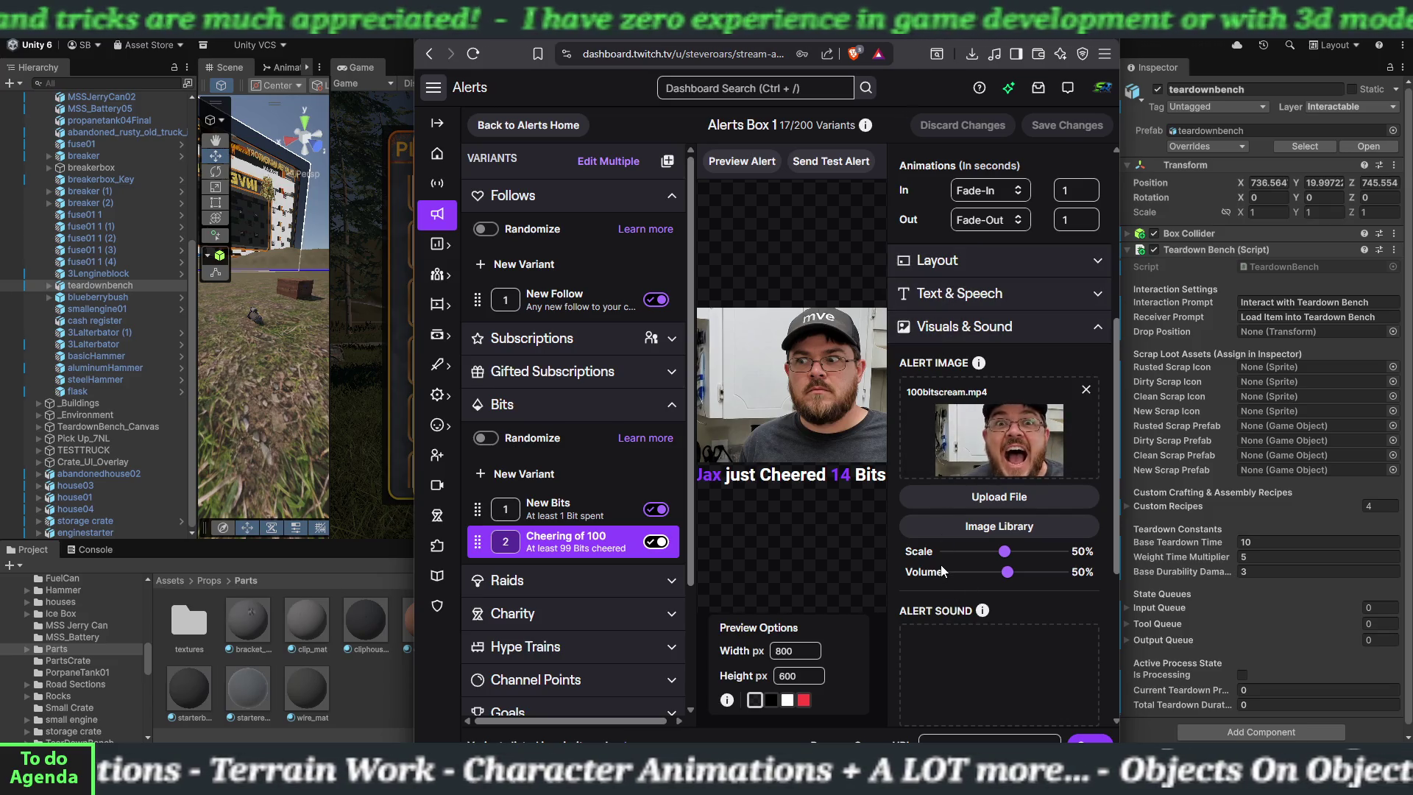
# - Scroll through the Cheering of 100 bits alert settings, then close the dashboard
pyautogui.scroll(3, 964, 310)
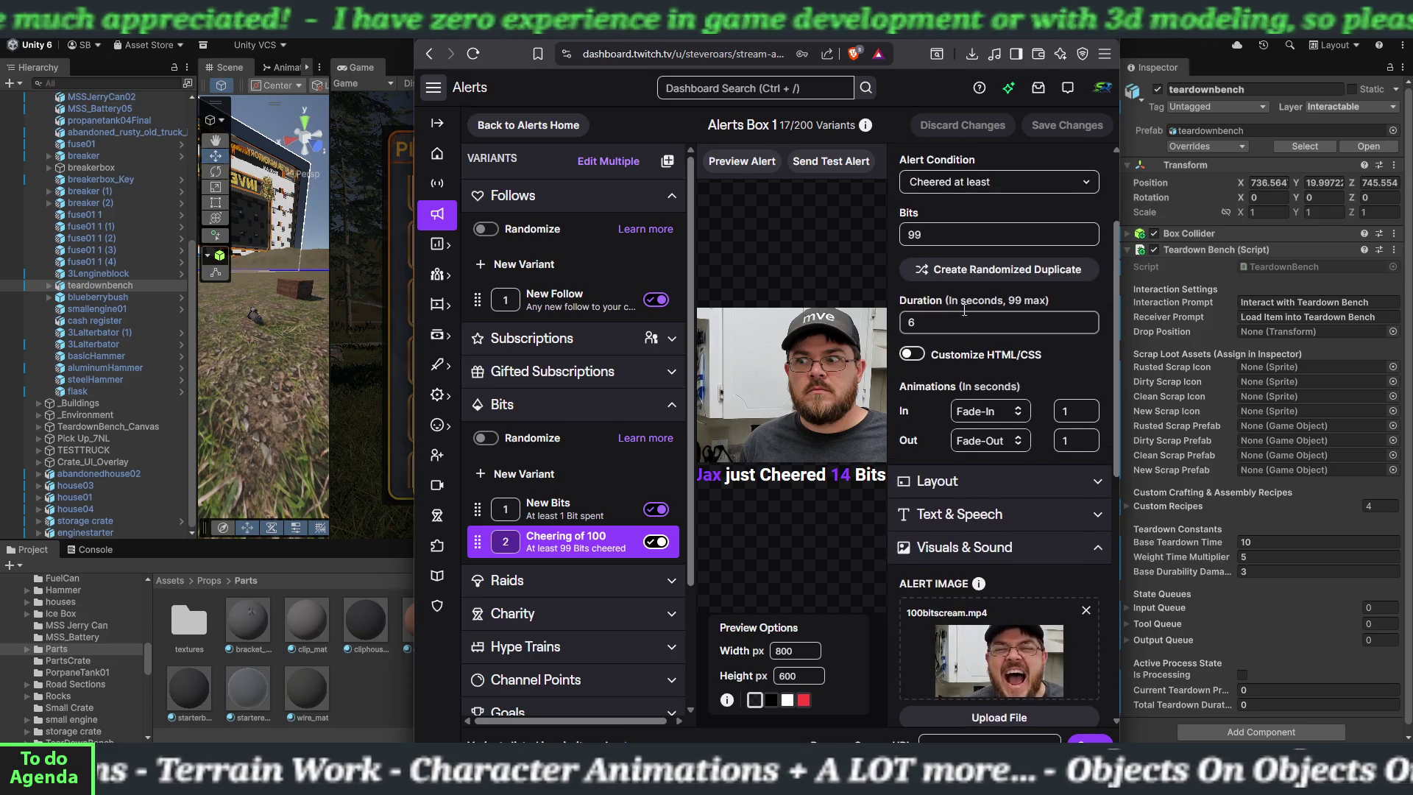
pyautogui.scroll(-2, 976, 457)
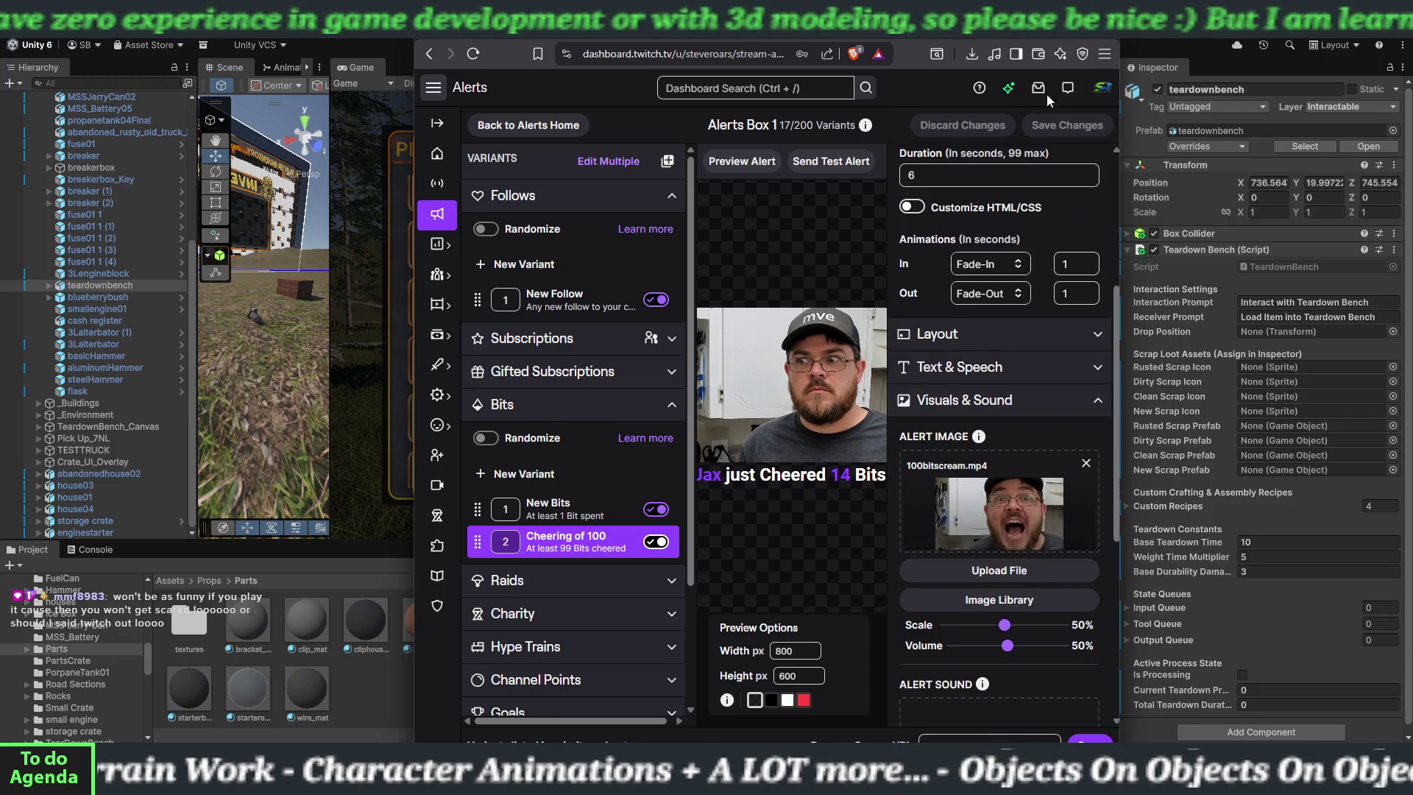
pyautogui.press('super+h')
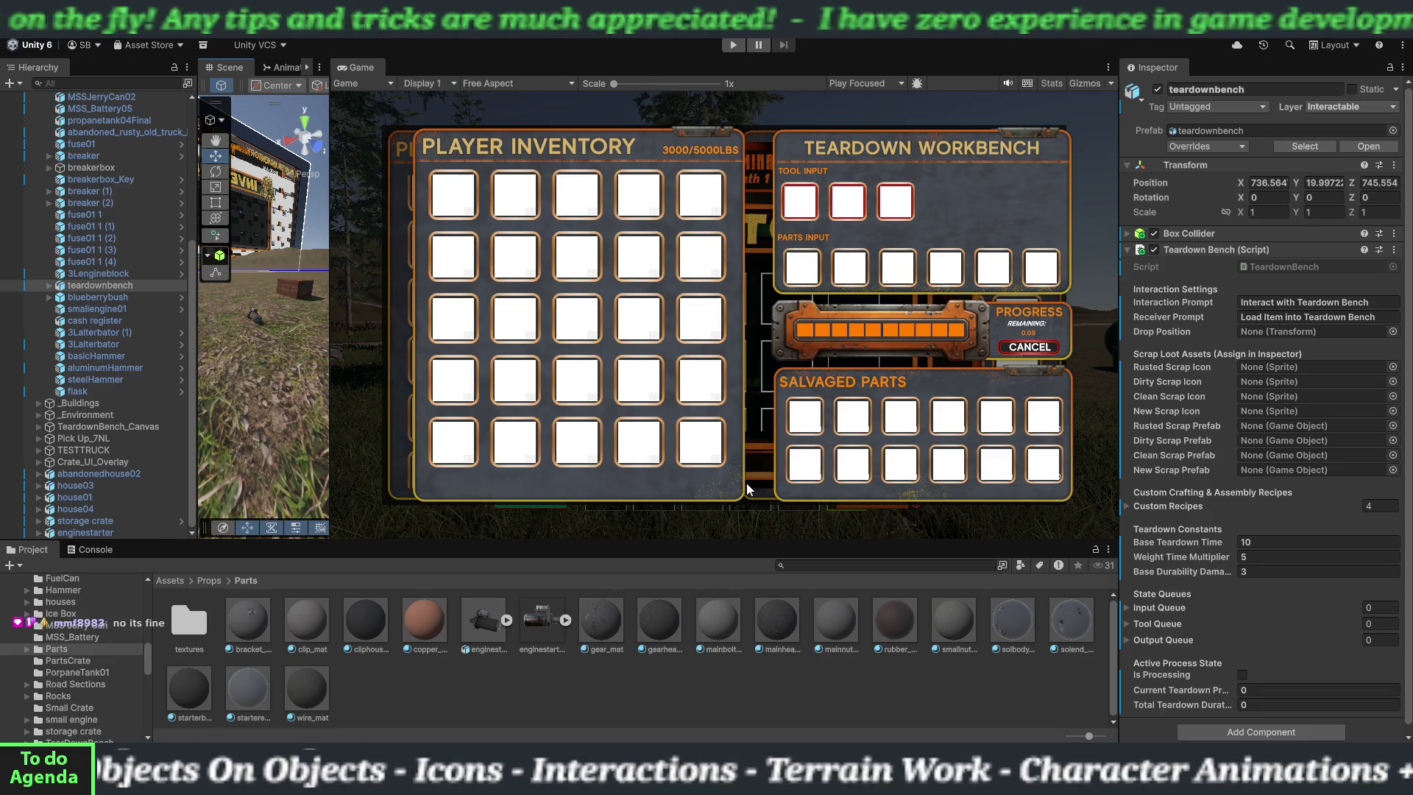
# - Widen the Game view for the workbench UI, save the scene with File > Save, and enter play mode
pyautogui.moveTo(333, 412)
pyautogui.mouseDown()
pyautogui.moveTo(368, 409)
pyautogui.moveTo(303, 402)
pyautogui.mouseUp()
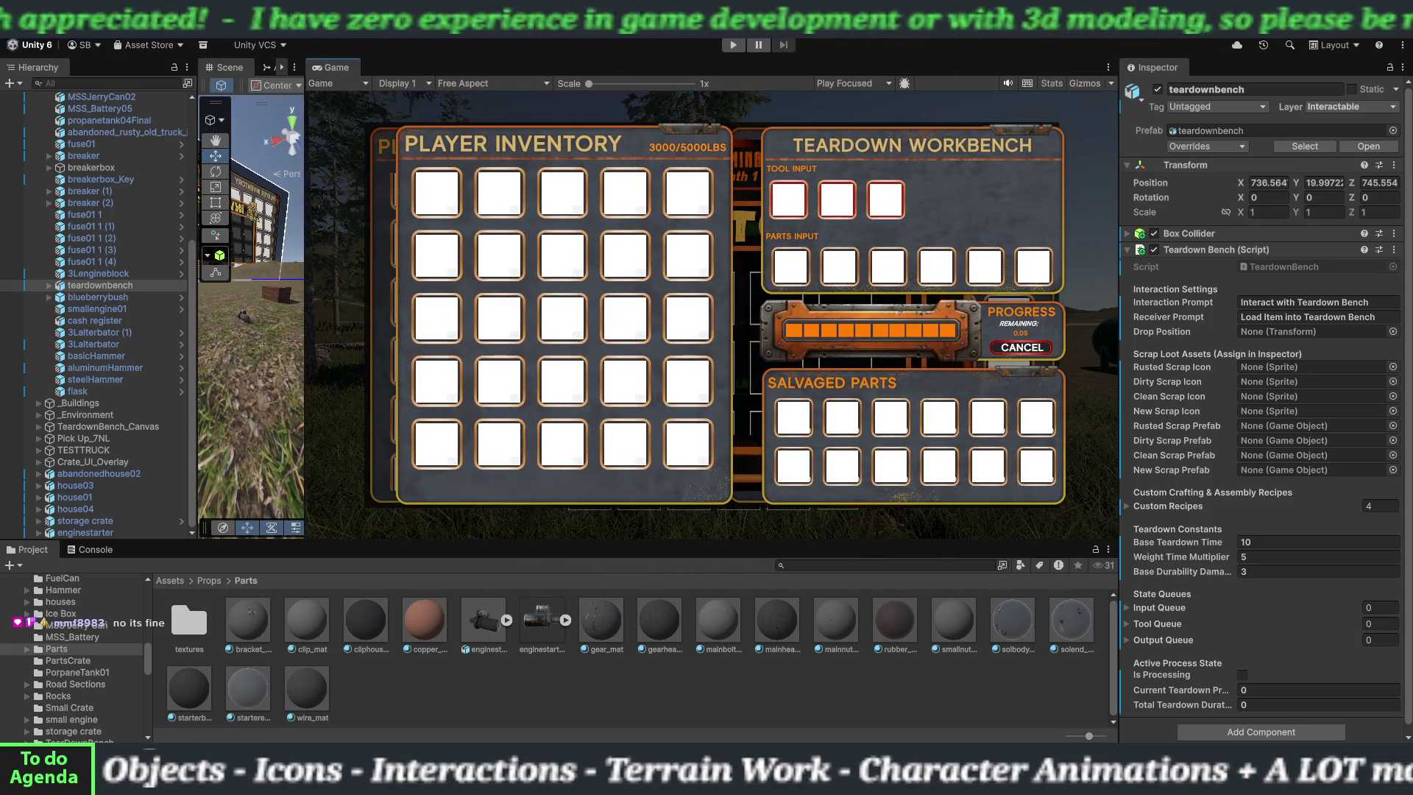
pyautogui.click(17, 22)
pyautogui.click(44, 96)
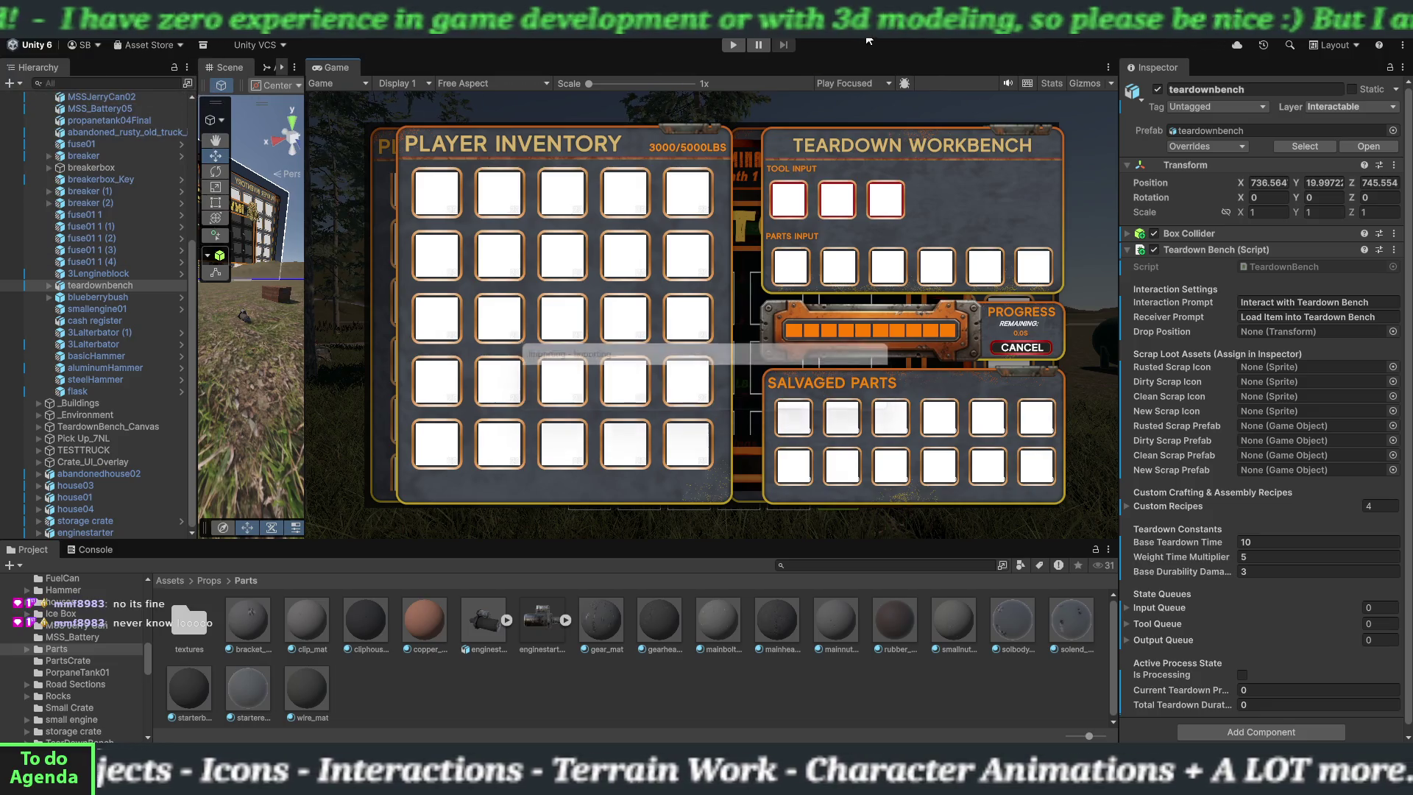
pyautogui.click(735, 46)
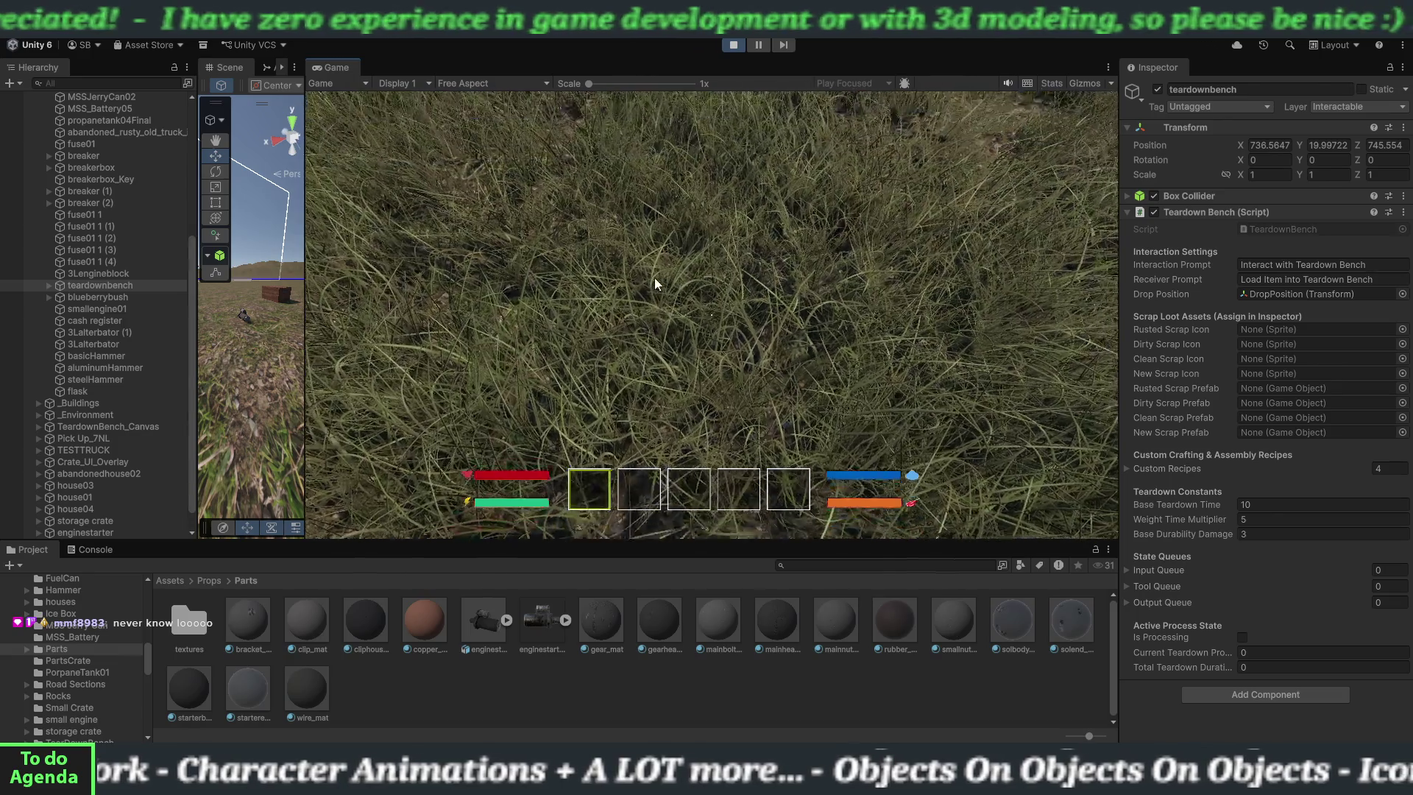
# - Walk the player across the field to the engine starter by the green tank, then stop play mode
pyautogui.click(654, 284)
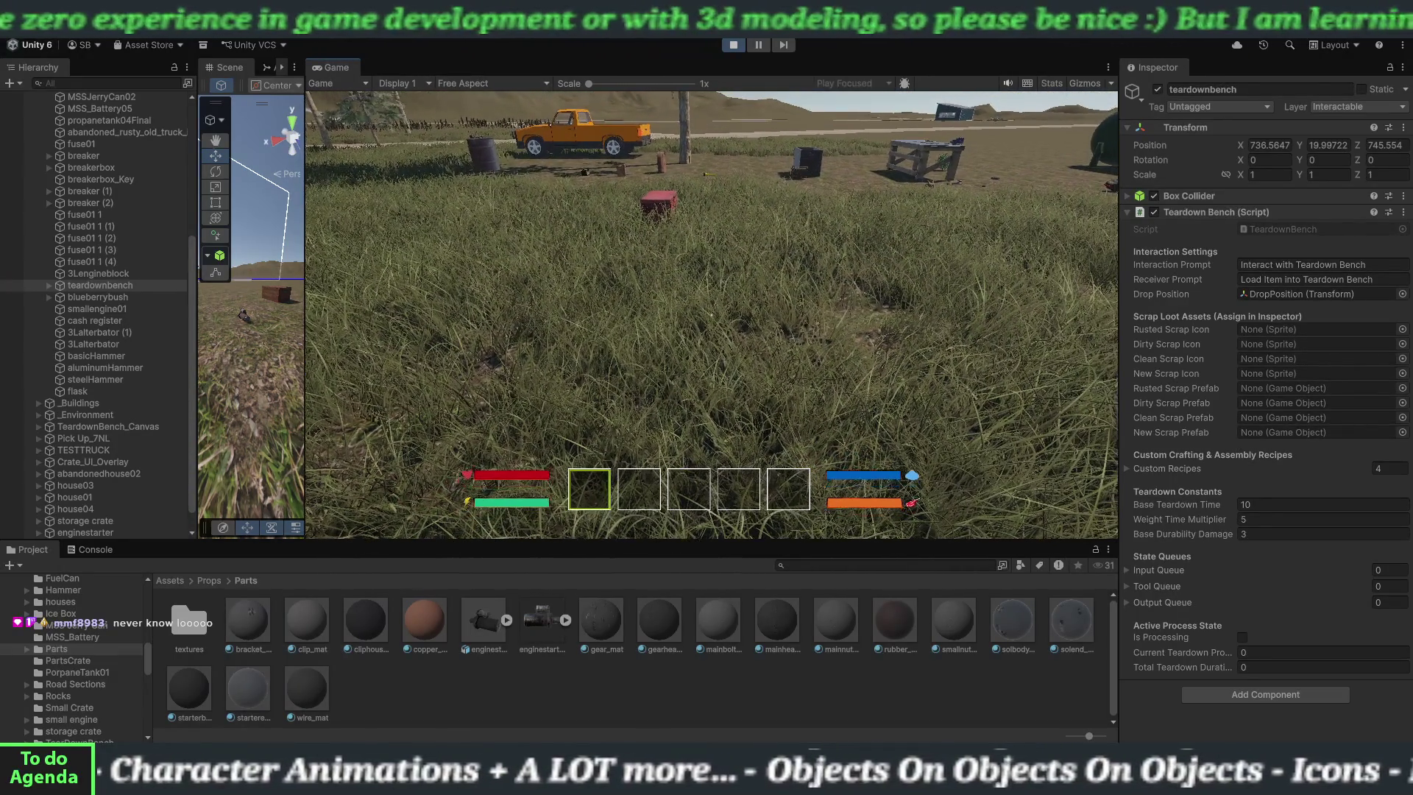
pyautogui.hotkey('shift', 'w')
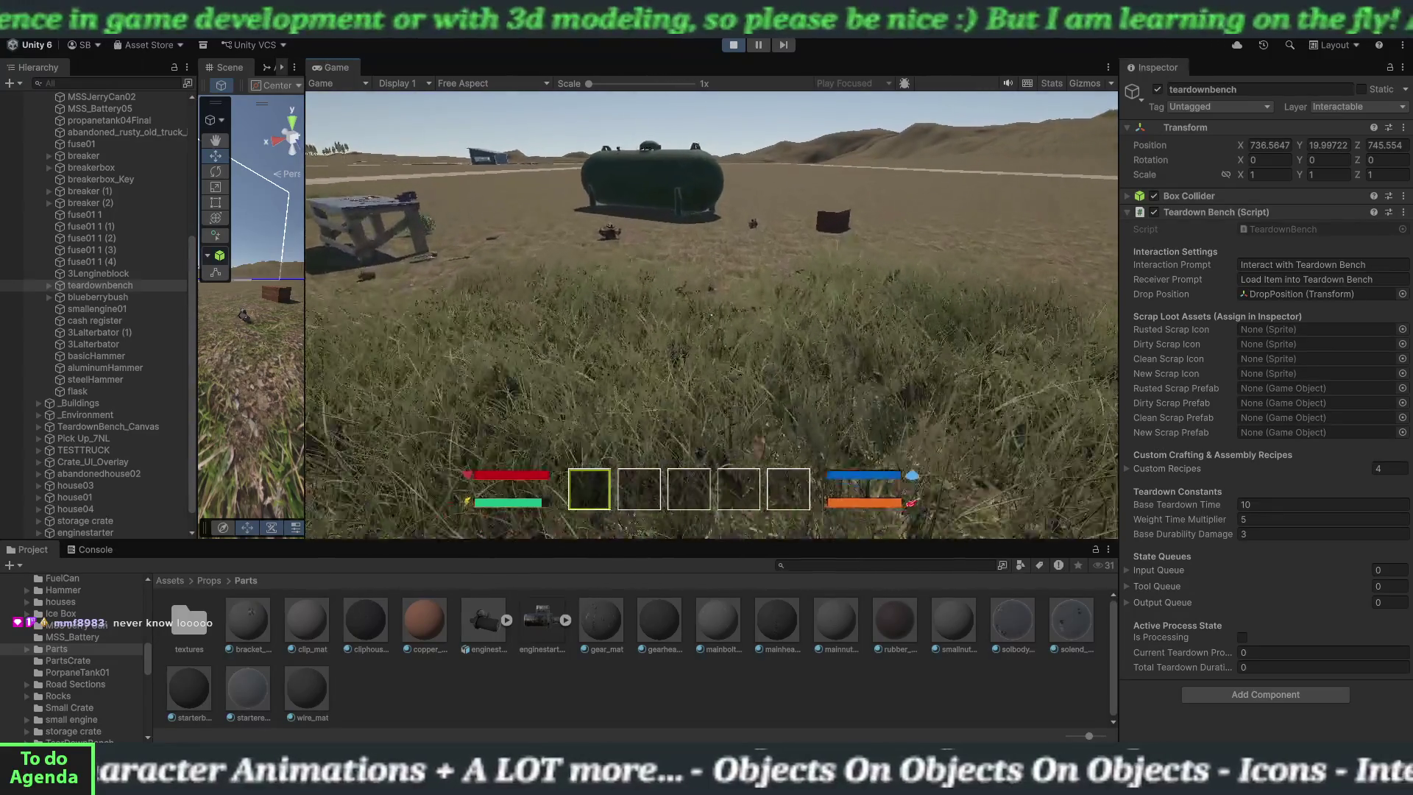
pyautogui.press('w')
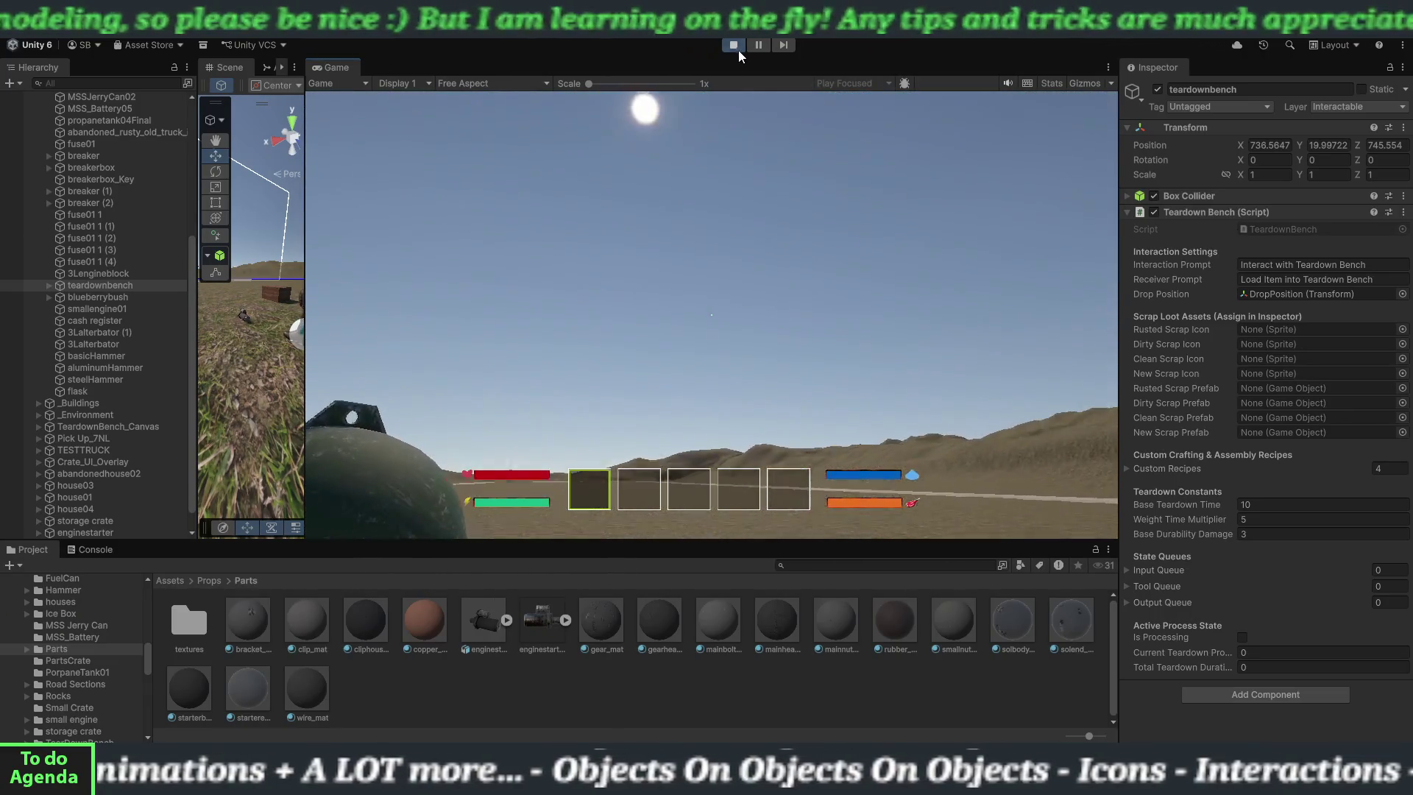
pyautogui.click(739, 50)
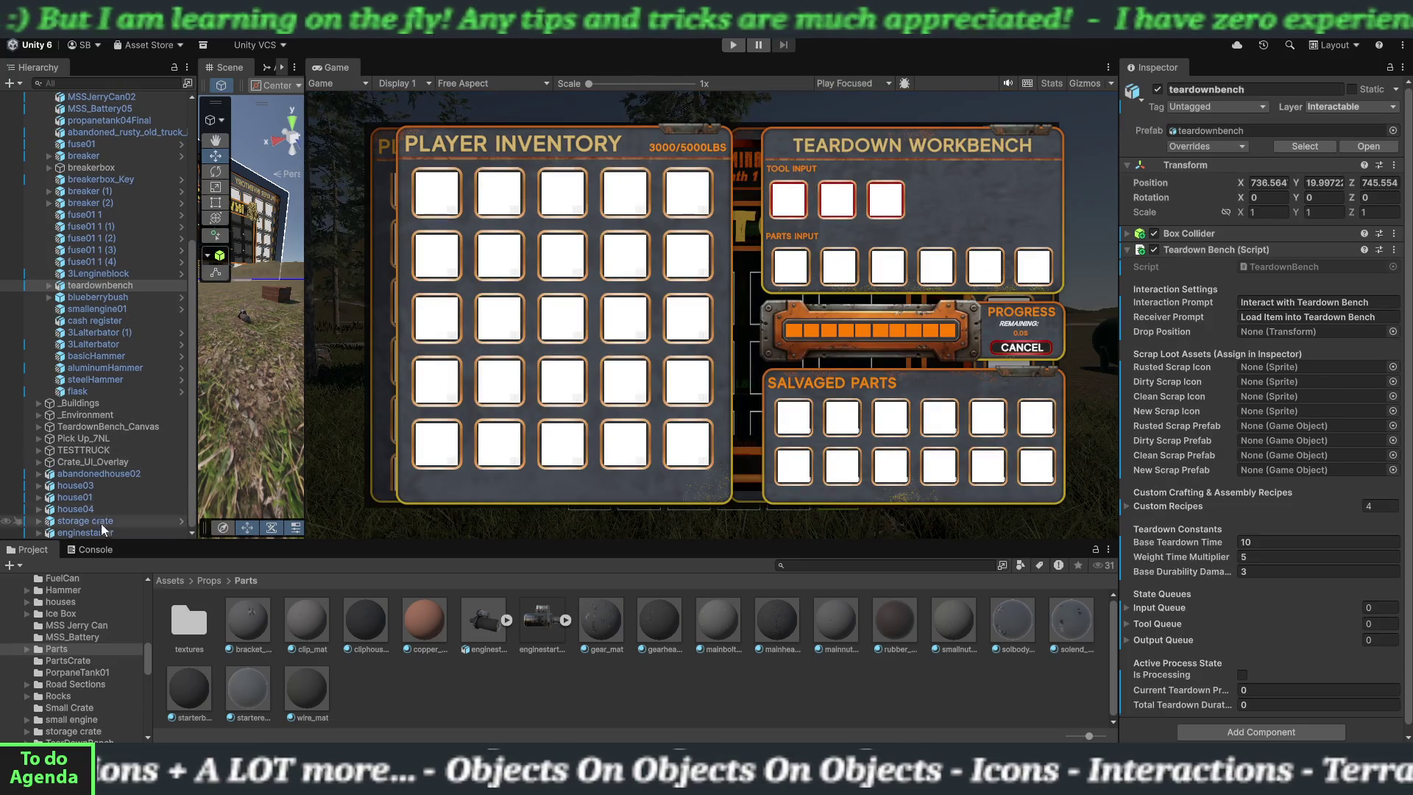
# - Set enginestarter's Layer to 3: Interactable, confirm the change, and re-enter play mode
pyautogui.click(101, 531)
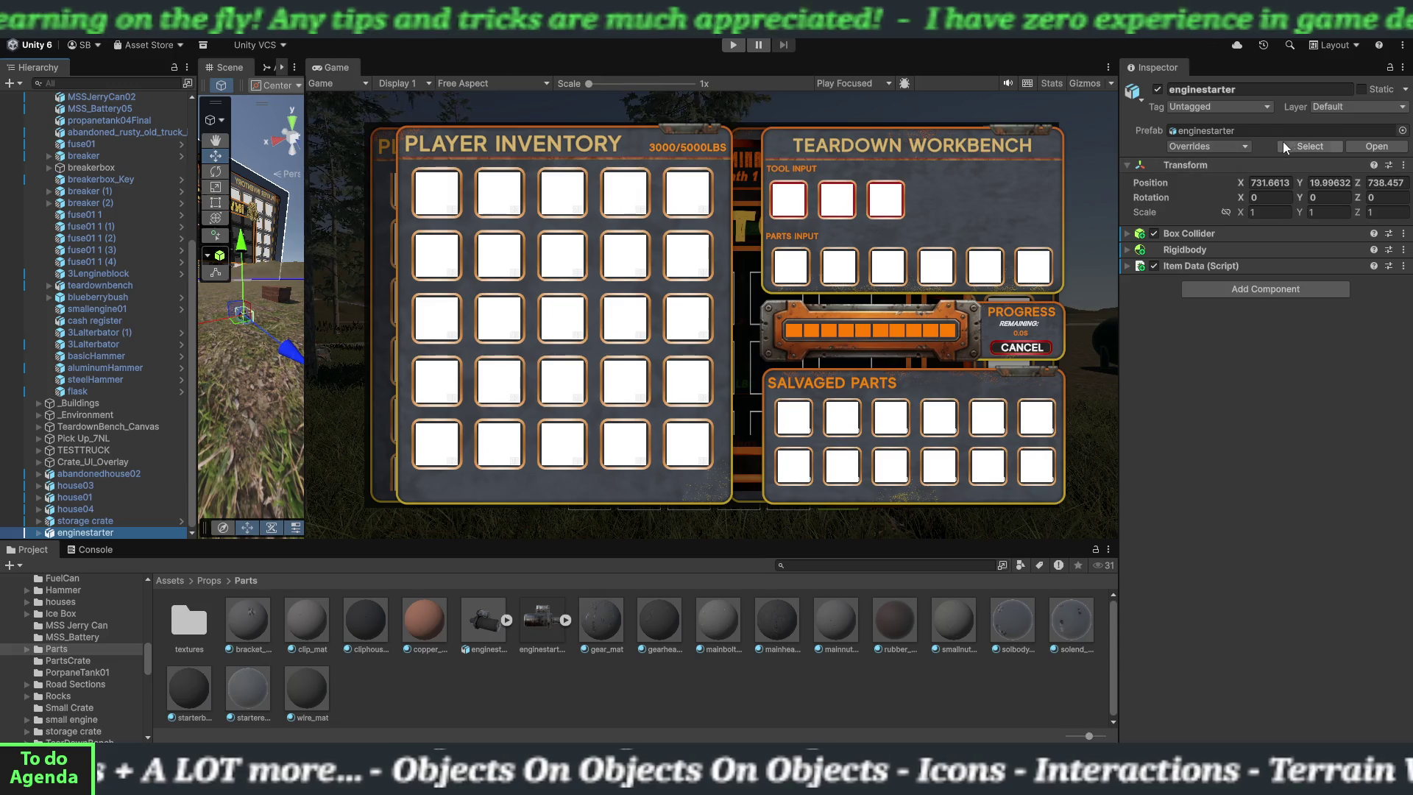
pyautogui.click(1325, 108)
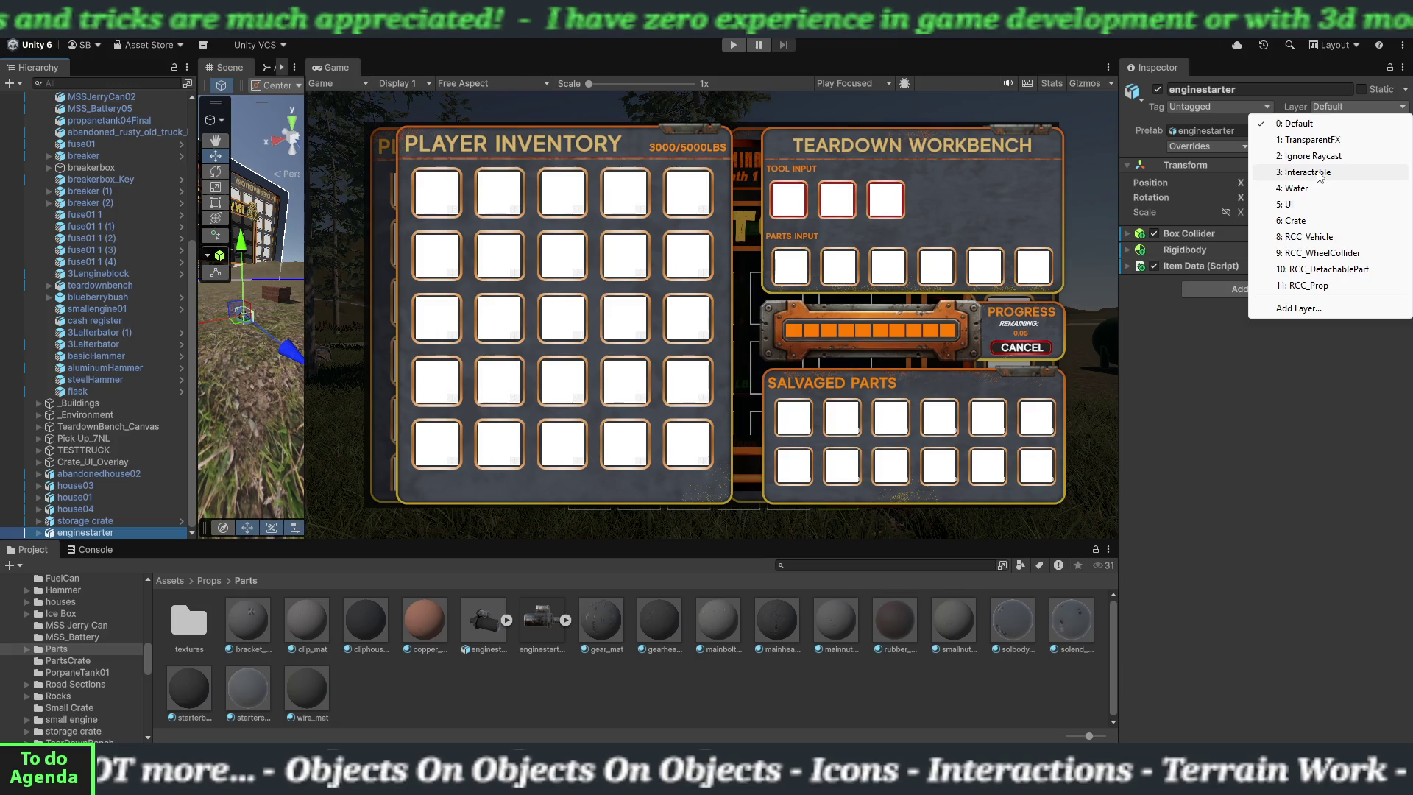
pyautogui.click(1317, 176)
pyautogui.click(645, 410)
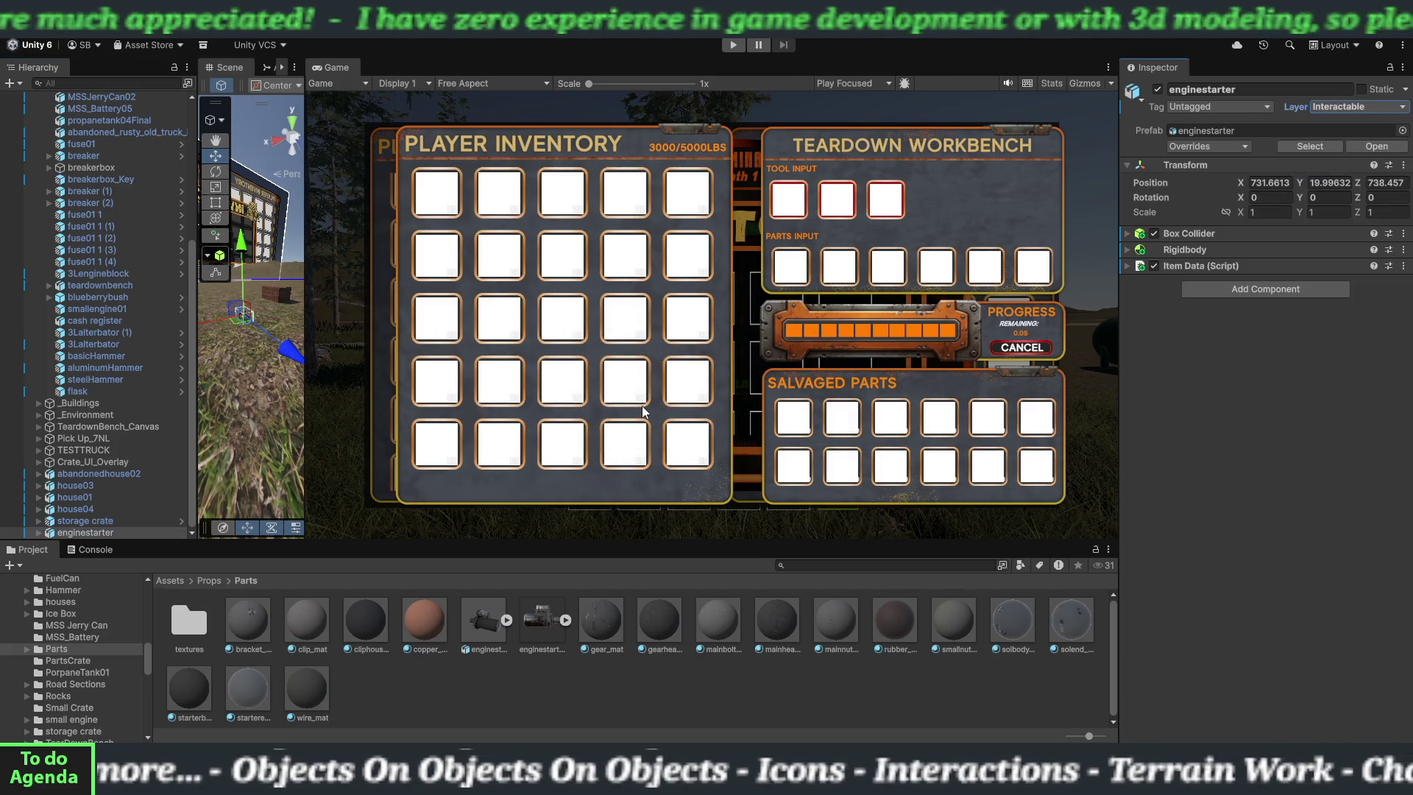
pyautogui.click(730, 46)
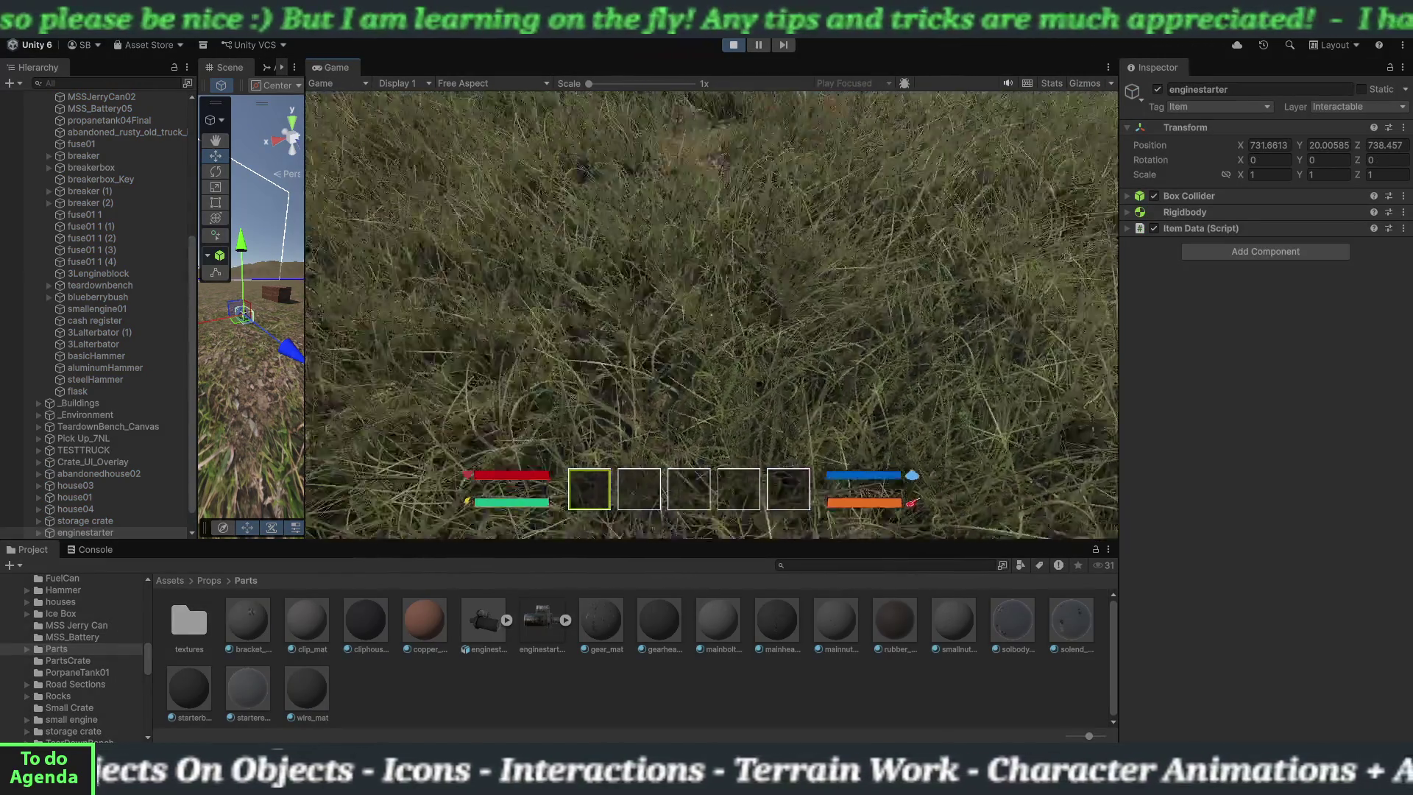
# - Walk to the engine starter by the green tank, pick it up, and check the inventory
pyautogui.press('w')
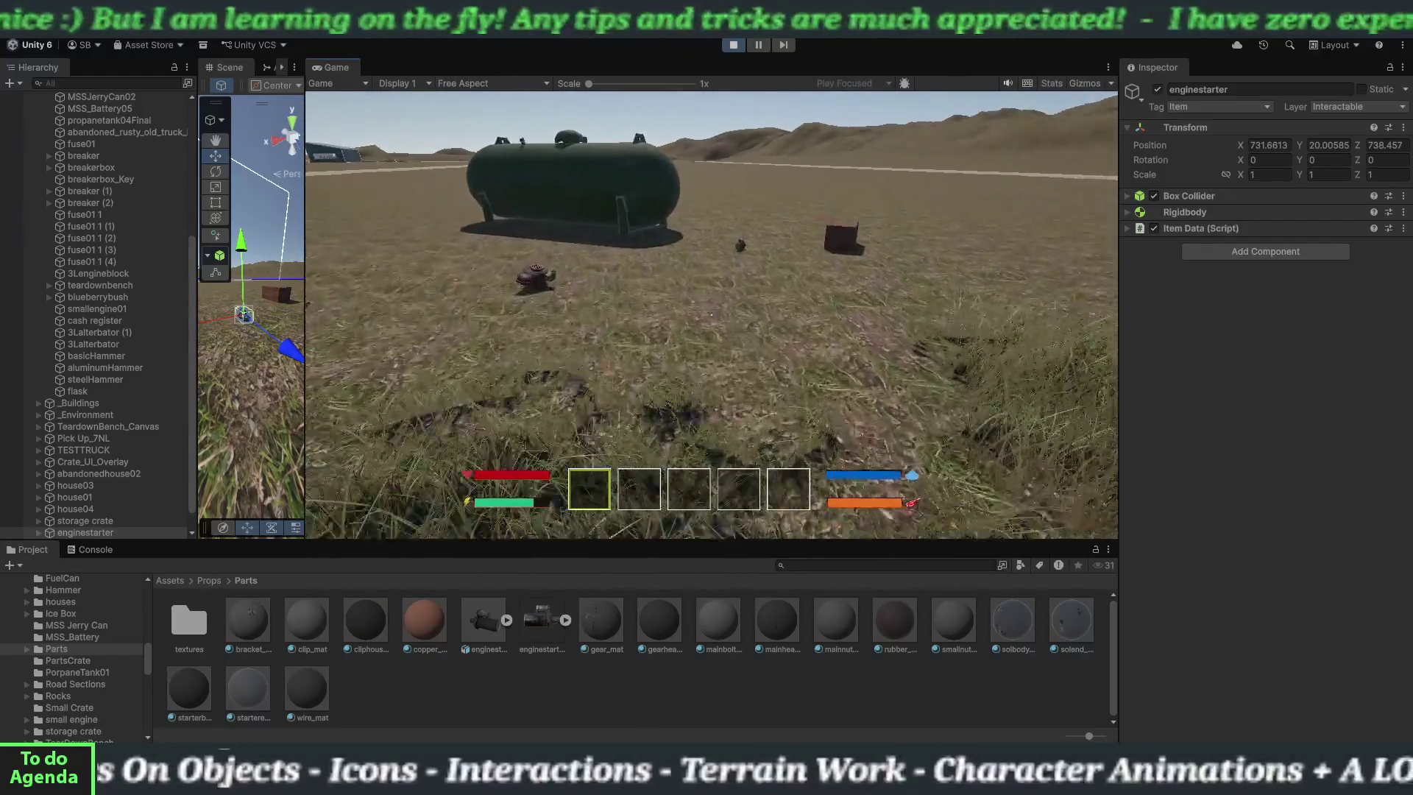
pyautogui.press('w')
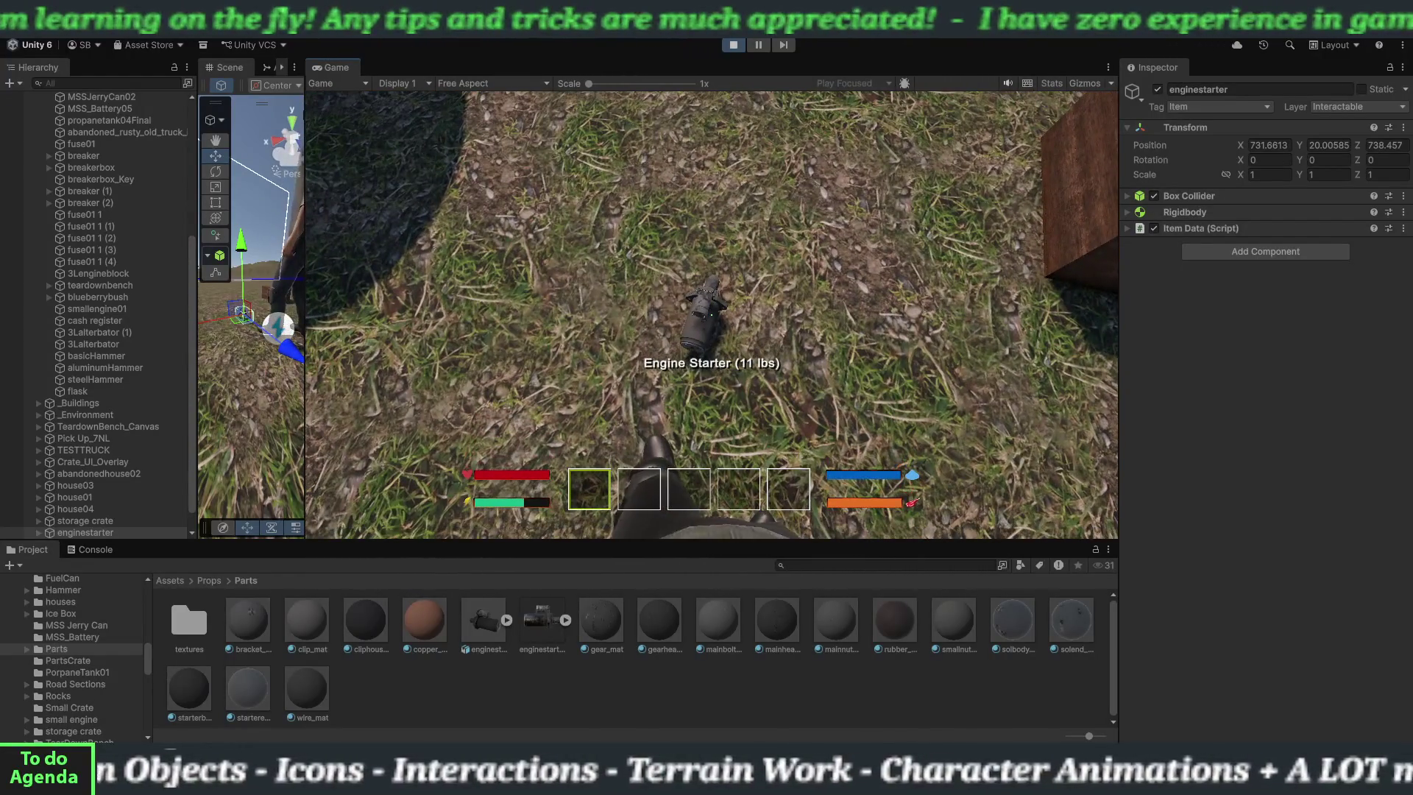
pyautogui.press('e')
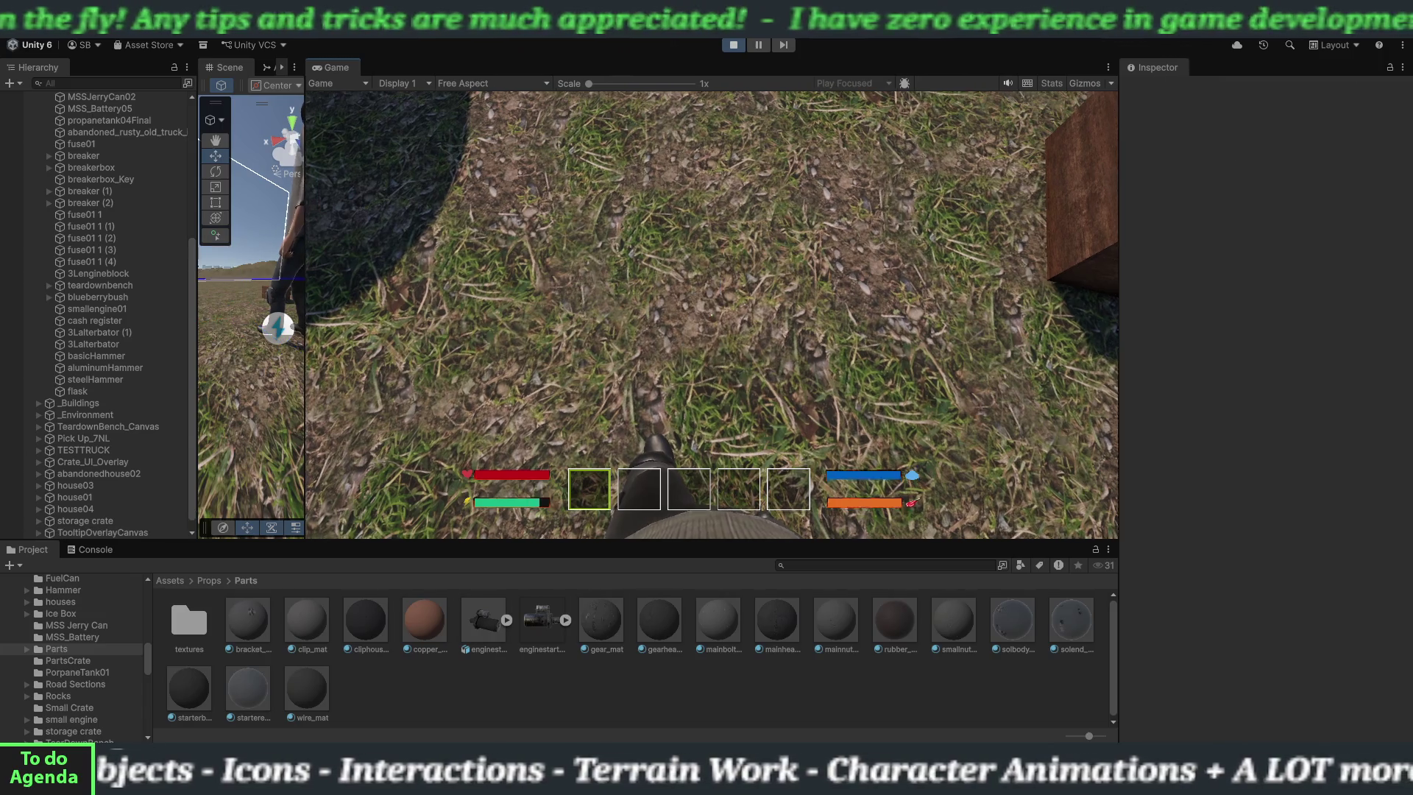
pyautogui.press('Tab')
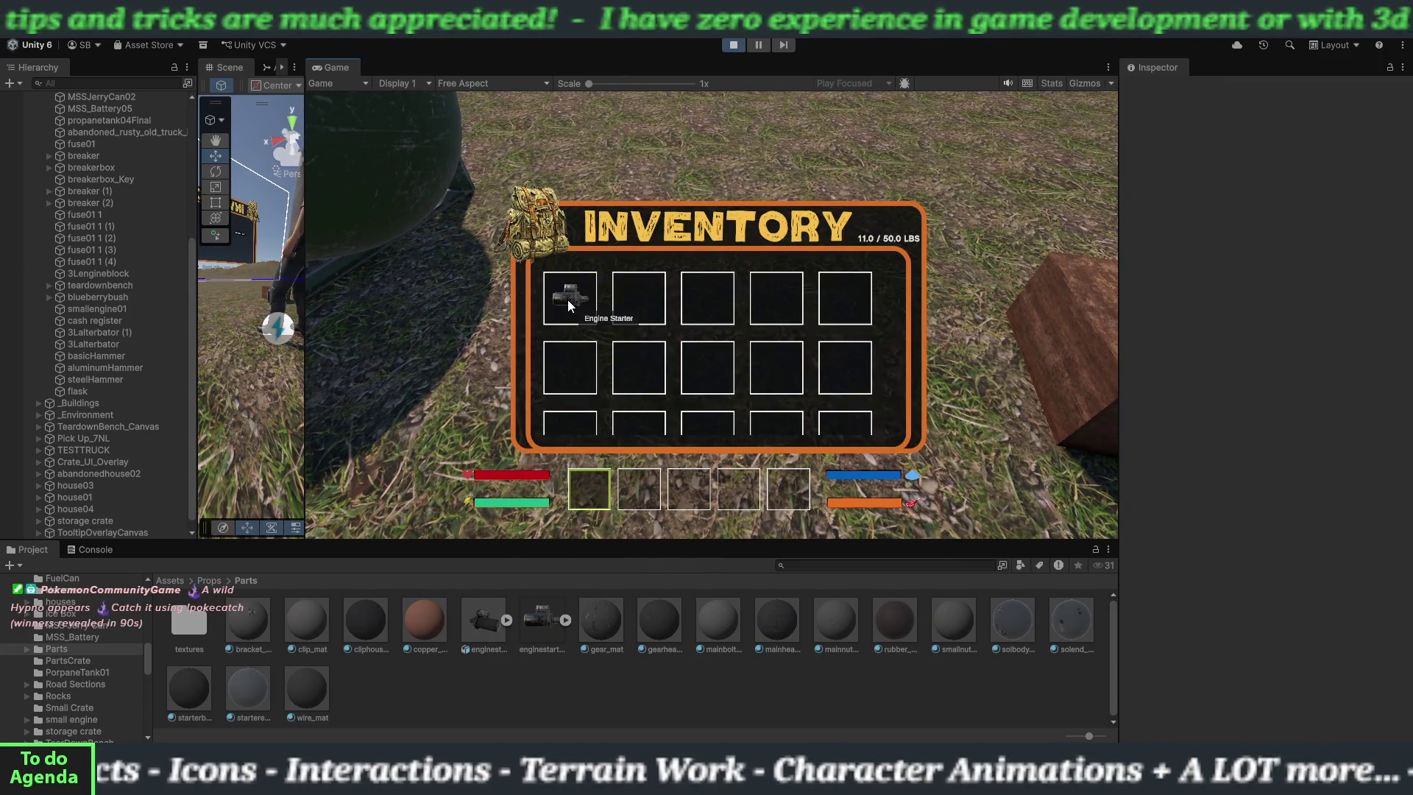
pyautogui.press('Tab')
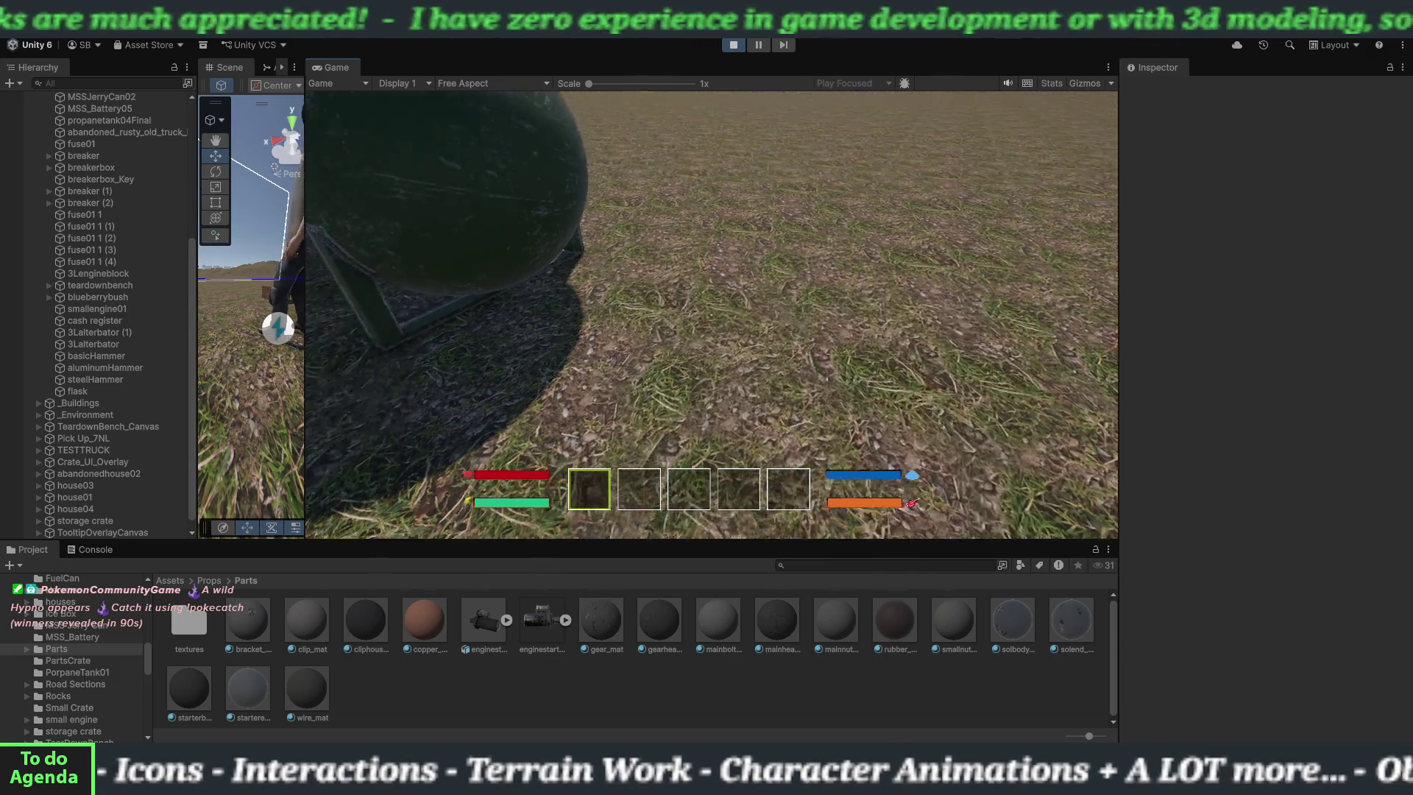
# - Walk over to the red parts crate and open its storage panels
pyautogui.press('s')
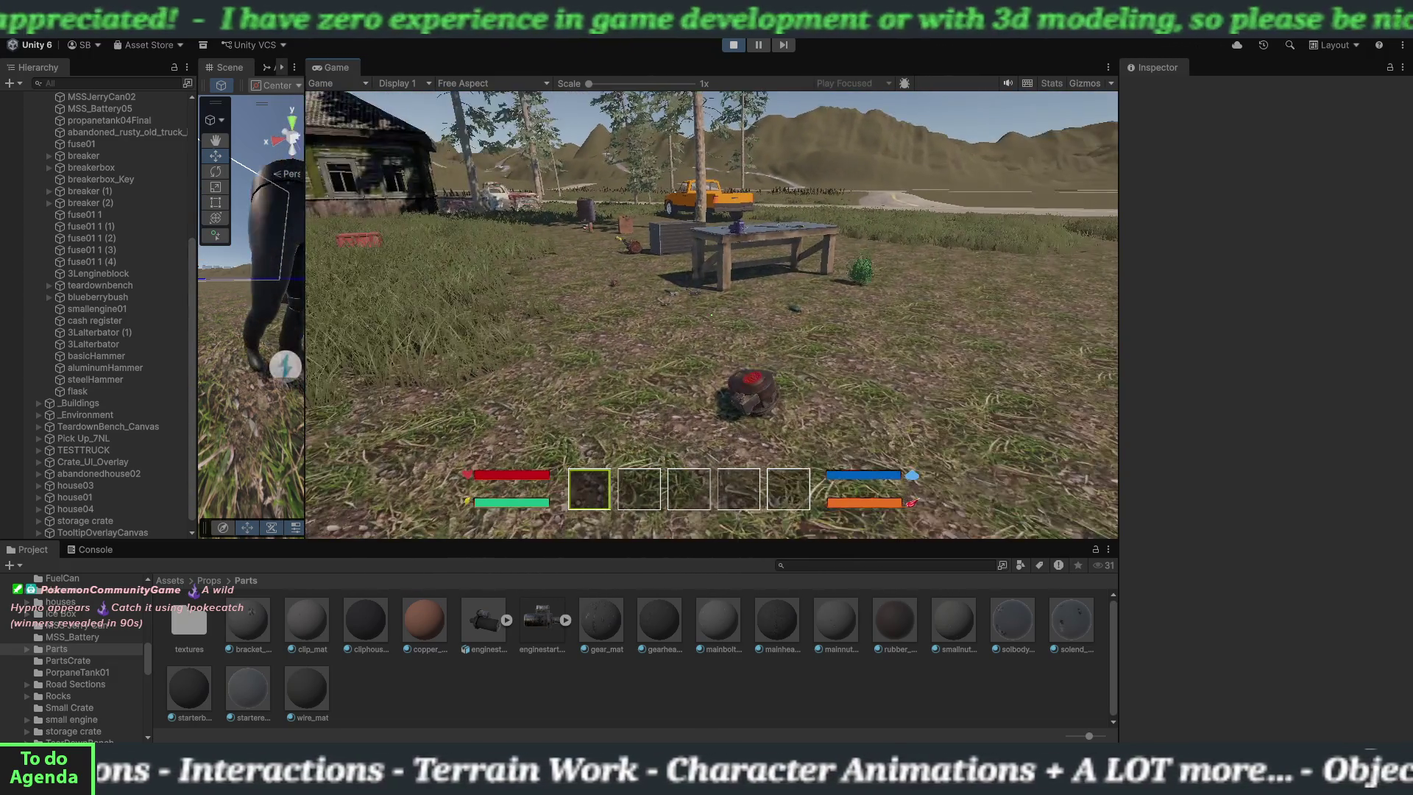
pyautogui.press('w')
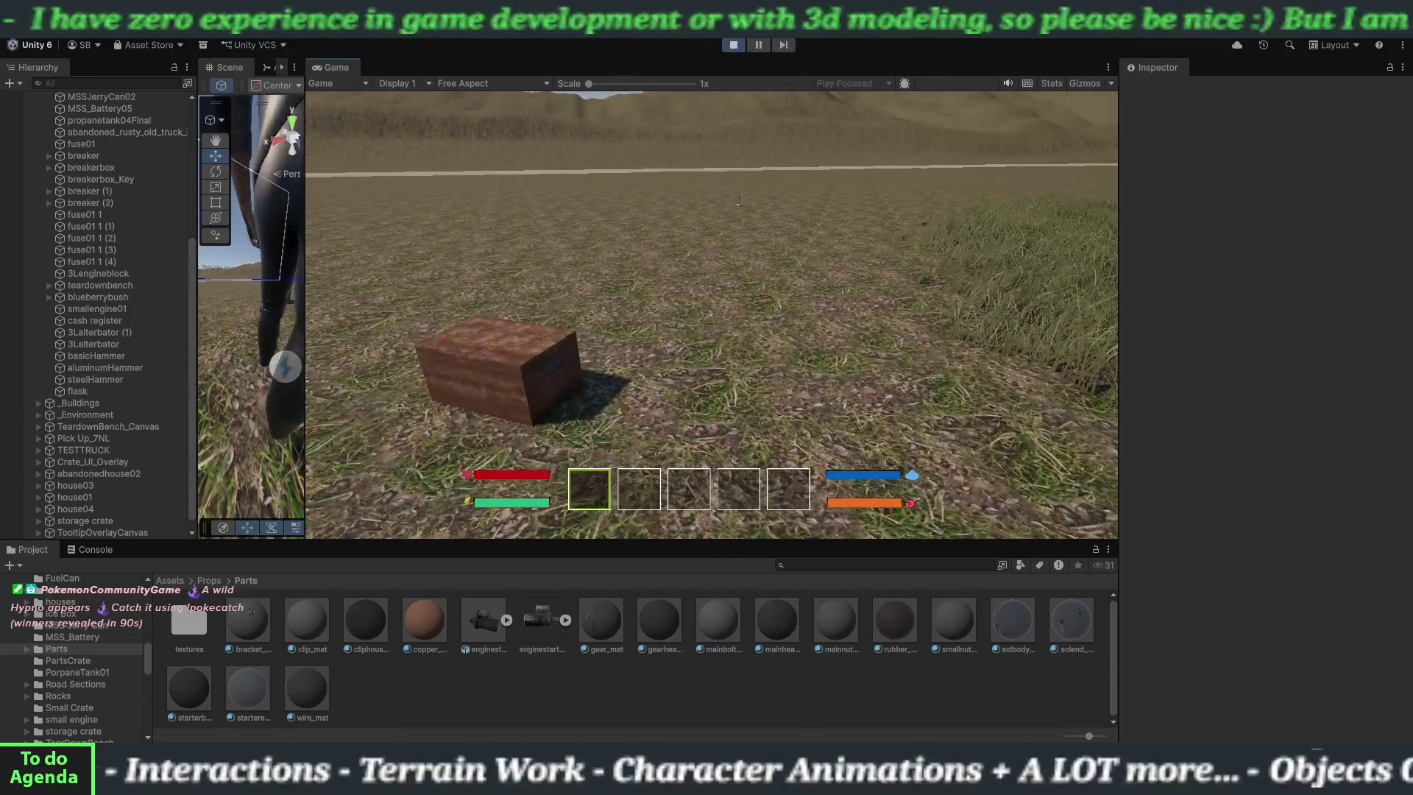
pyautogui.hotkey('shift', 'w')
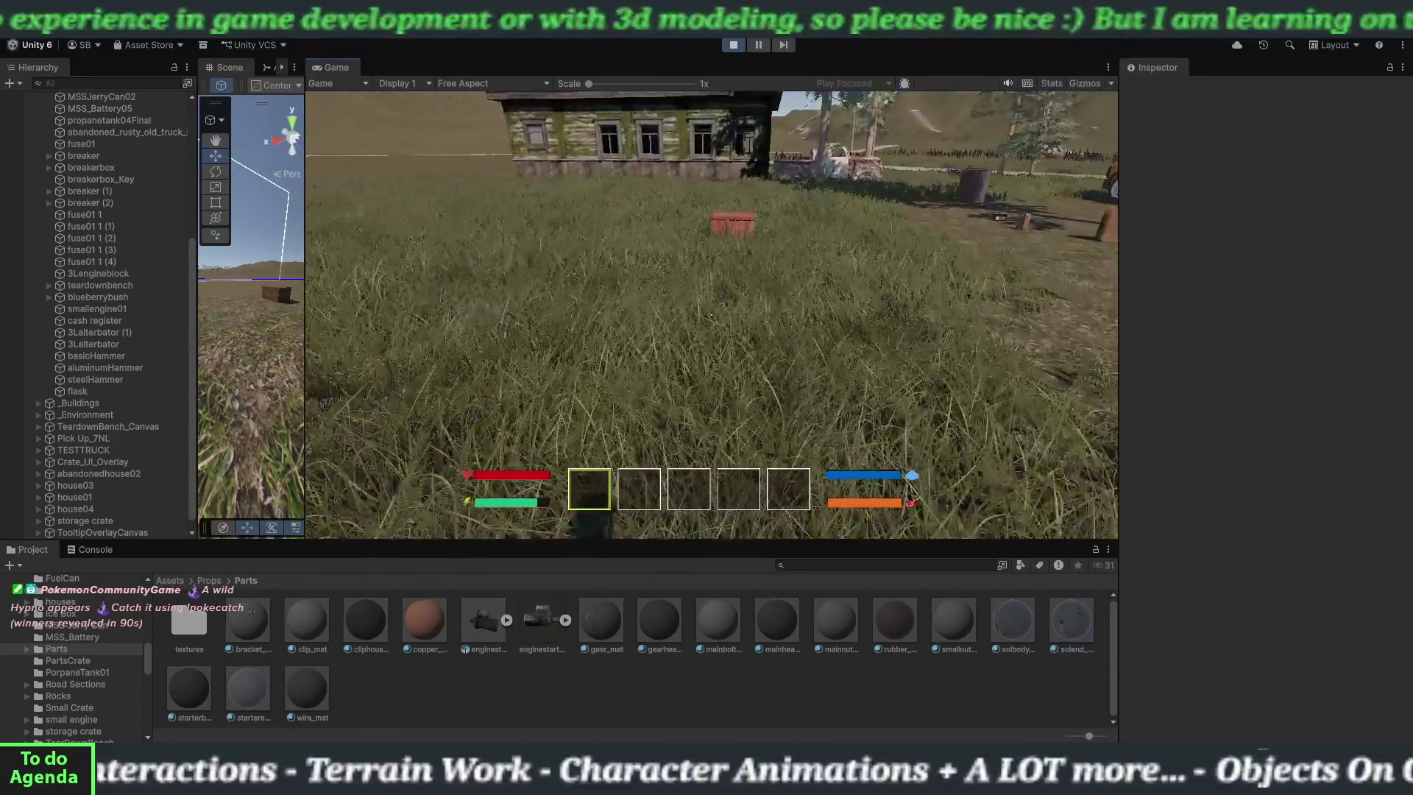
pyautogui.press('w')
pyautogui.press('e')
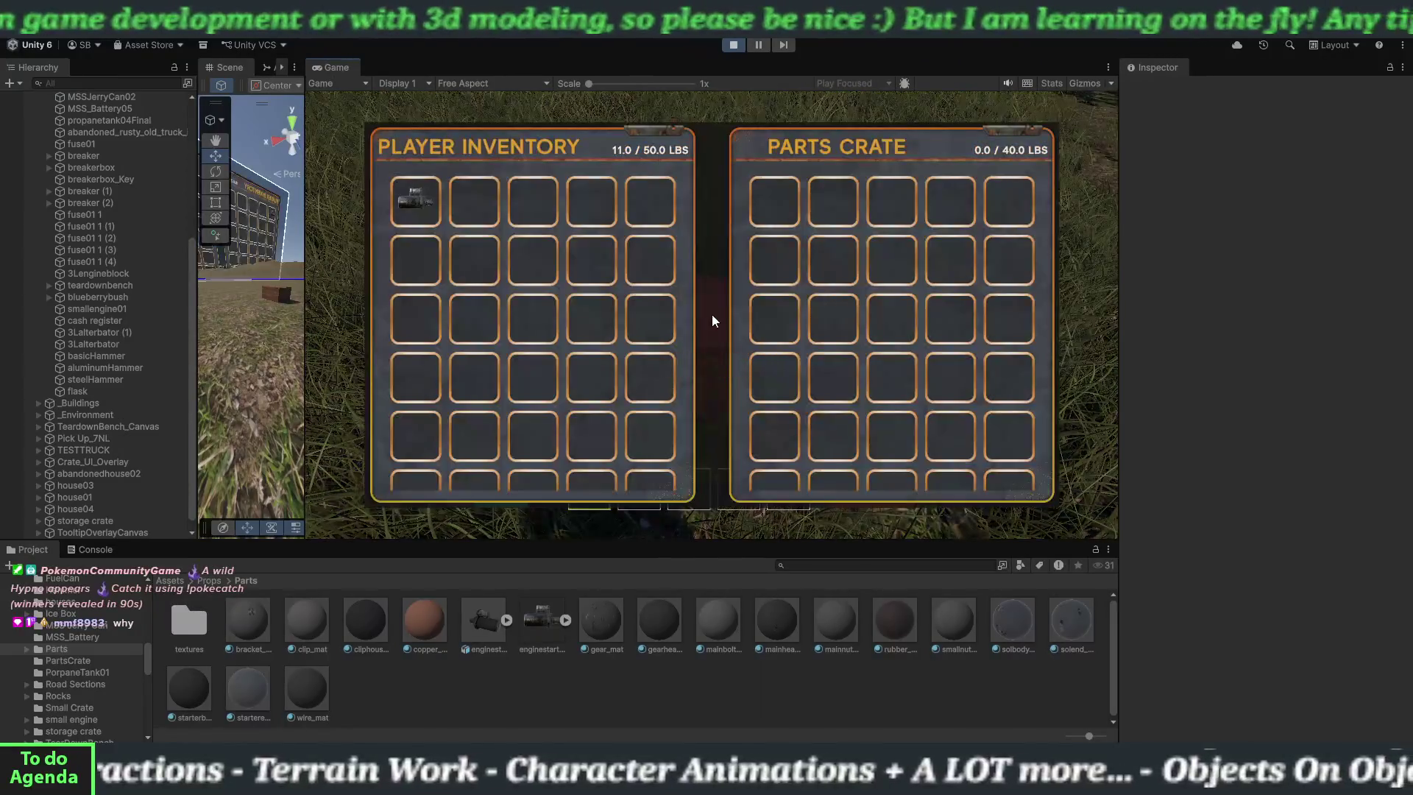
# - Shuttle the engine starter between inventory and crate four times, ending in the inventory, then close the panels
pyautogui.click(419, 195)
pyautogui.click(776, 197)
pyautogui.click(427, 206)
pyautogui.click(757, 207)
pyautogui.click(435, 206)
pyautogui.click(763, 205)
pyautogui.click(431, 205)
pyautogui.click(765, 208)
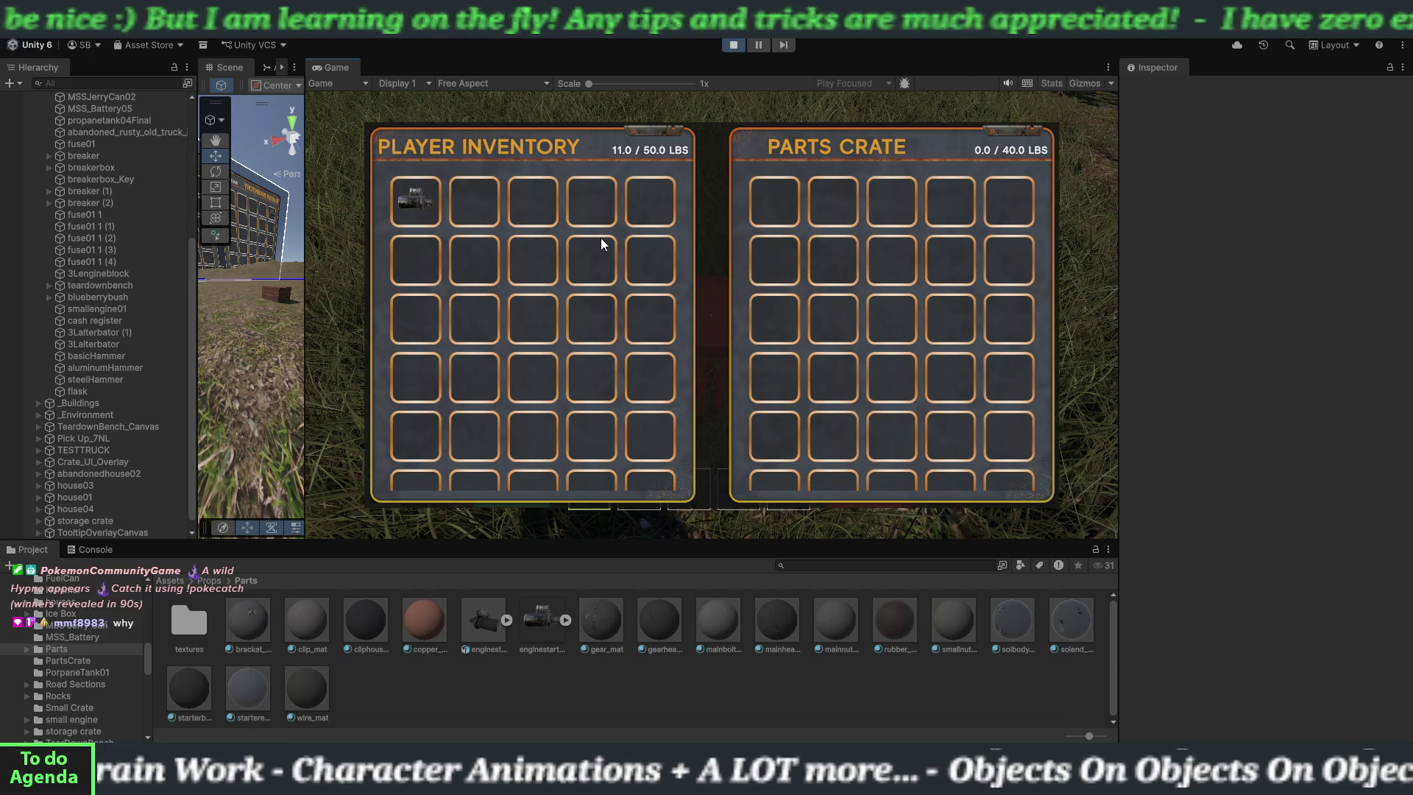
pyautogui.press('Escape')
# - Pick up the steel hammer and open the teardown workbench with the hammer as its tool
pyautogui.hotkey('shift', 'w')
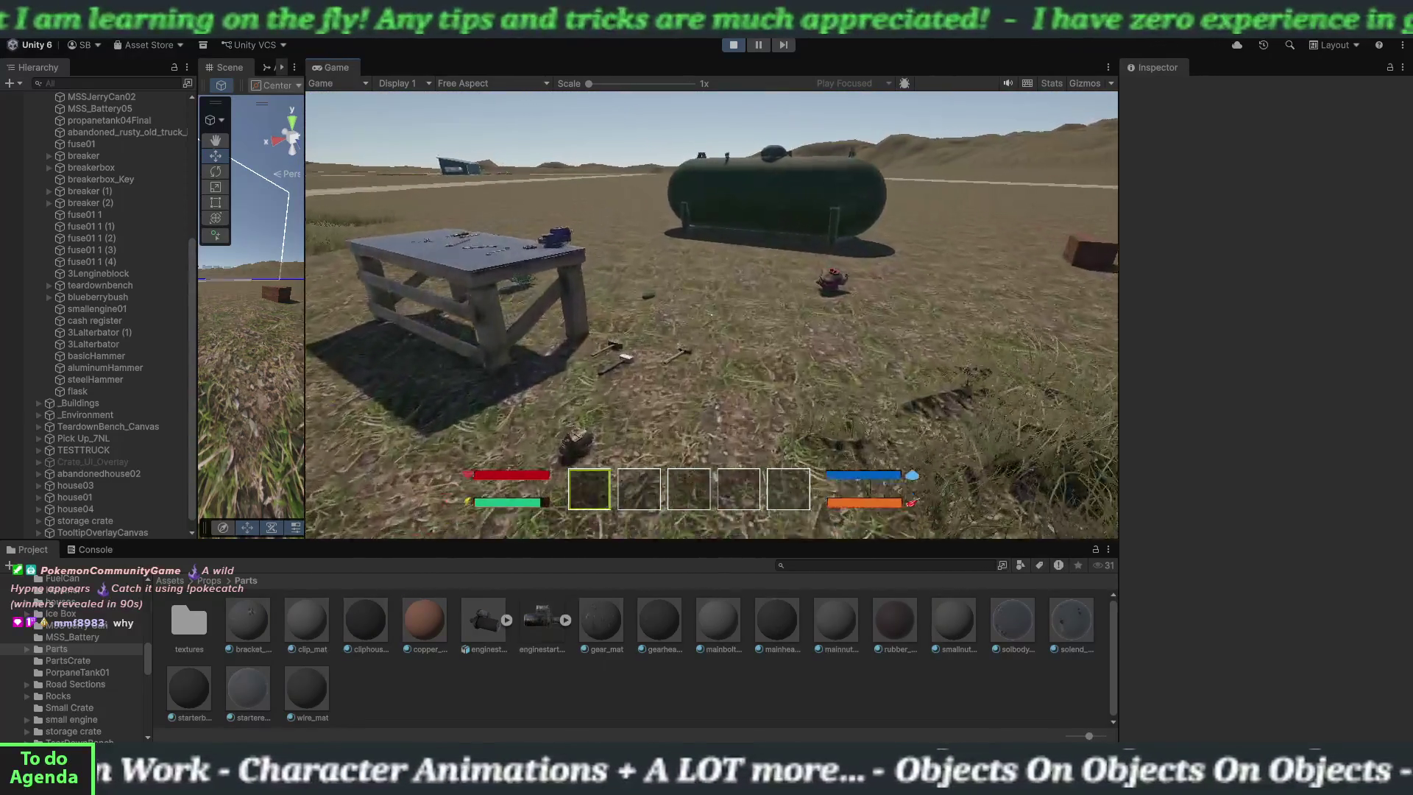
pyautogui.press('e')
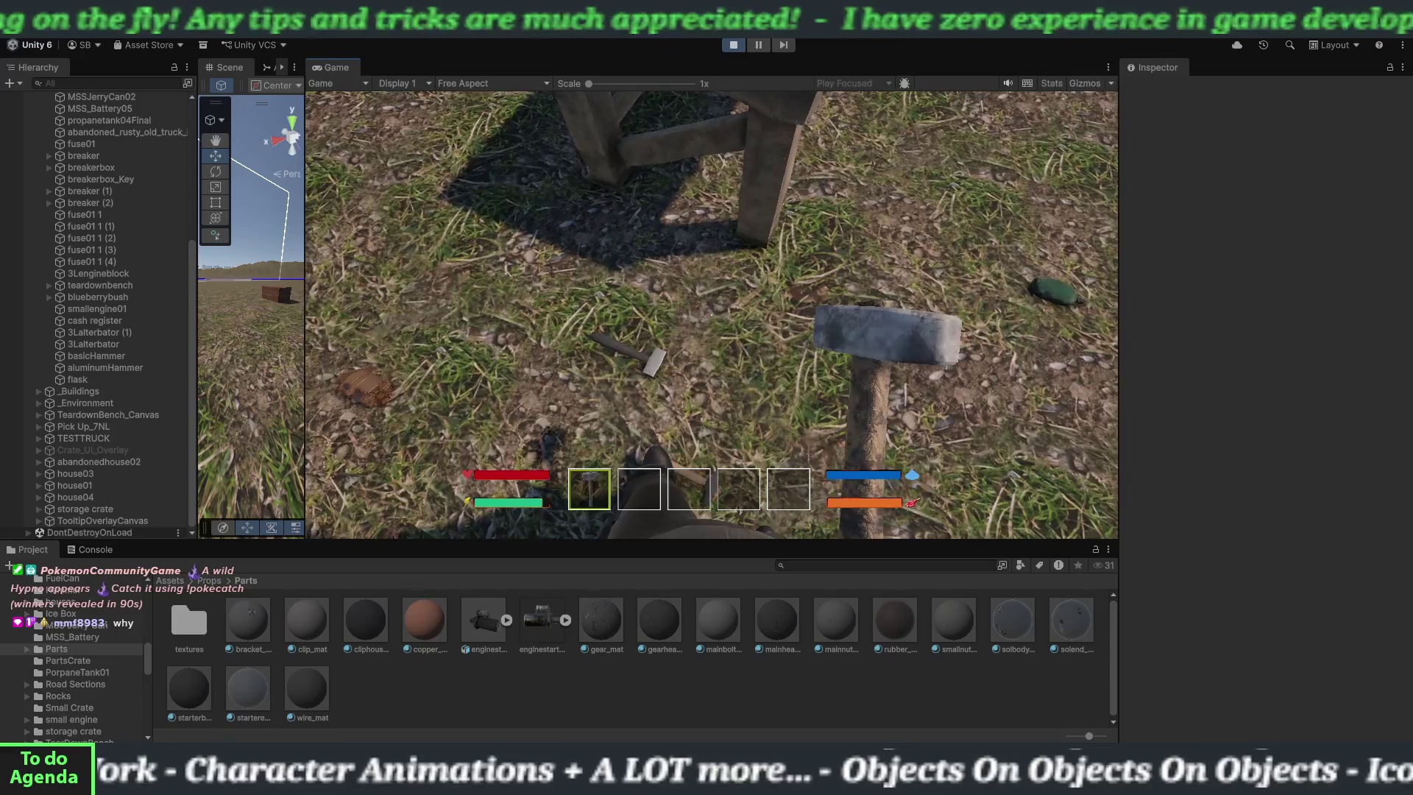
pyautogui.press('4')
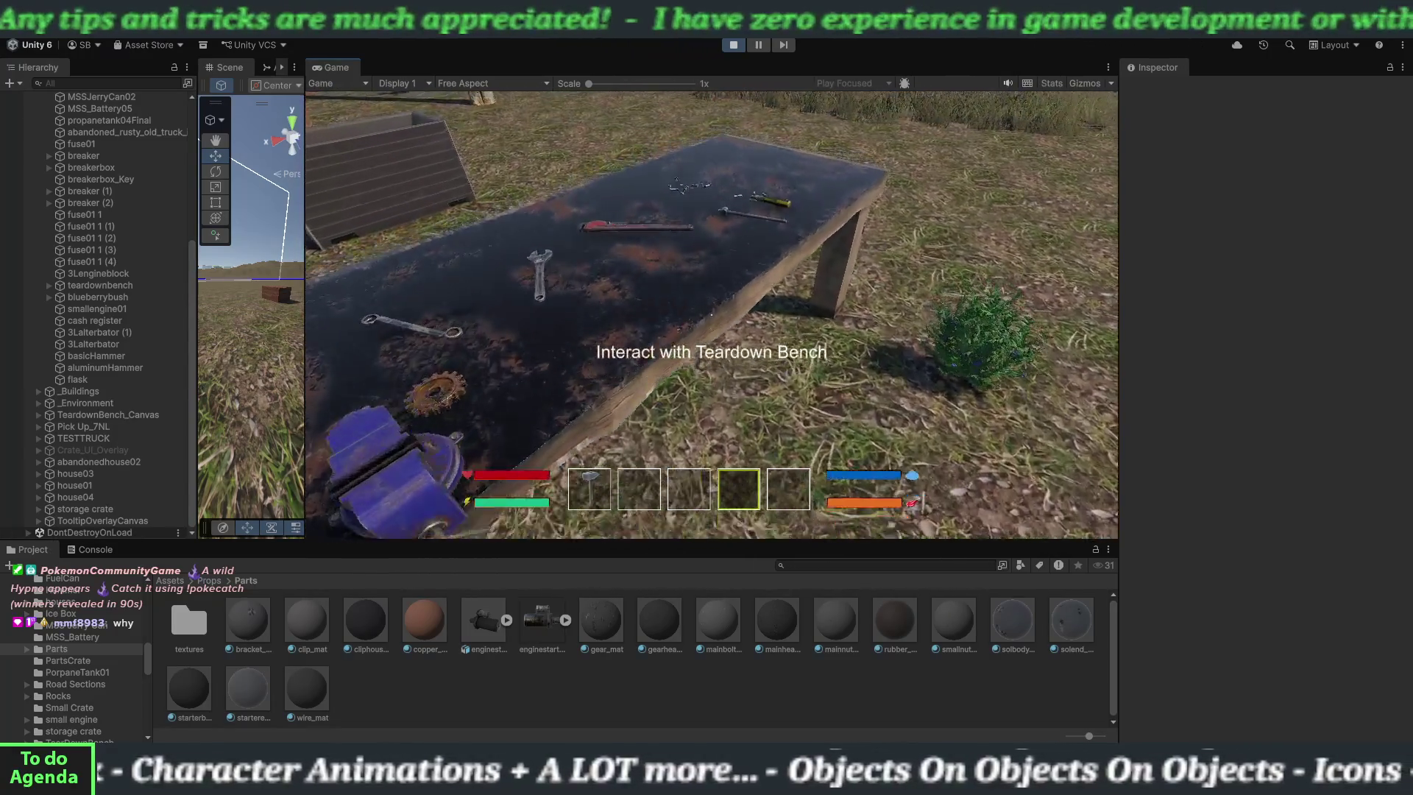
pyautogui.press('e')
pyautogui.click(488, 200)
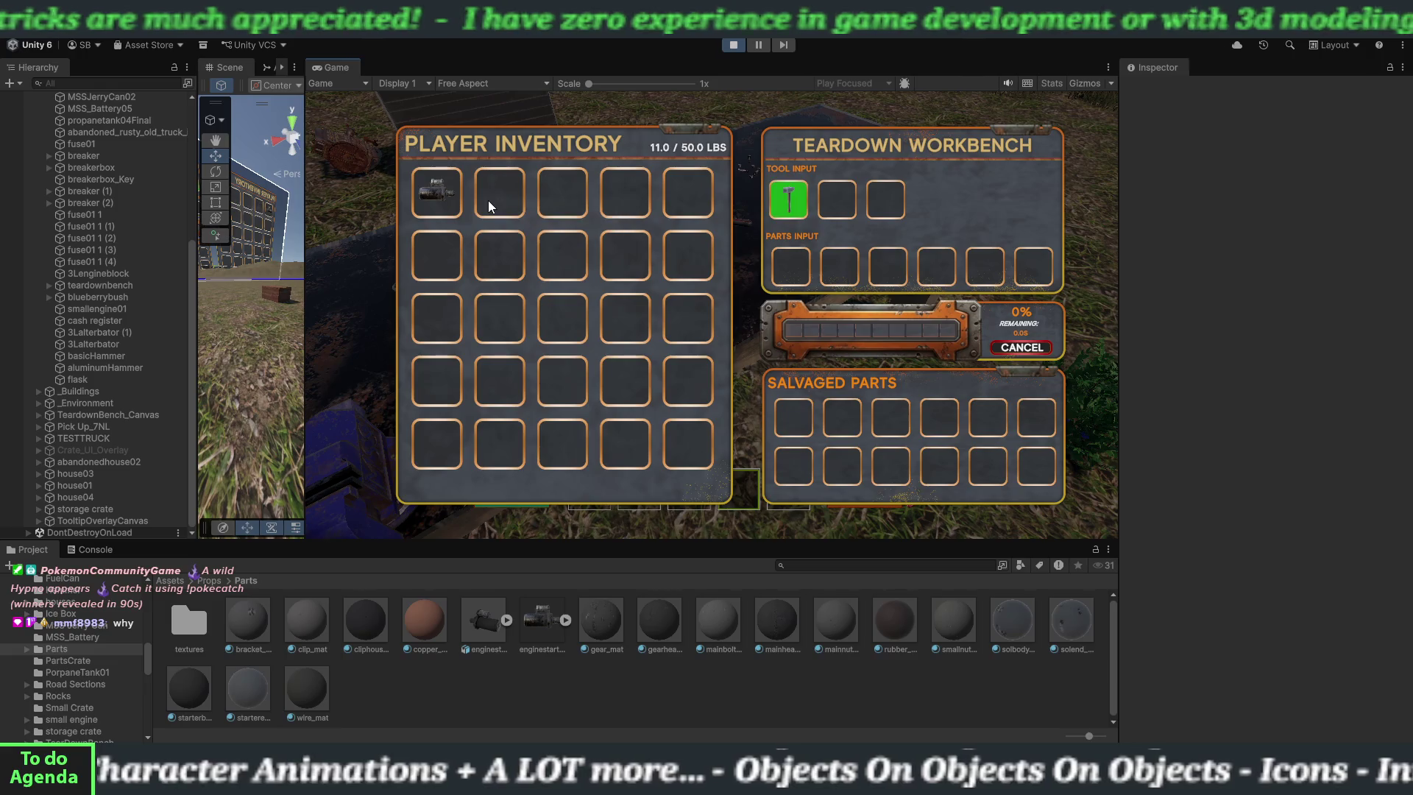
# - Salvage the engine starter in Parts Input and collect its five parts into the inventory
pyautogui.click(422, 206)
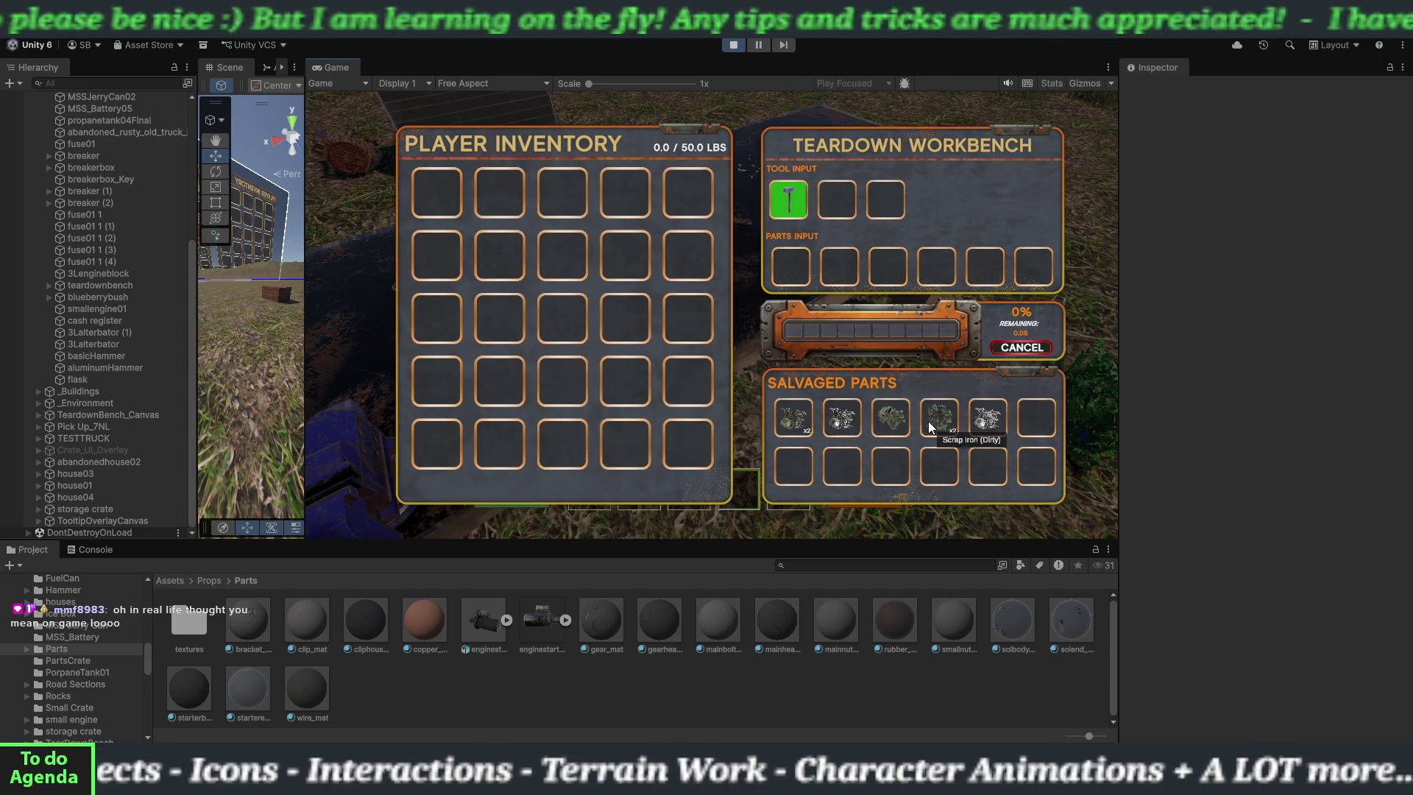
pyautogui.click(802, 422)
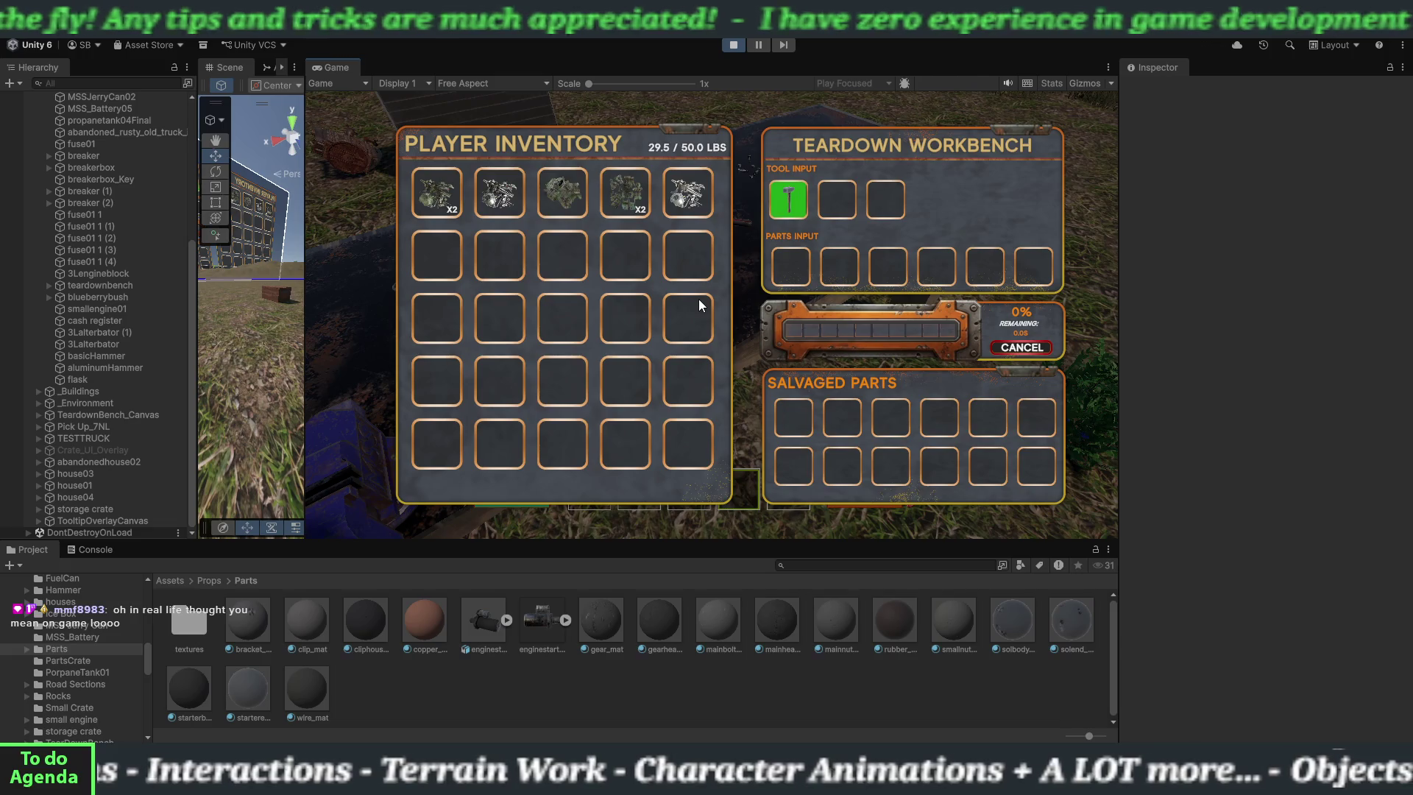
# - Close the workbench panels, walk up to the red parts crate and open it
pyautogui.press('e')
pyautogui.press('w')
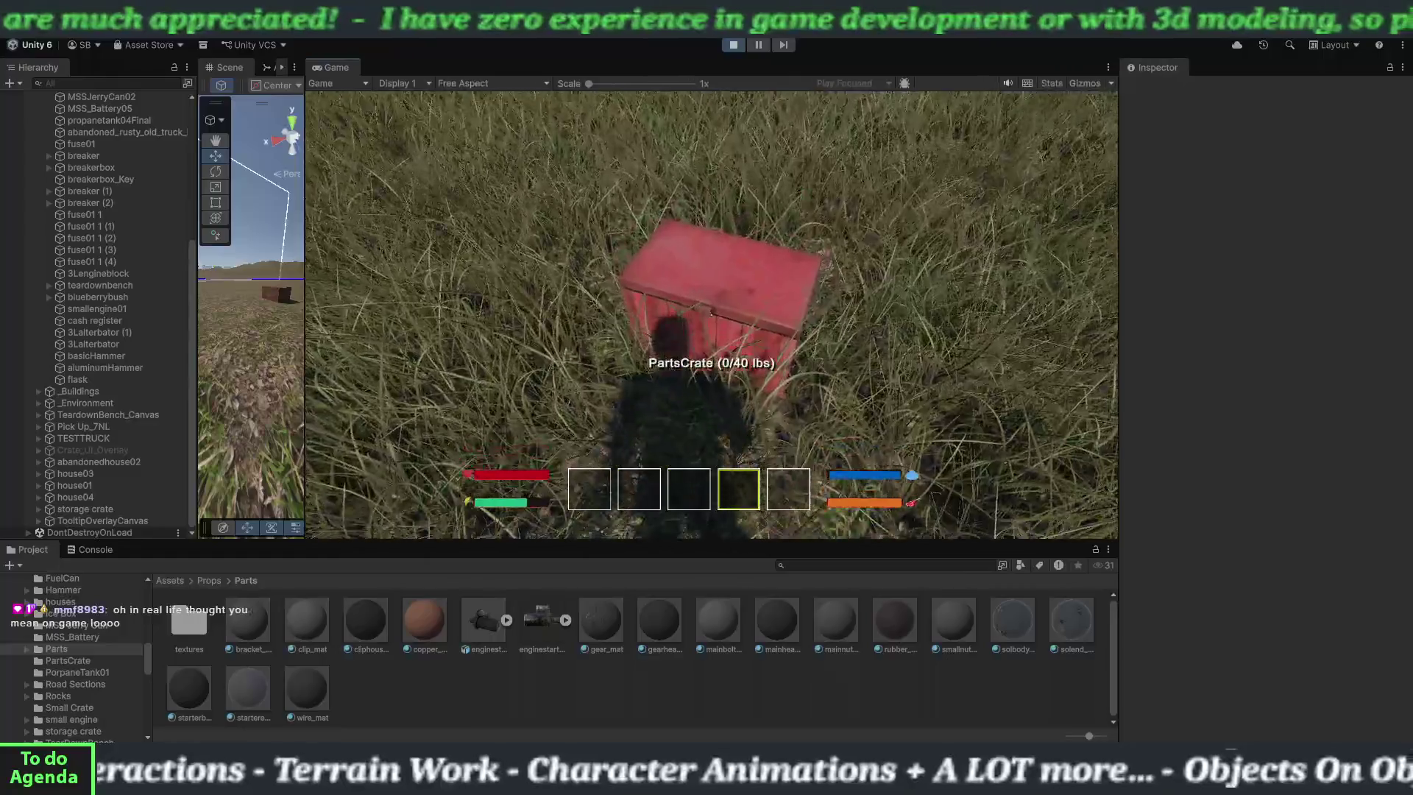
pyautogui.press('e')
# - Move the salvaged parts into the crate, back out, then into the crate one by one
pyautogui.click(429, 194)
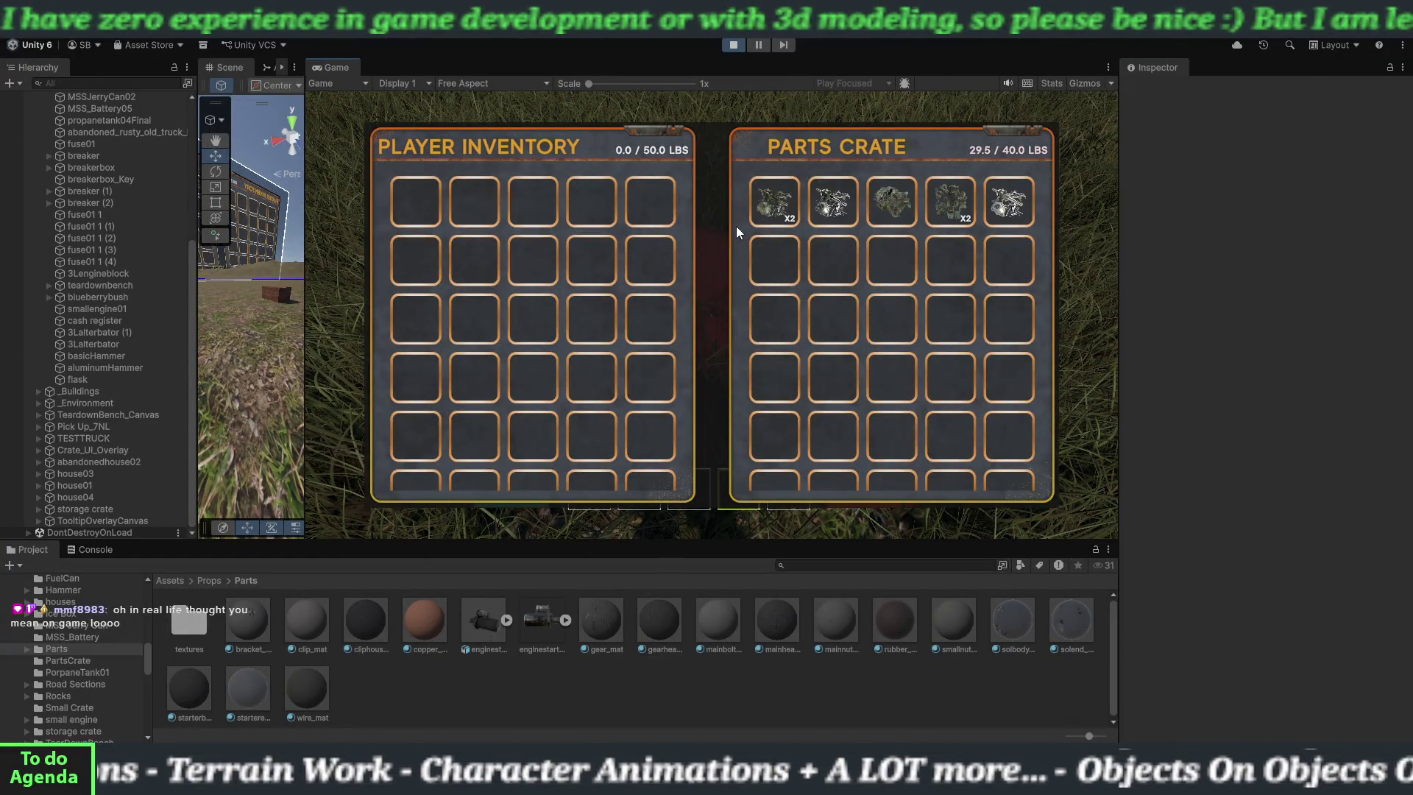
pyautogui.click(762, 202)
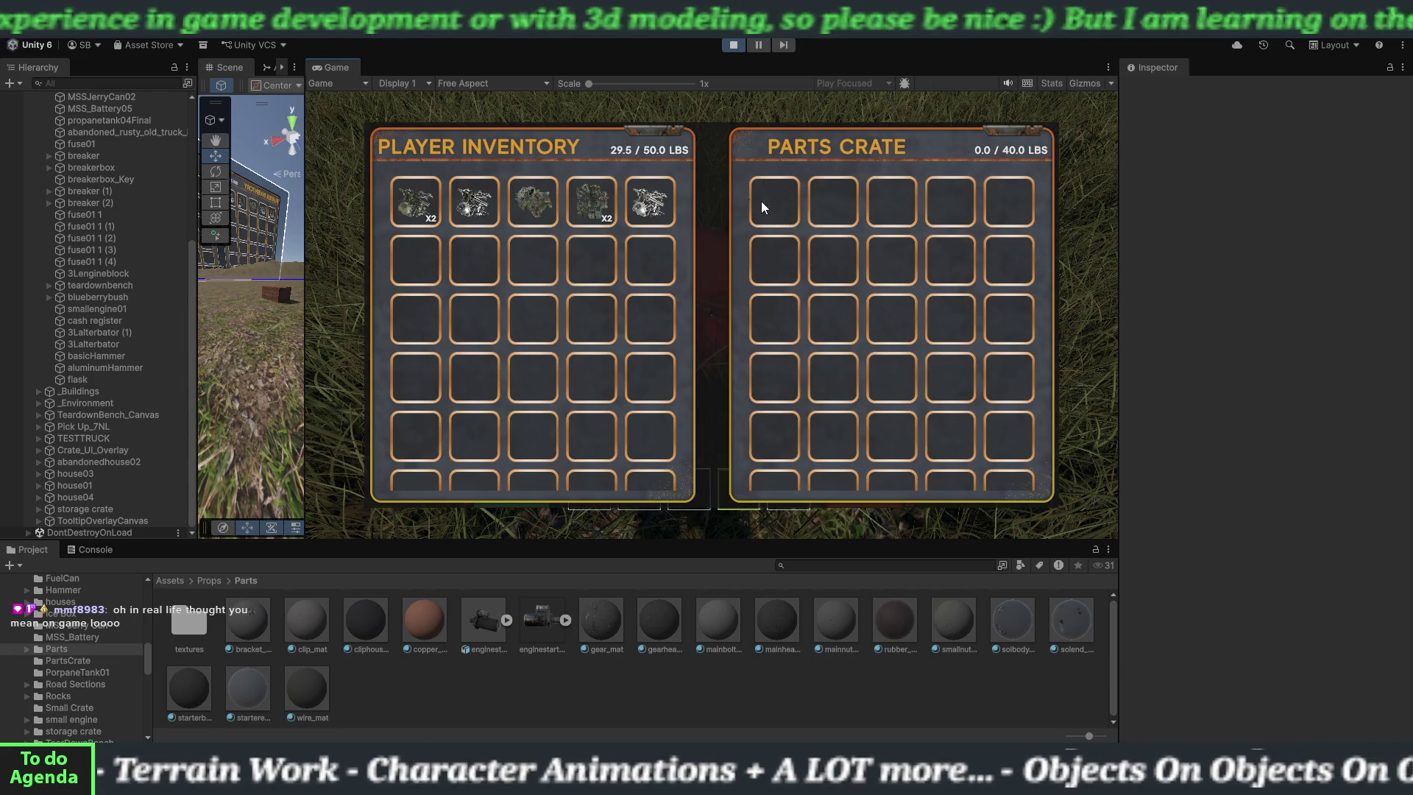
pyautogui.click(415, 202)
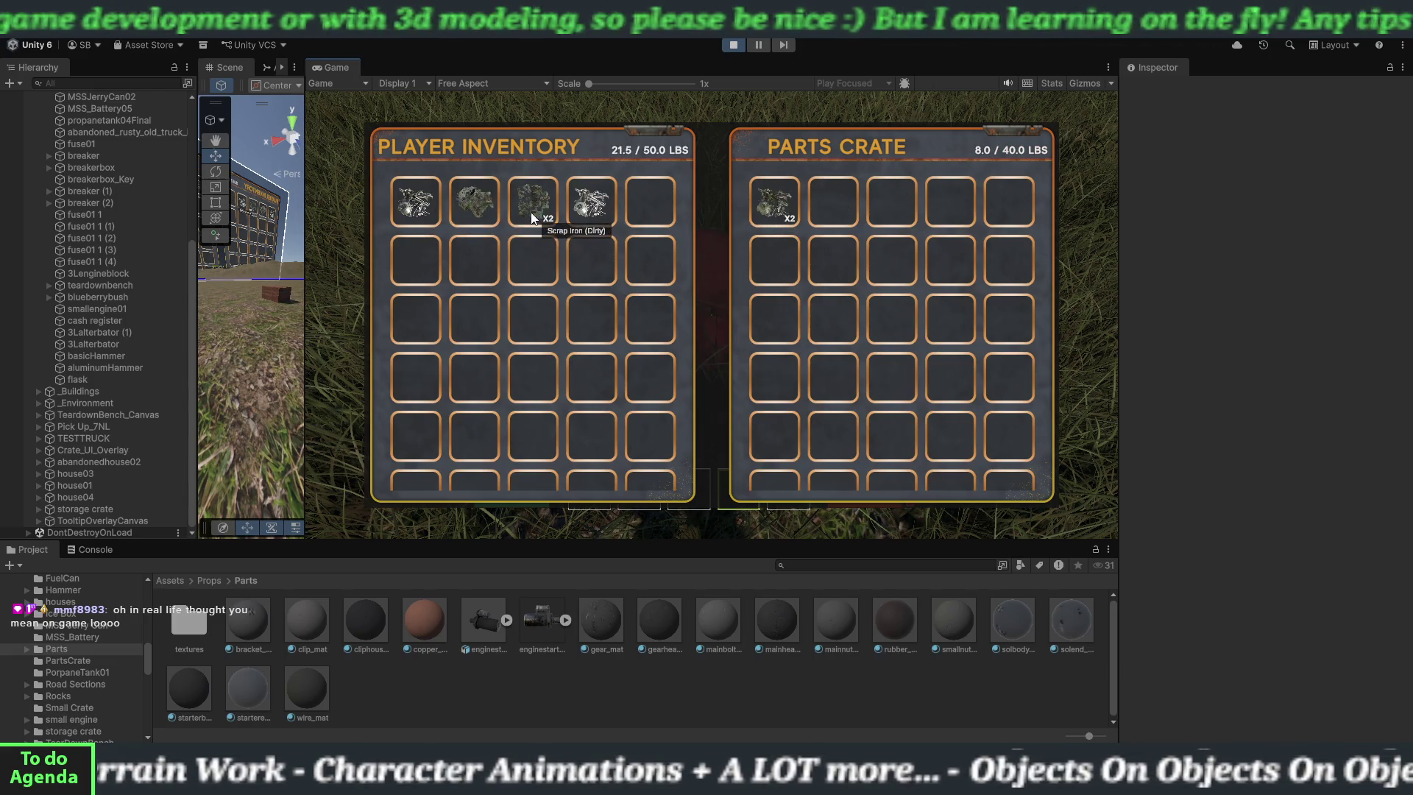
pyautogui.click(531, 213)
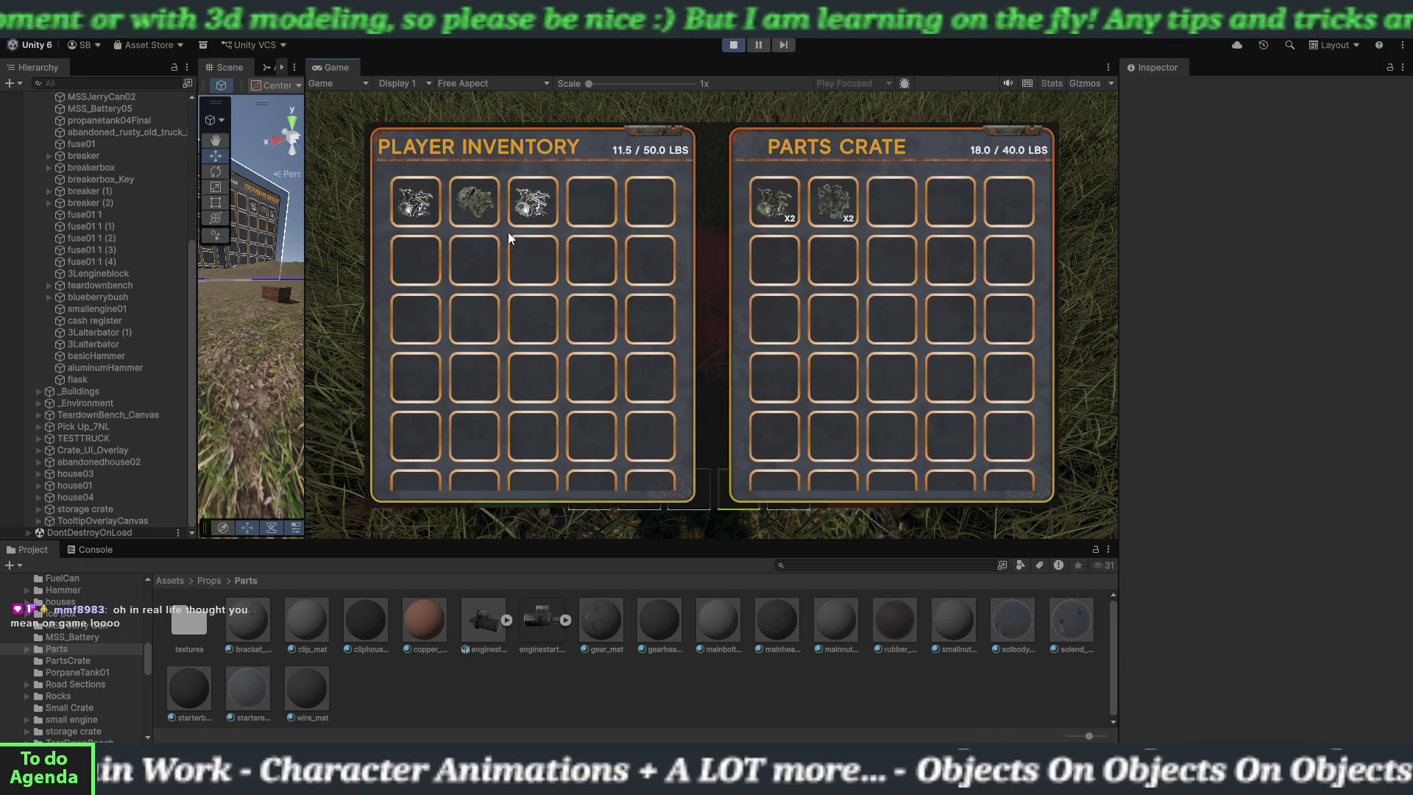
pyautogui.click(535, 210)
pyautogui.click(474, 204)
pyautogui.click(435, 205)
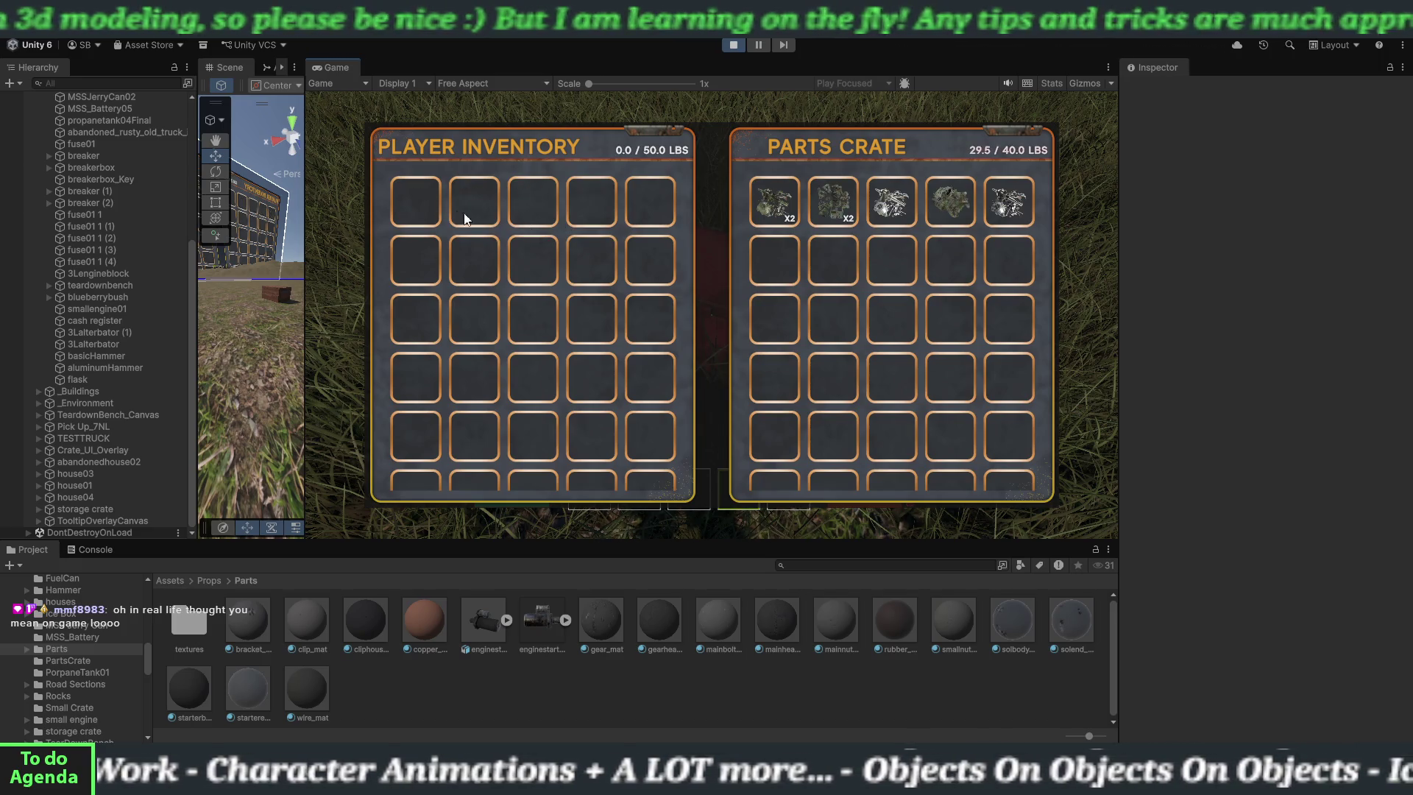
# - Take all the parts from the crate back into the player inventory
pyautogui.click(763, 211)
pyautogui.click(767, 213)
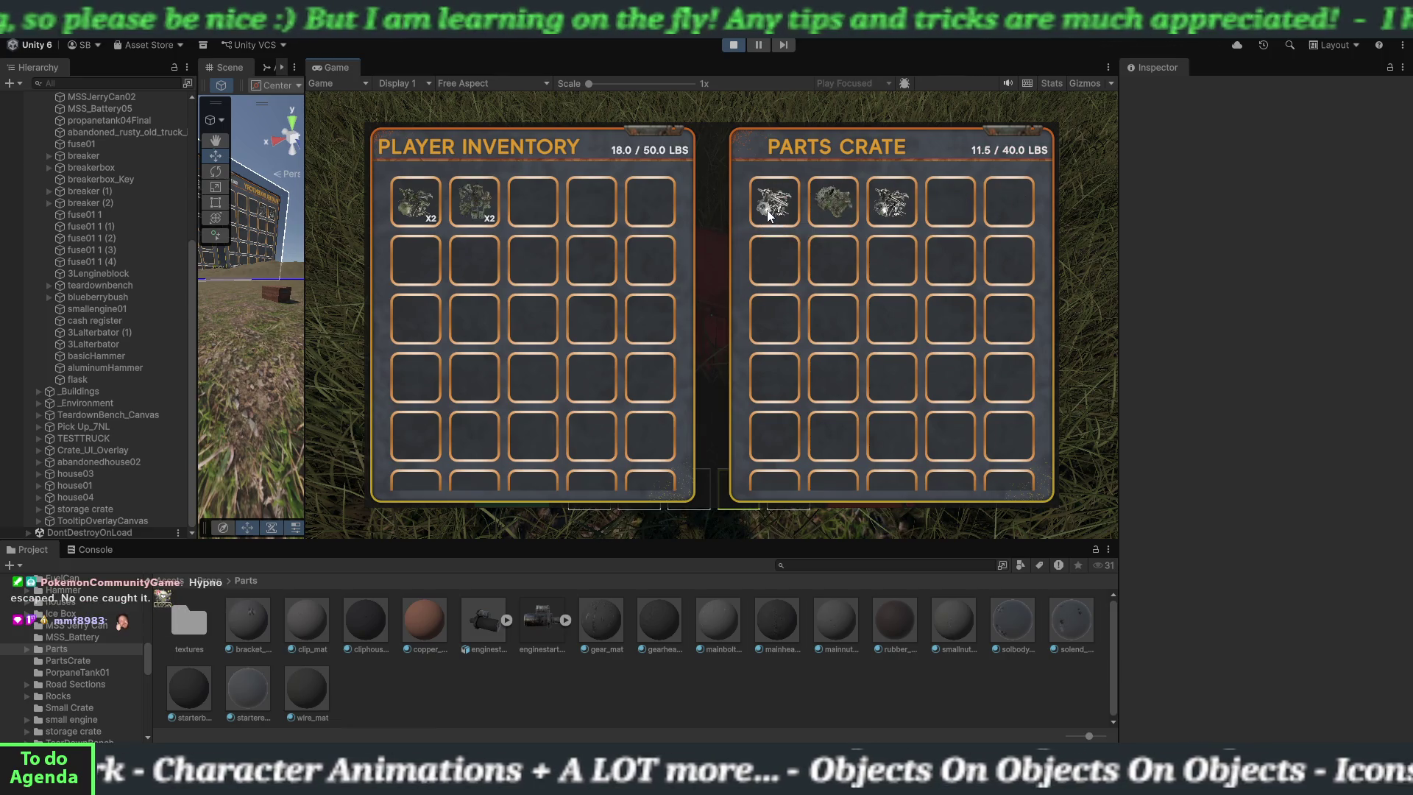
pyautogui.click(767, 213)
pyautogui.click(767, 214)
pyautogui.click(768, 213)
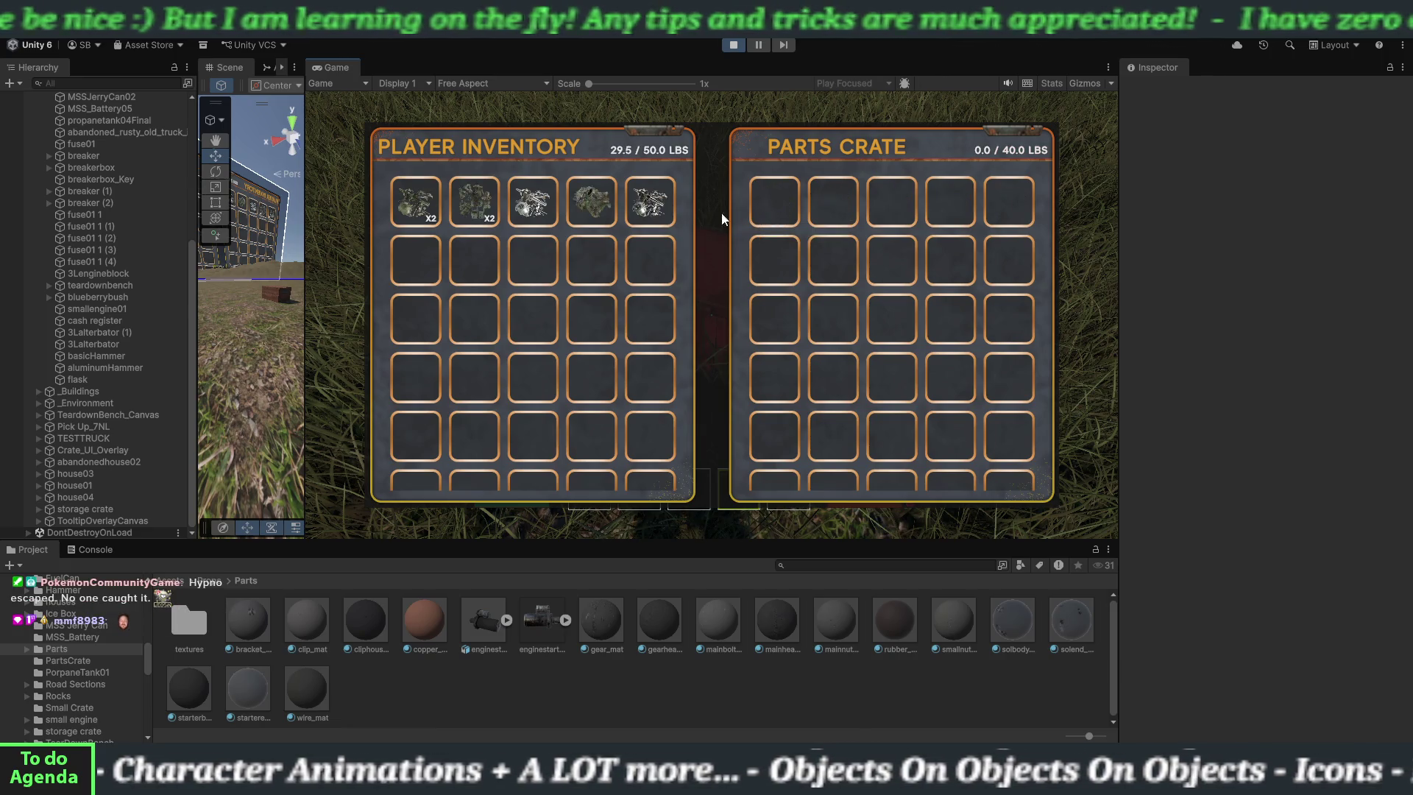
pyautogui.click(523, 215)
# - Transfer every part into the crate again and stop the play test
pyautogui.click(483, 210)
pyautogui.click(434, 215)
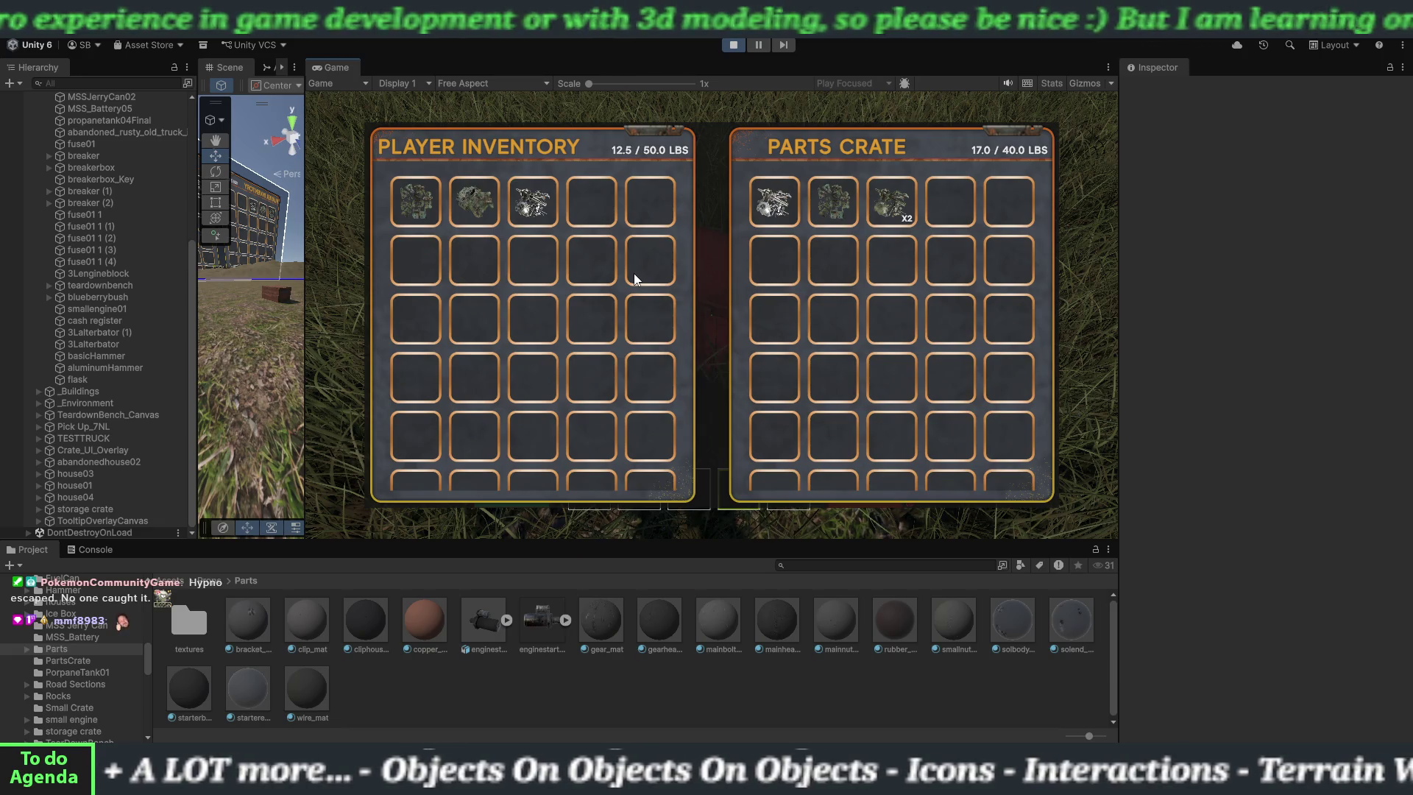
pyautogui.click(545, 199)
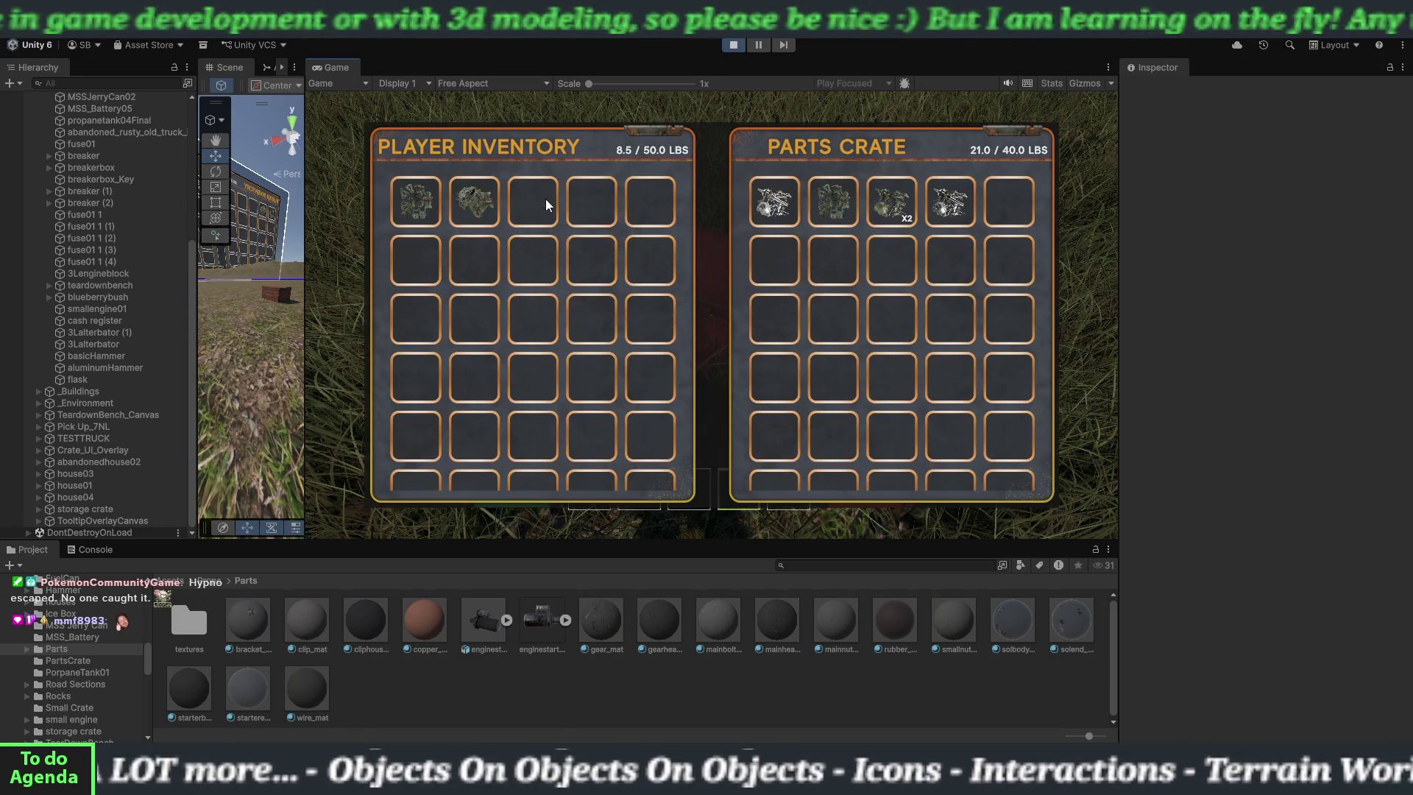
pyautogui.click(481, 195)
pyautogui.click(427, 200)
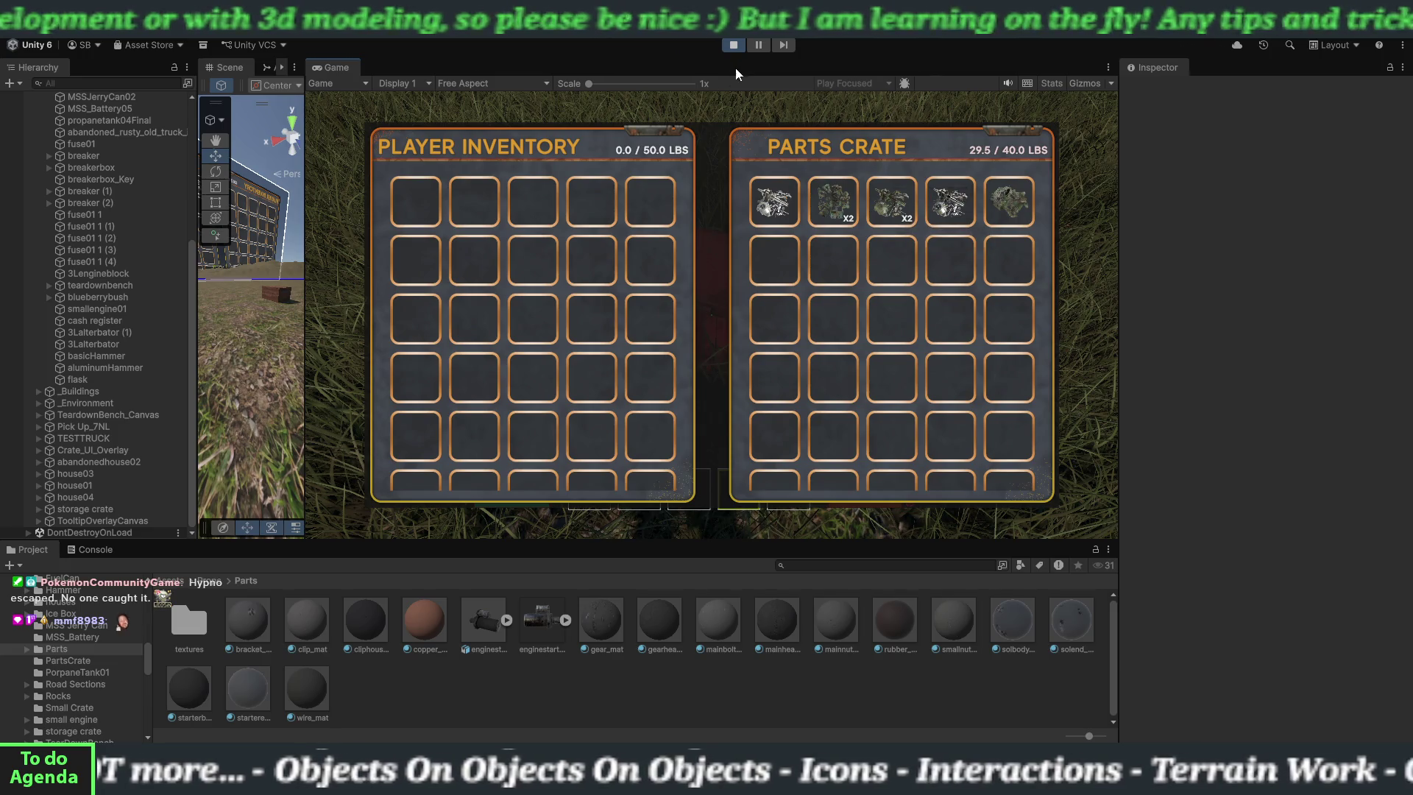
pyautogui.click(739, 47)
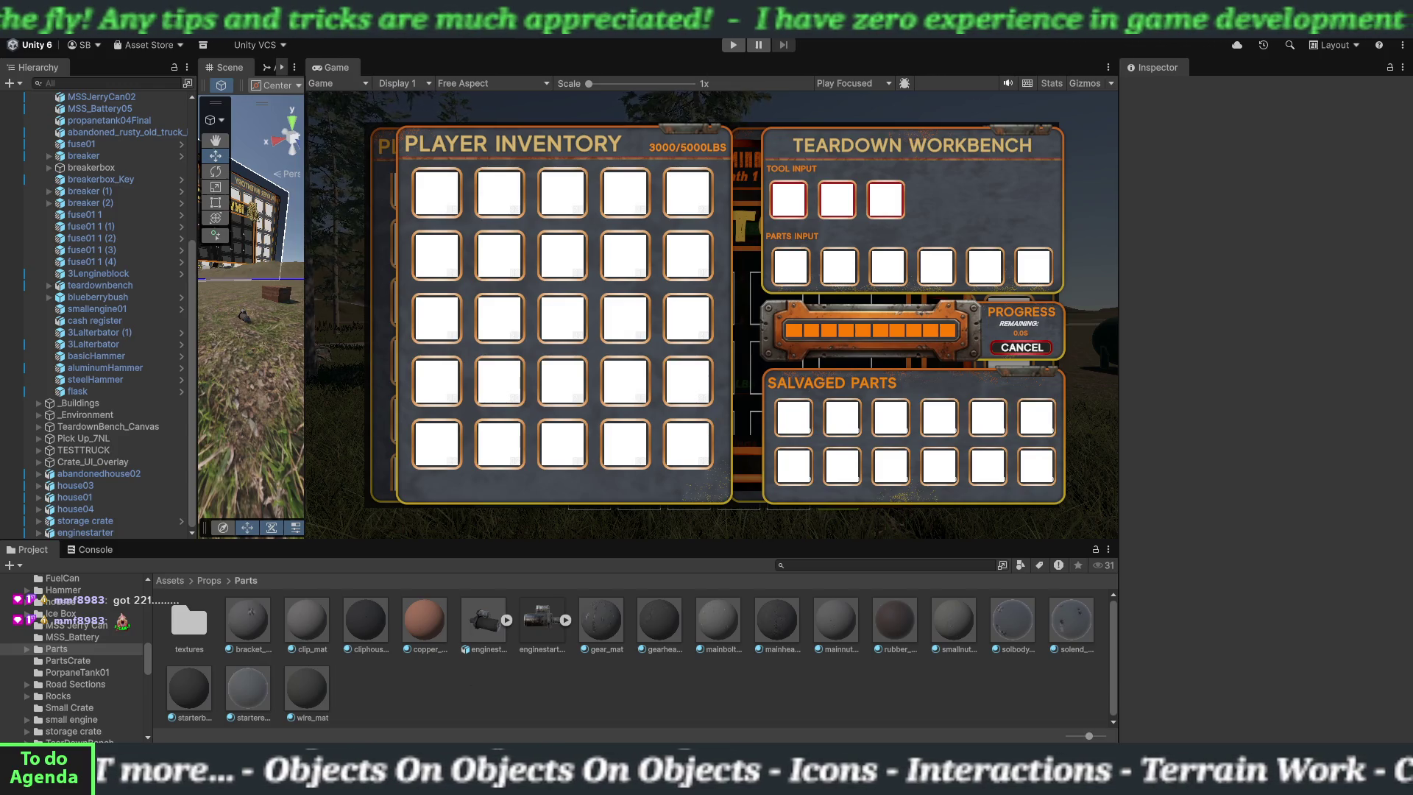
# - Show the File menu with its scene-saving commands
pyautogui.click(14, 29)
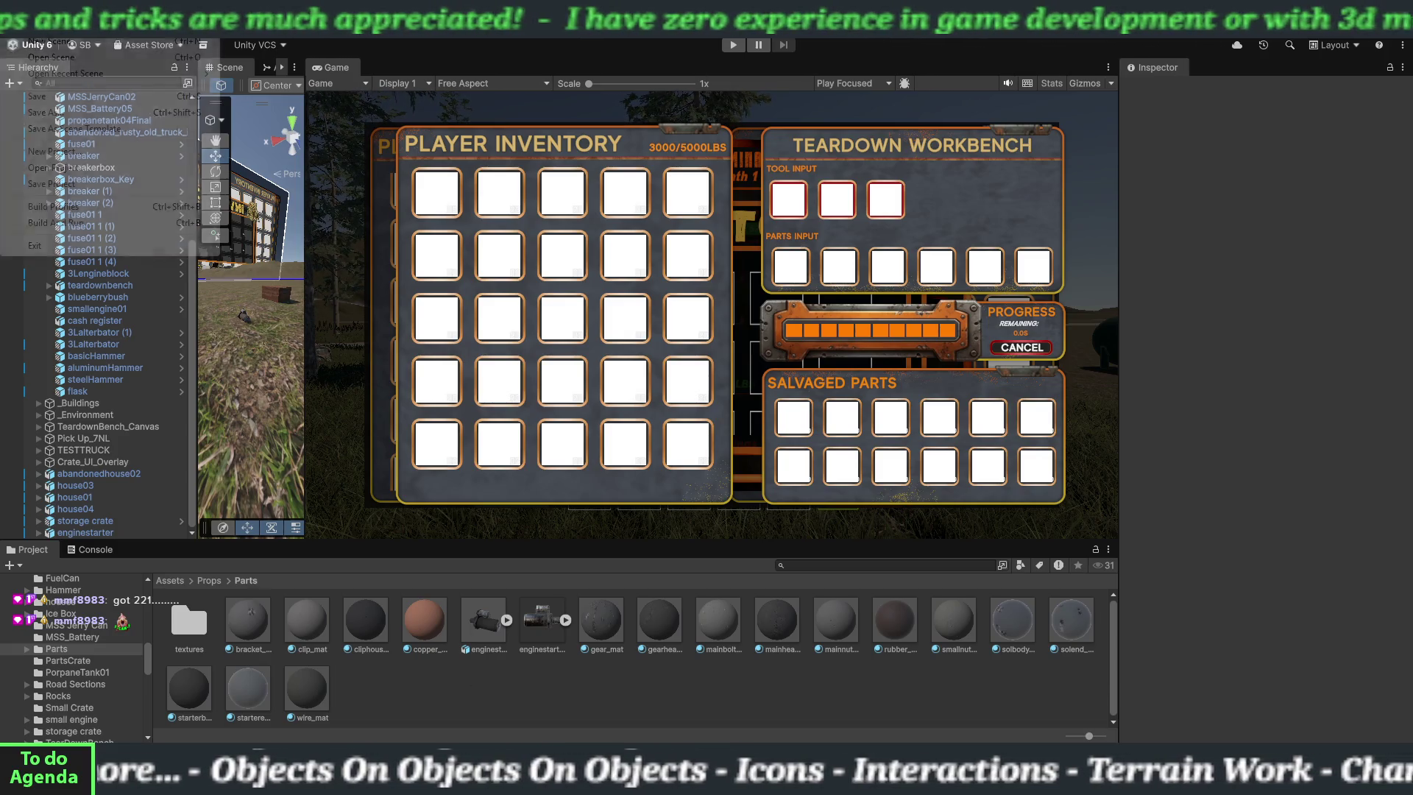
# - Dismiss the File menu, widen the Scene view over the Game view, and orbit toward the UI canvas
pyautogui.click(322, 214)
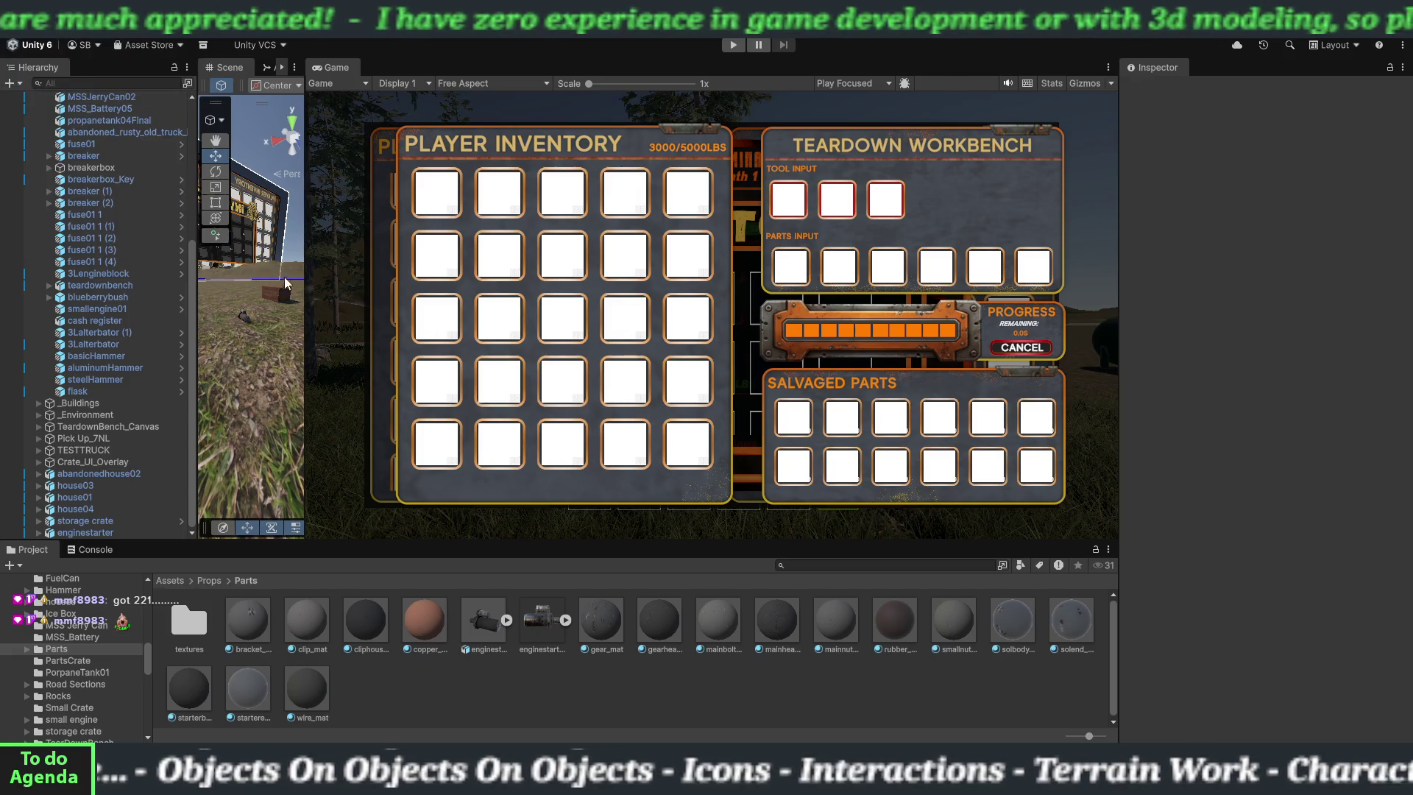
pyautogui.moveTo(305, 287); pyautogui.dragTo(826, 310)
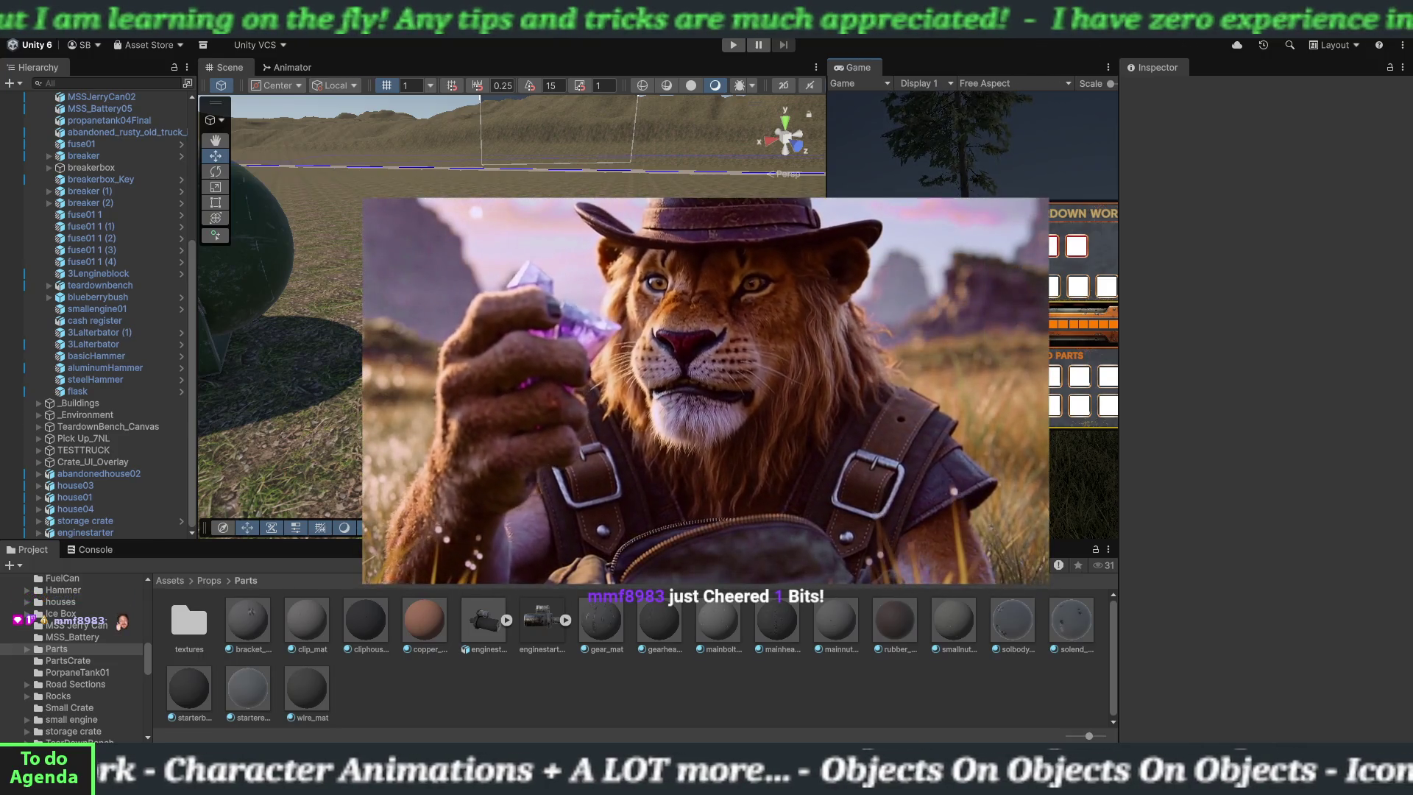
pyautogui.moveTo(511, 305); pyautogui.dragTo(595, 330)
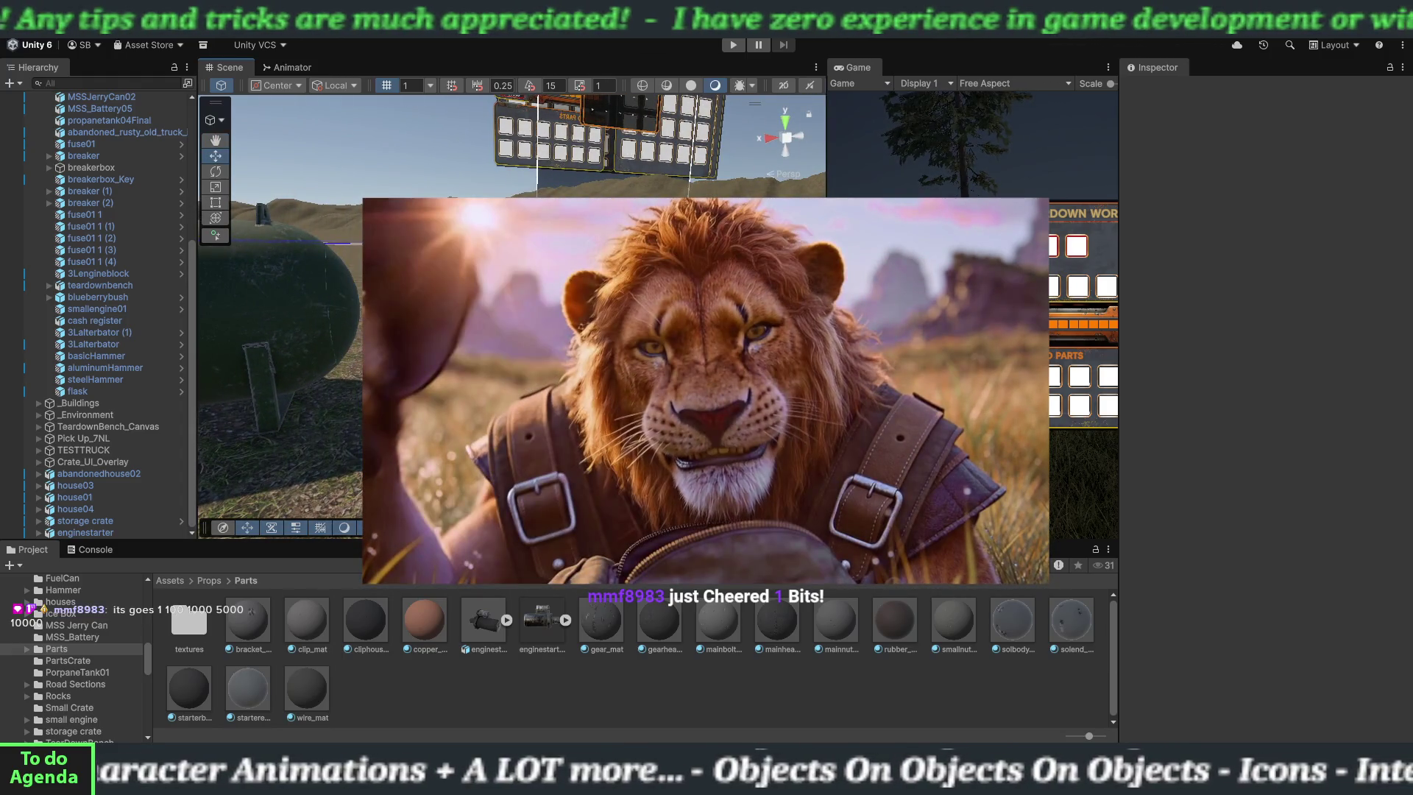
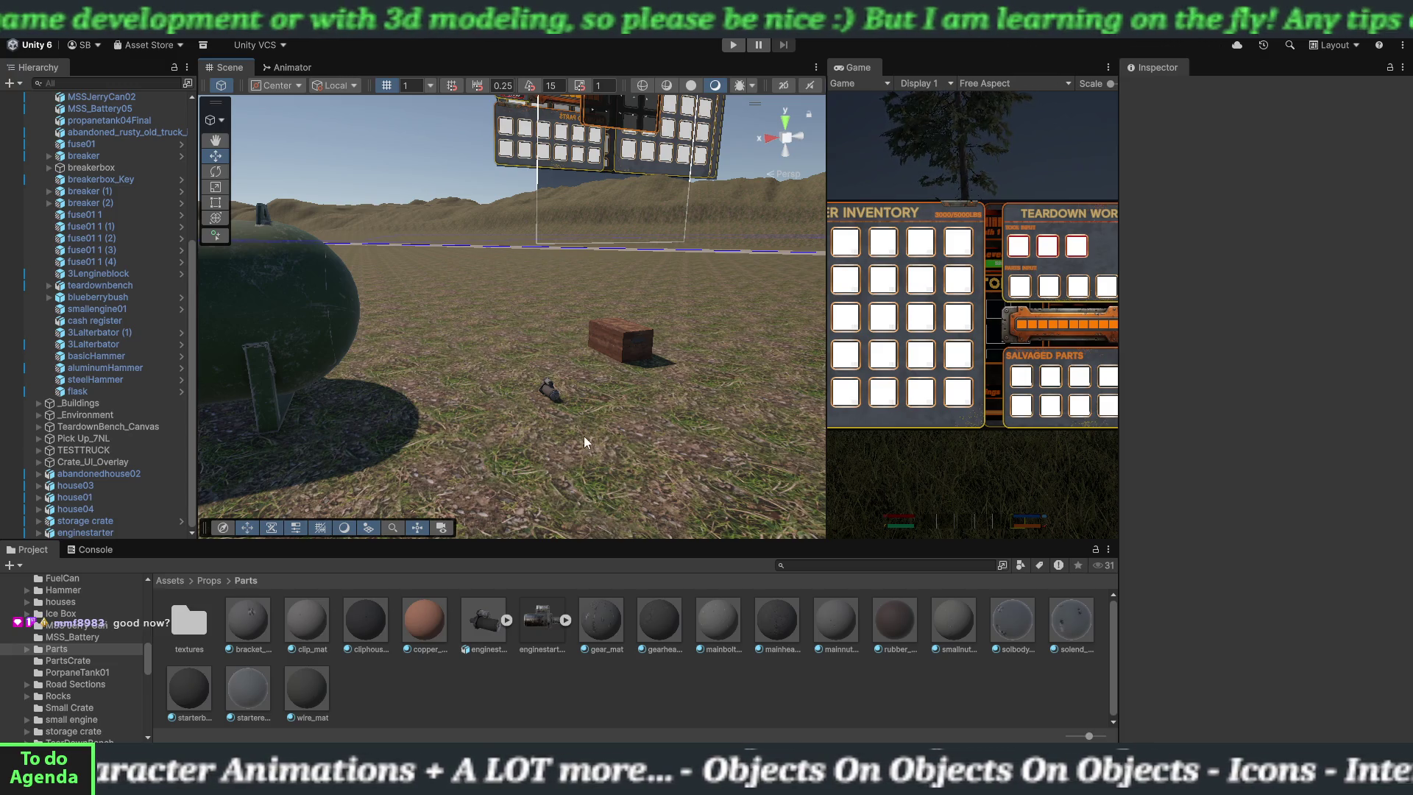
# - Orbit and zoom in on the engine starter beside the propane tank, collapsing the Props group
pyautogui.moveTo(584, 441)
pyautogui.mouseDown()
pyautogui.moveTo(533, 451)
pyautogui.moveTo(626, 442)
pyautogui.moveTo(607, 446)
pyautogui.mouseUp()
pyautogui.scroll(5, 56, 257)
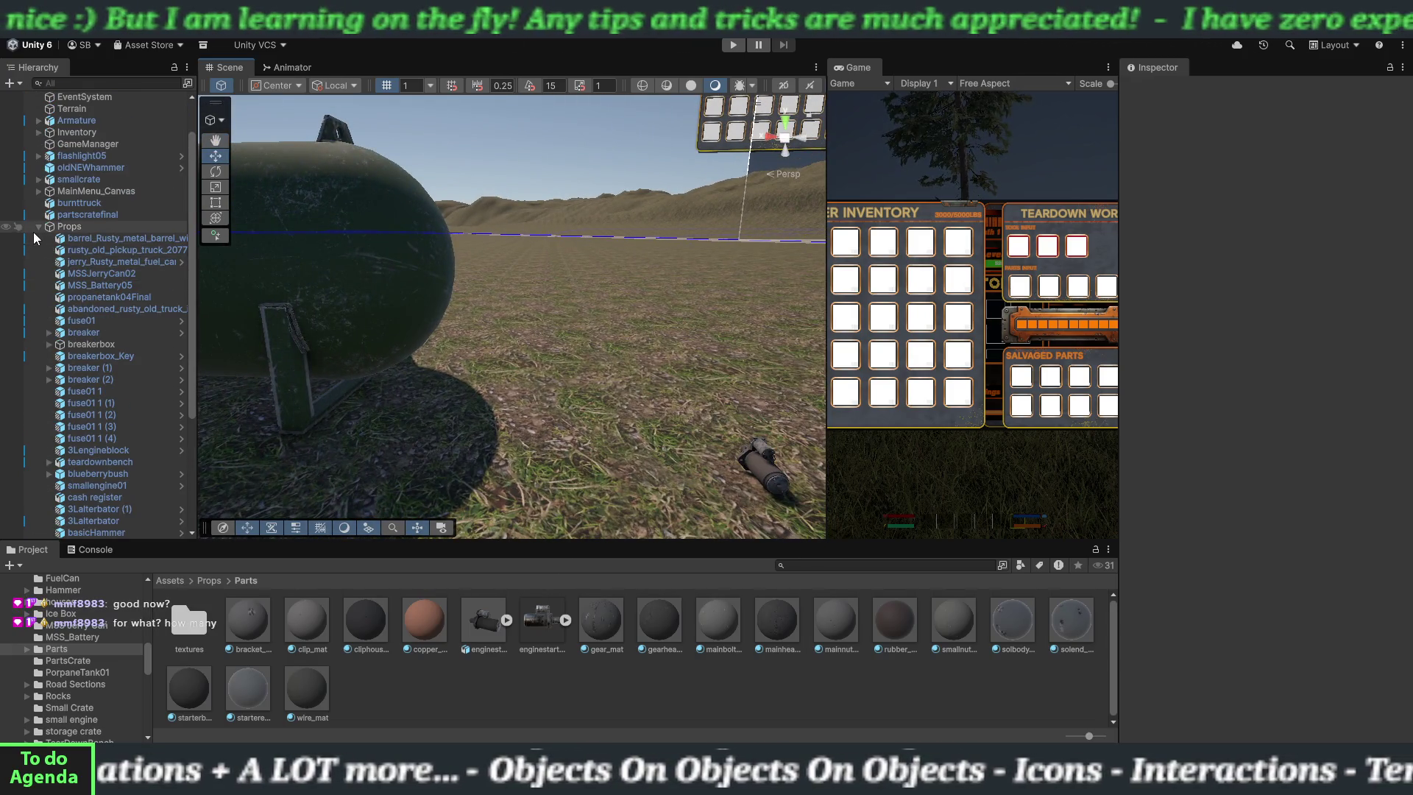
pyautogui.click(38, 228)
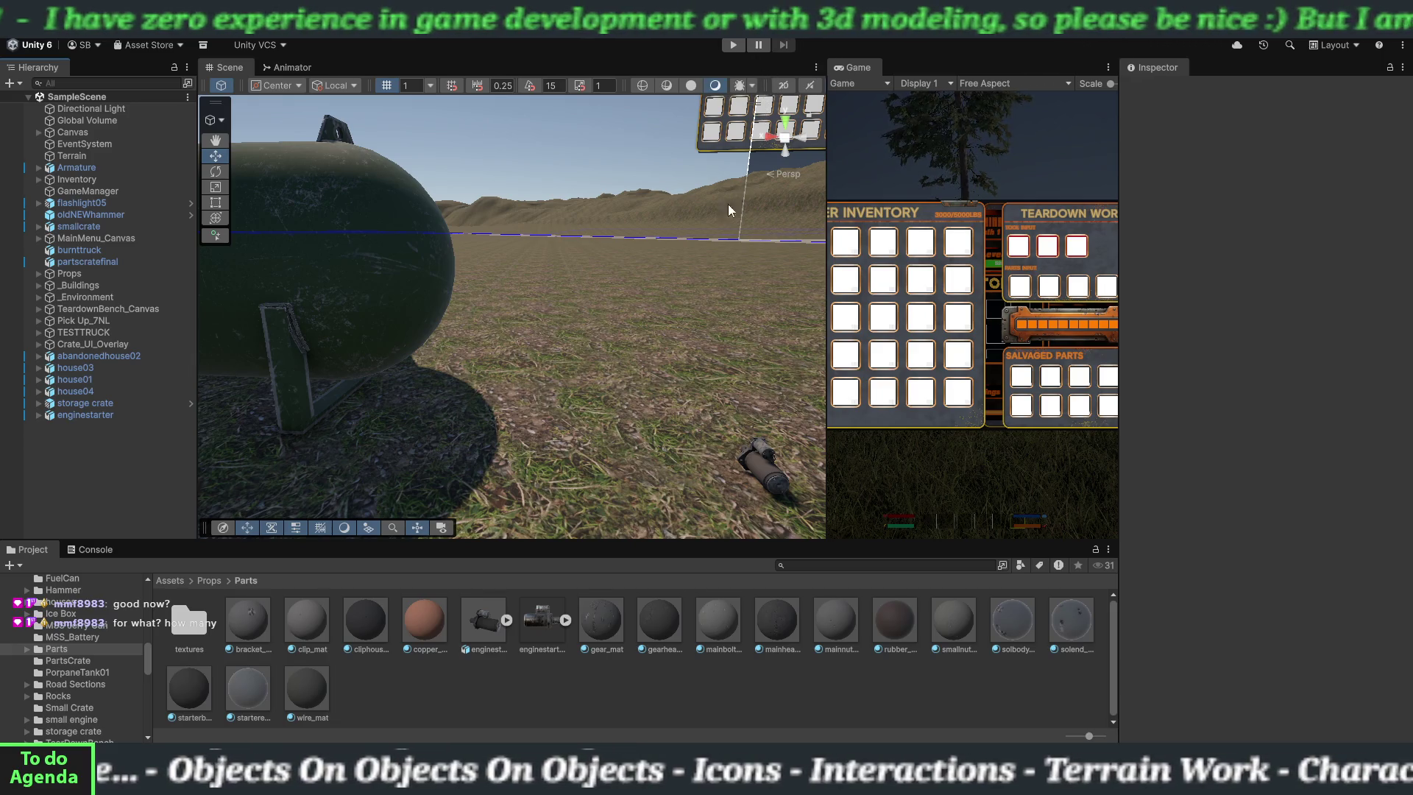
pyautogui.scroll(-5, 709, 259)
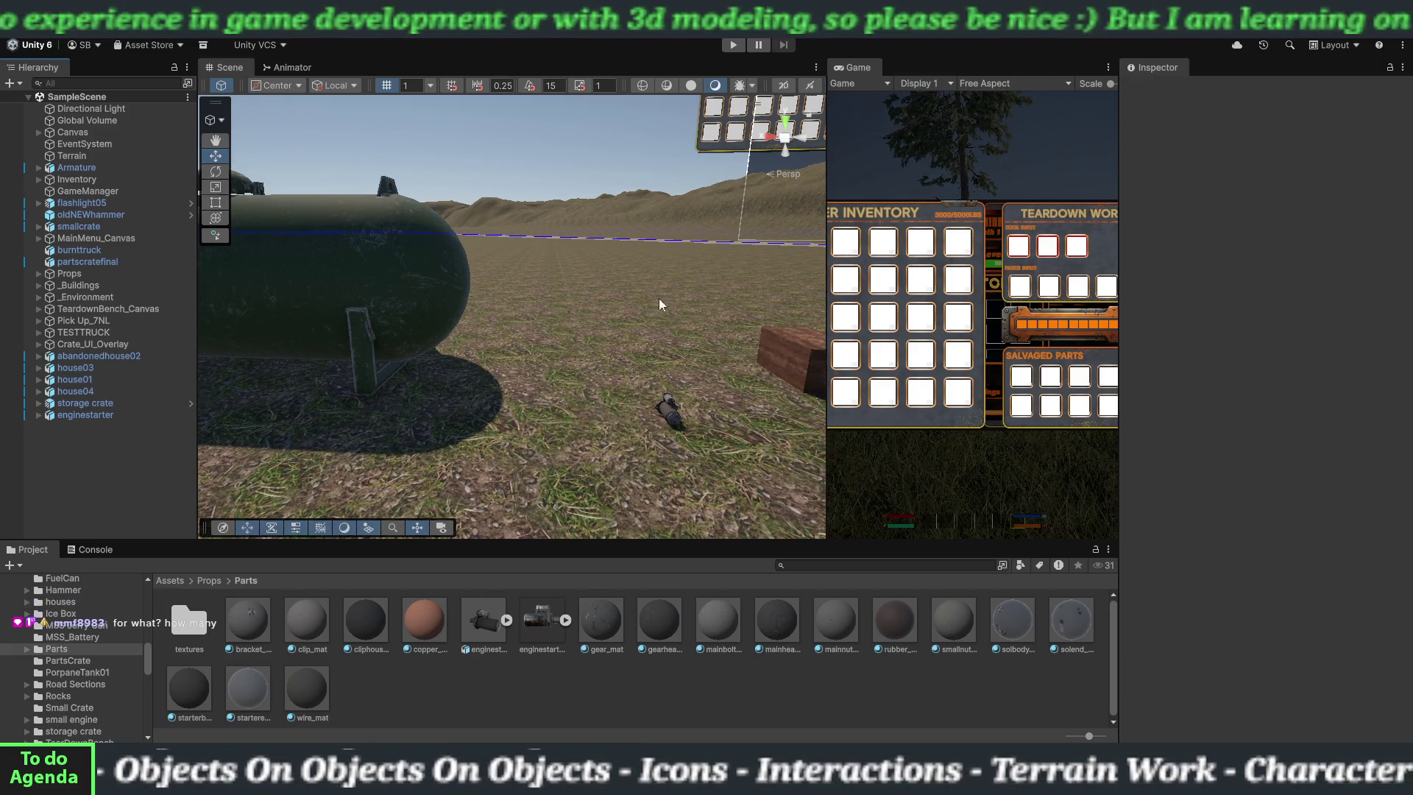
# - Orbit the Scene view until the whole propane tank is seen side-on
pyautogui.moveTo(657, 360); pyautogui.dragTo(571, 363)
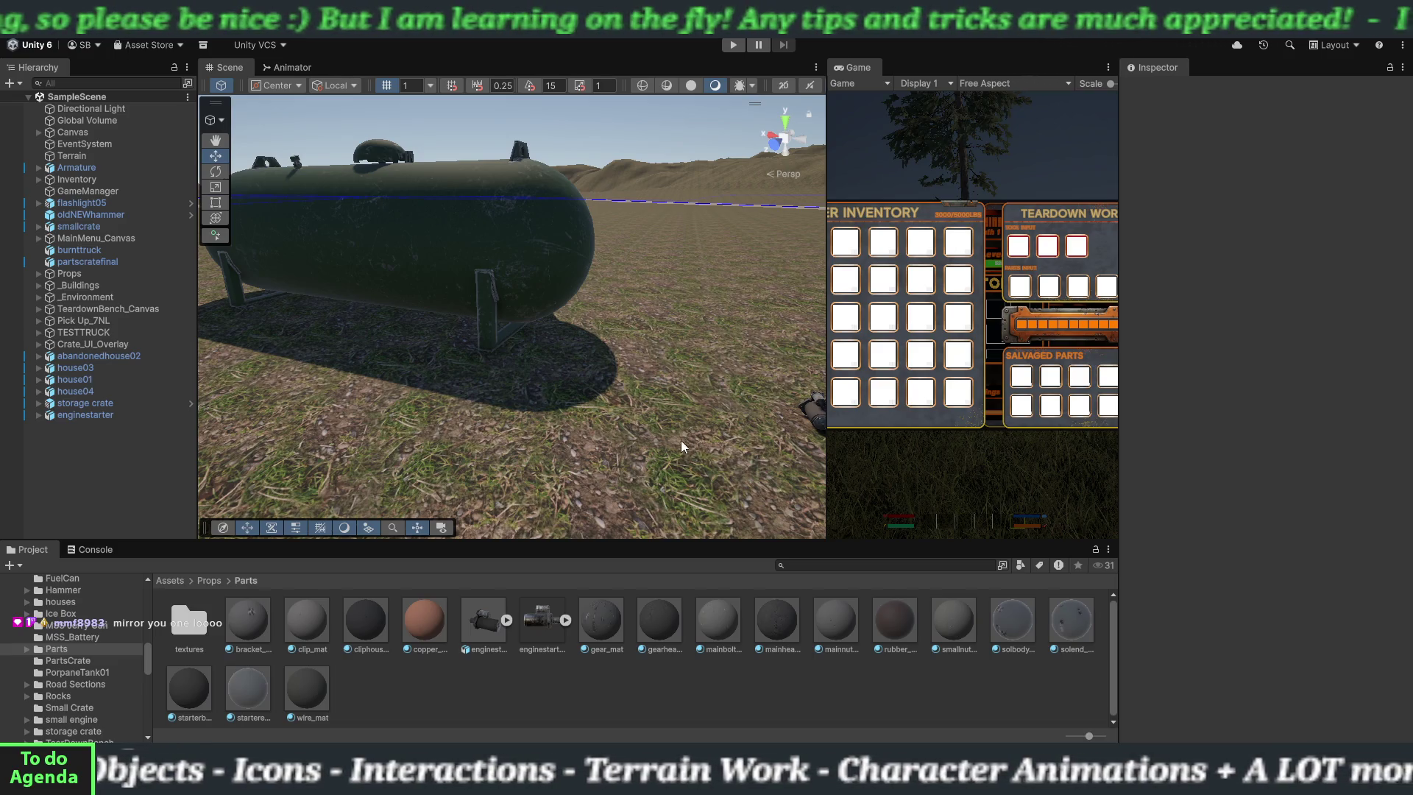
# - Parent enginestarter under the Props group in the Hierarchy and collapse Props
pyautogui.scroll(-10, 409, 412)
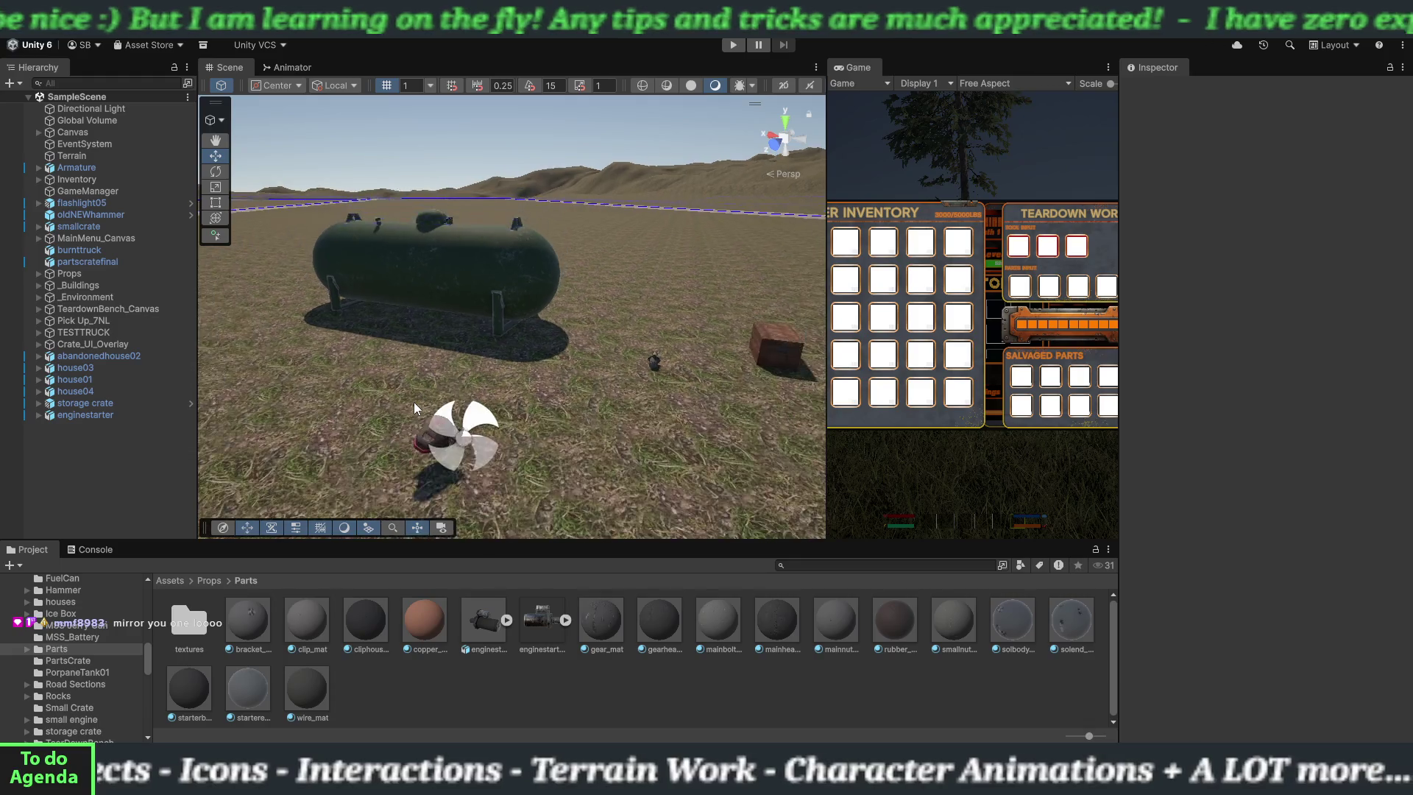
pyautogui.moveTo(670, 385)
pyautogui.mouseDown()
pyautogui.moveTo(431, 382)
pyautogui.moveTo(220, 434)
pyautogui.mouseUp()
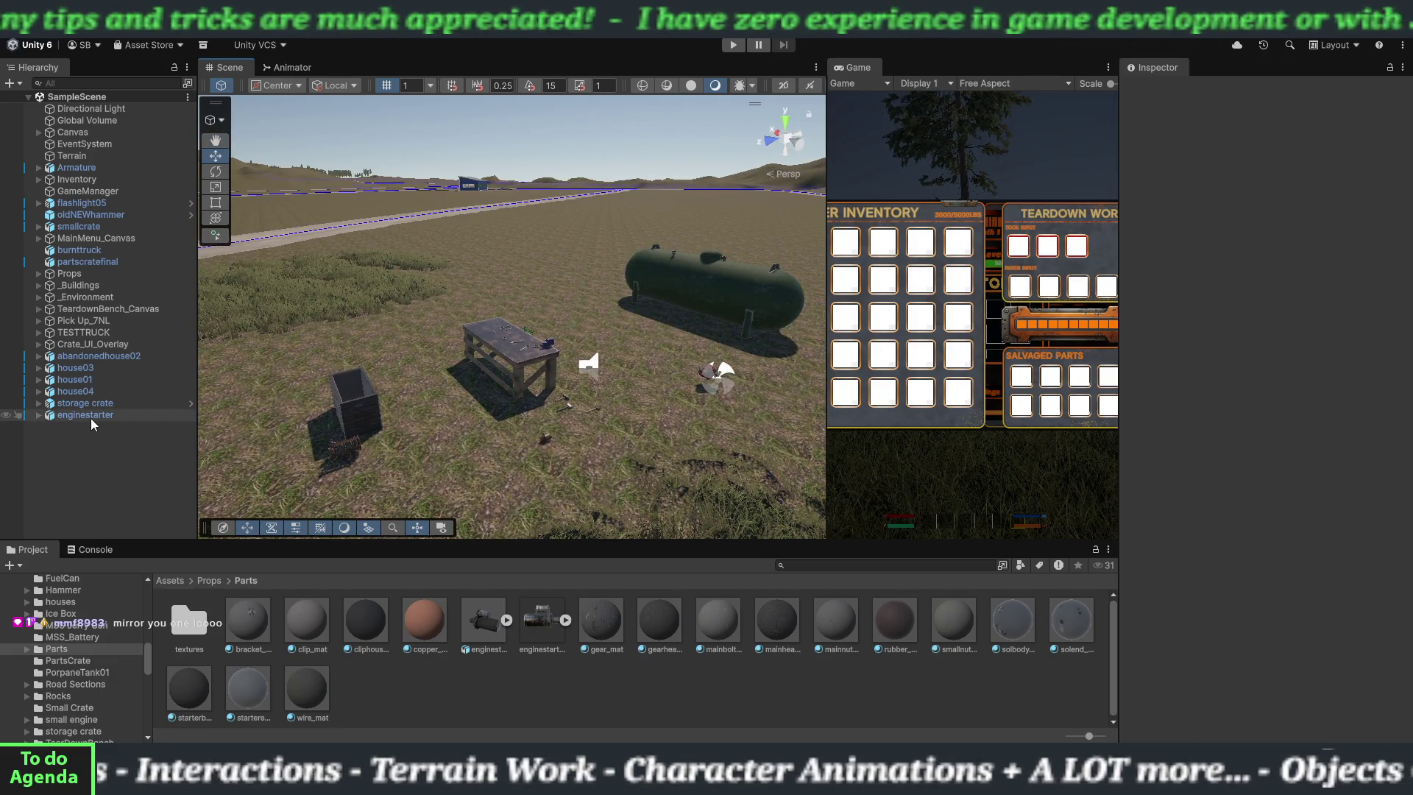
pyautogui.moveTo(90, 417); pyautogui.dragTo(72, 275)
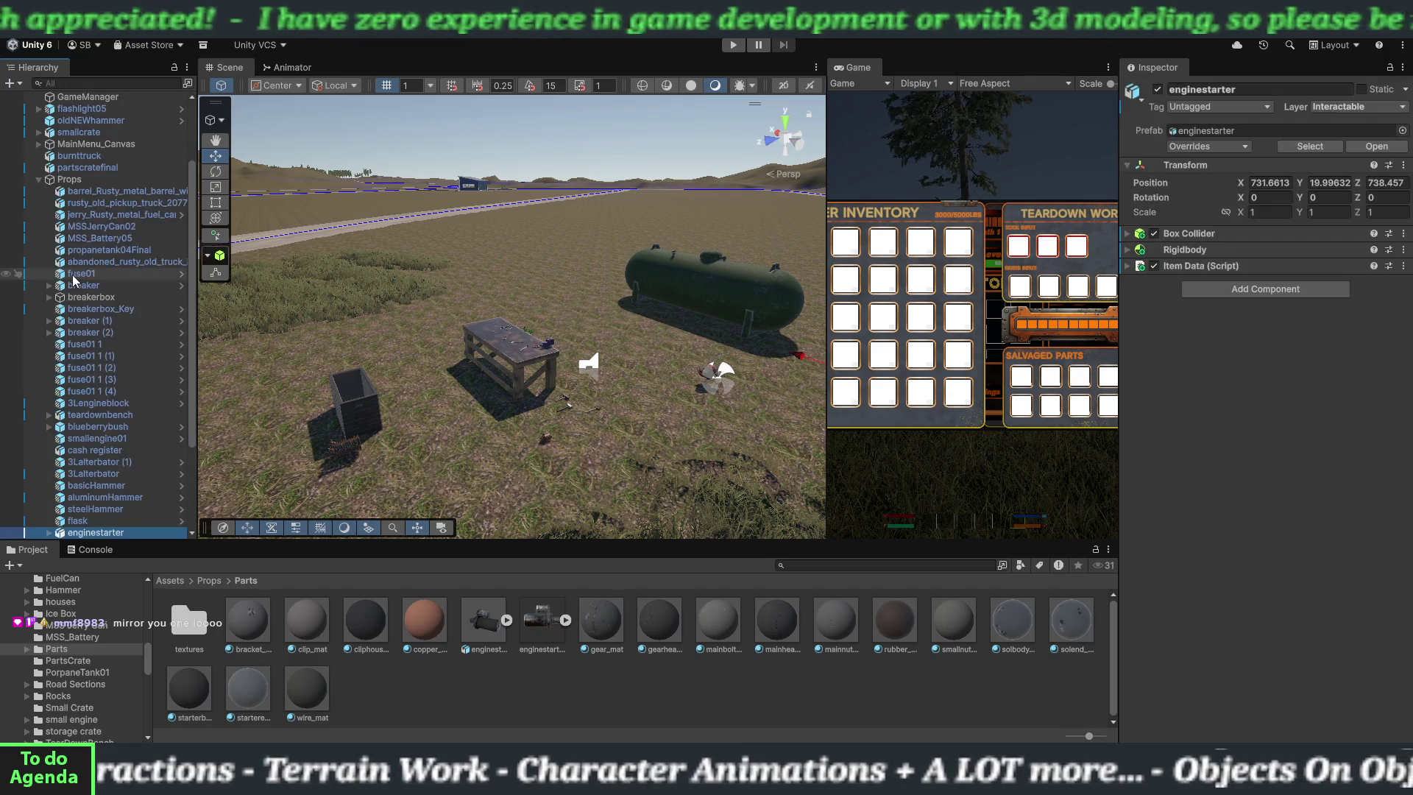
pyautogui.click(38, 178)
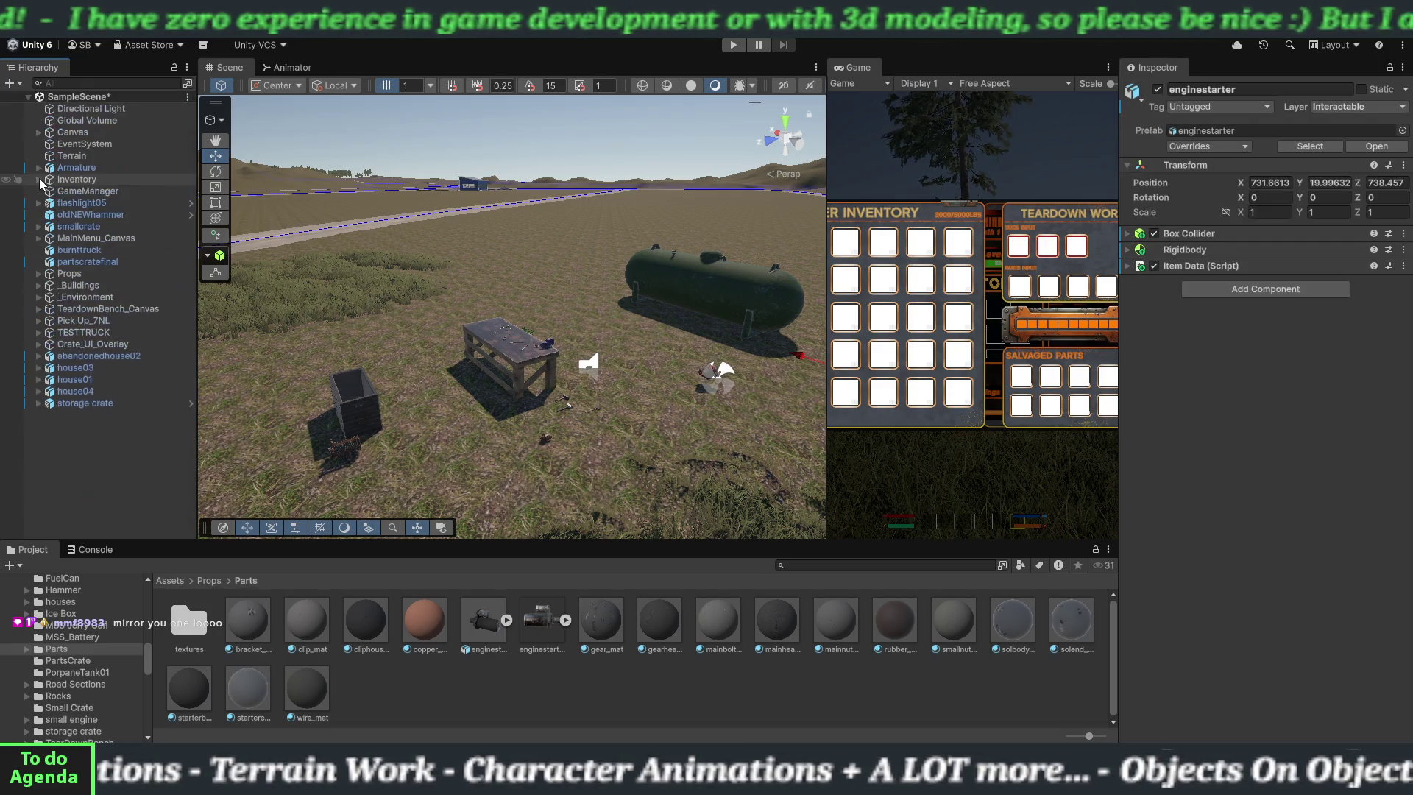
# - Move abandonedhouse02 through house04 under _Buildings and collapse it
pyautogui.click(92, 395)
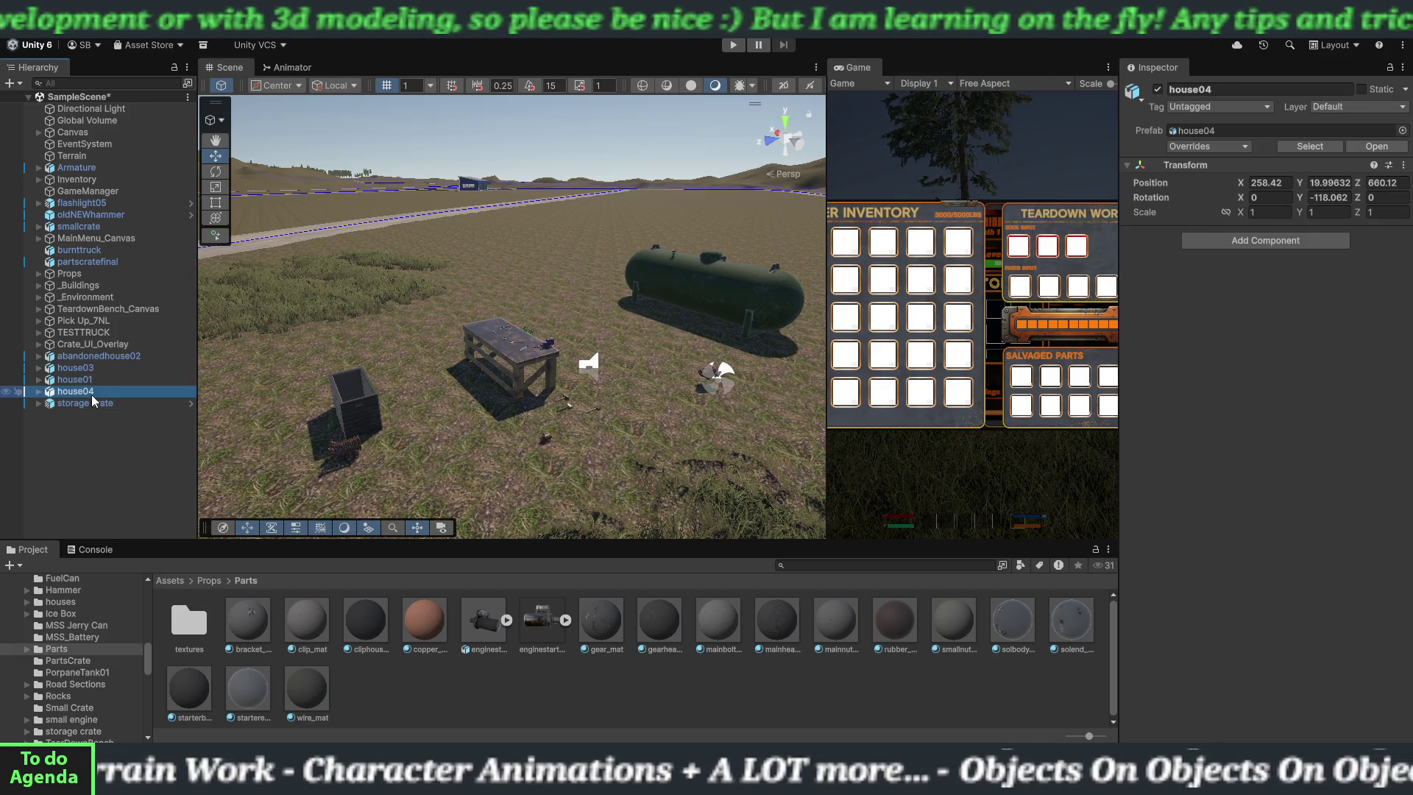
pyautogui.keyDown('shift'); pyautogui.click(90, 357); pyautogui.keyUp('shift')
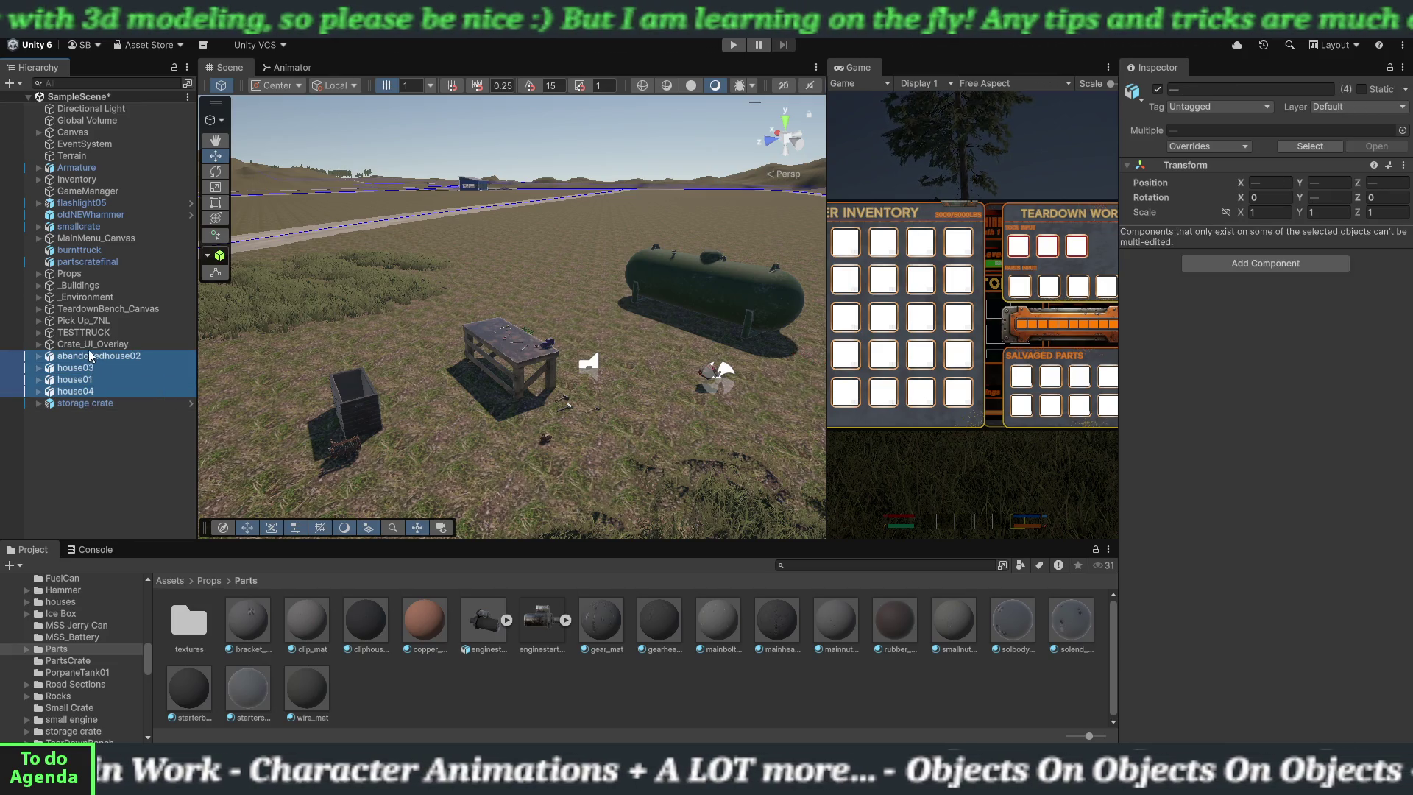
pyautogui.moveTo(82, 284); pyautogui.dragTo(82, 284)
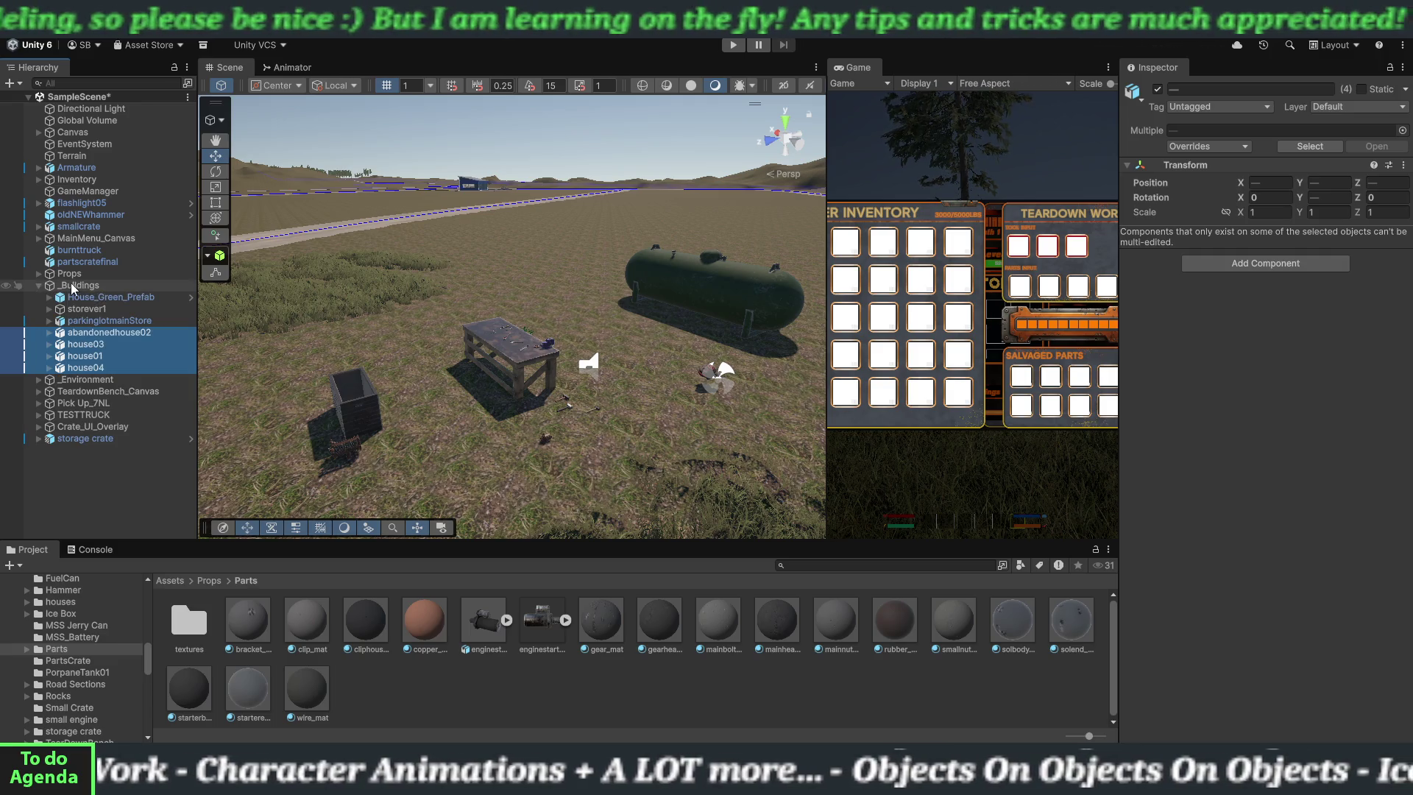
pyautogui.click(39, 285)
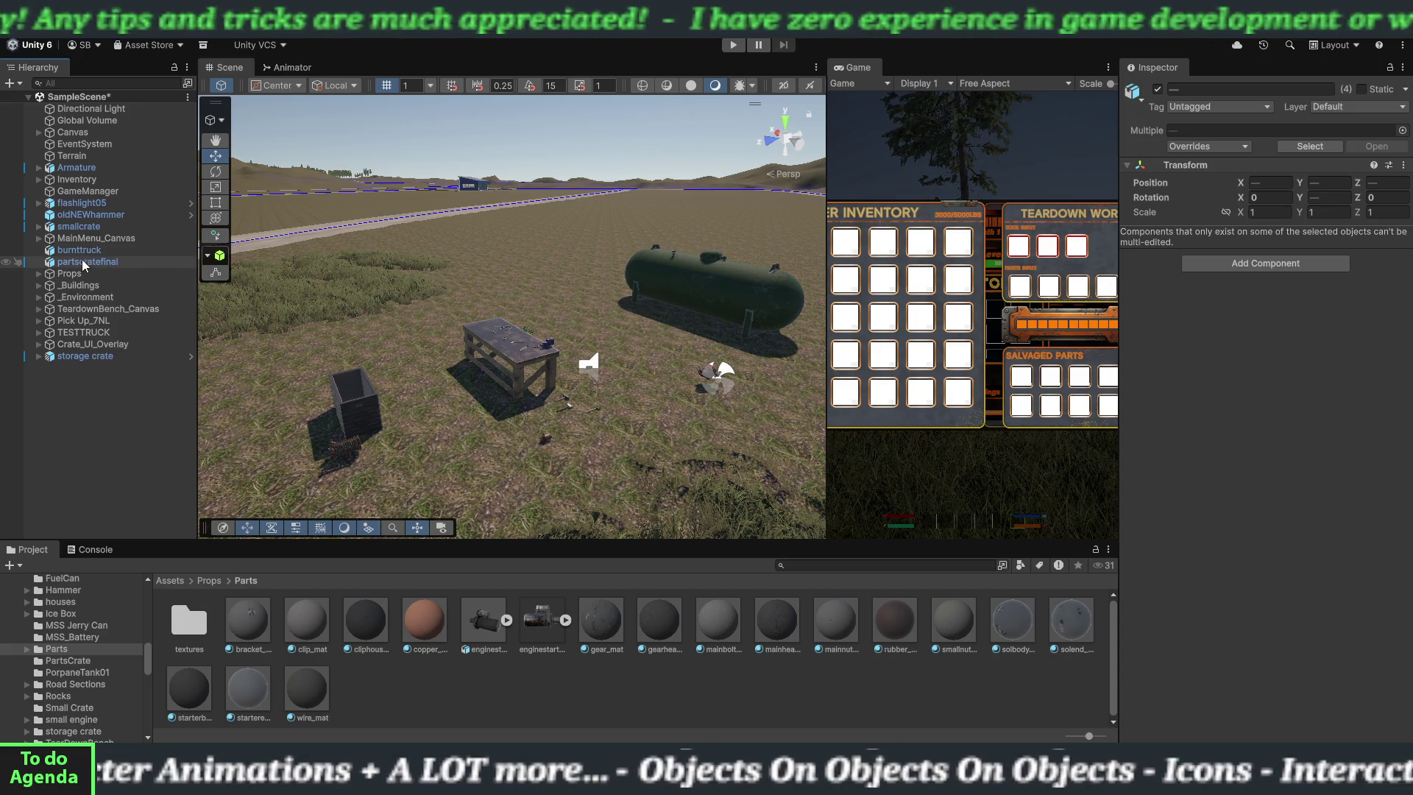
# - Move burnttruck into the Props group, collapse Props and deselect everything
pyautogui.moveTo(80, 250); pyautogui.dragTo(70, 273)
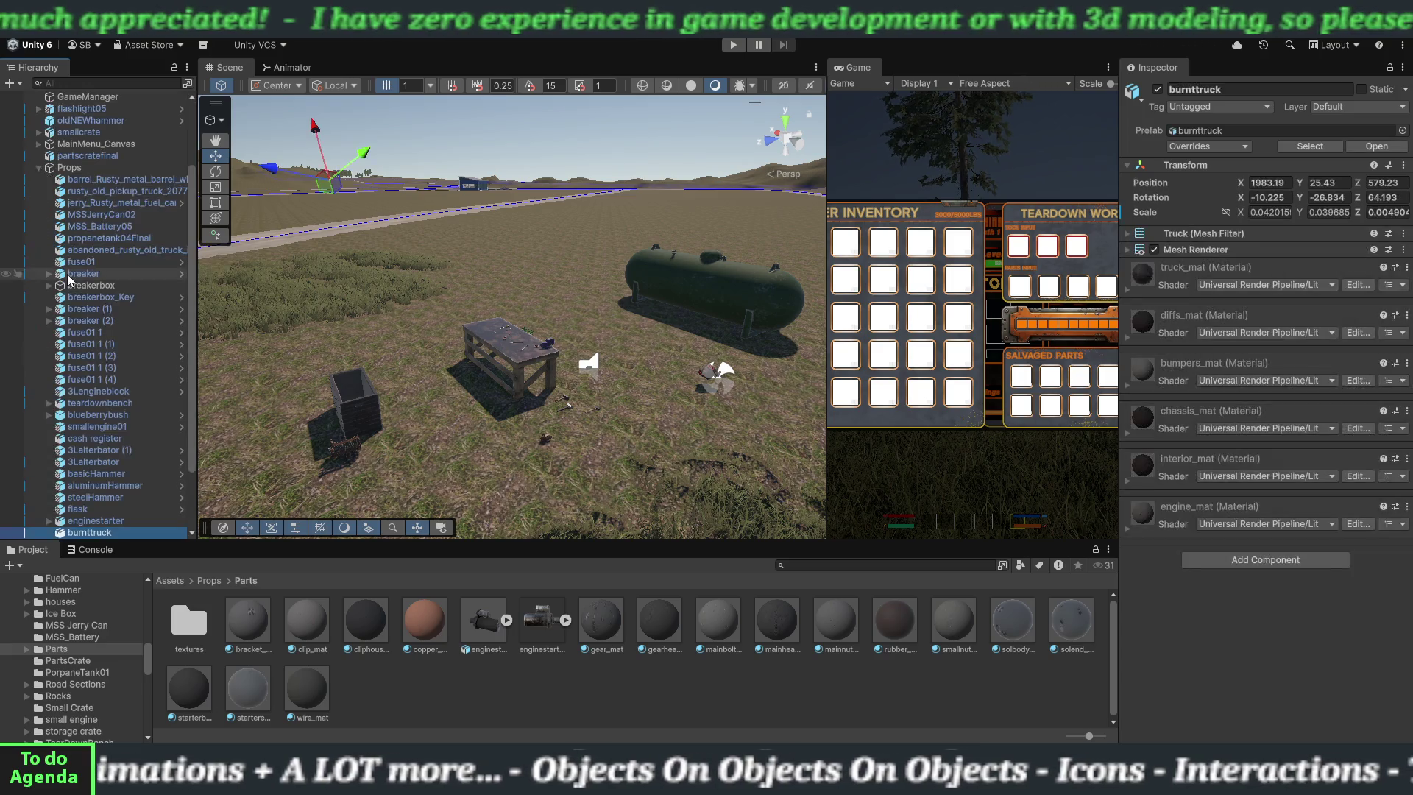
pyautogui.click(40, 169)
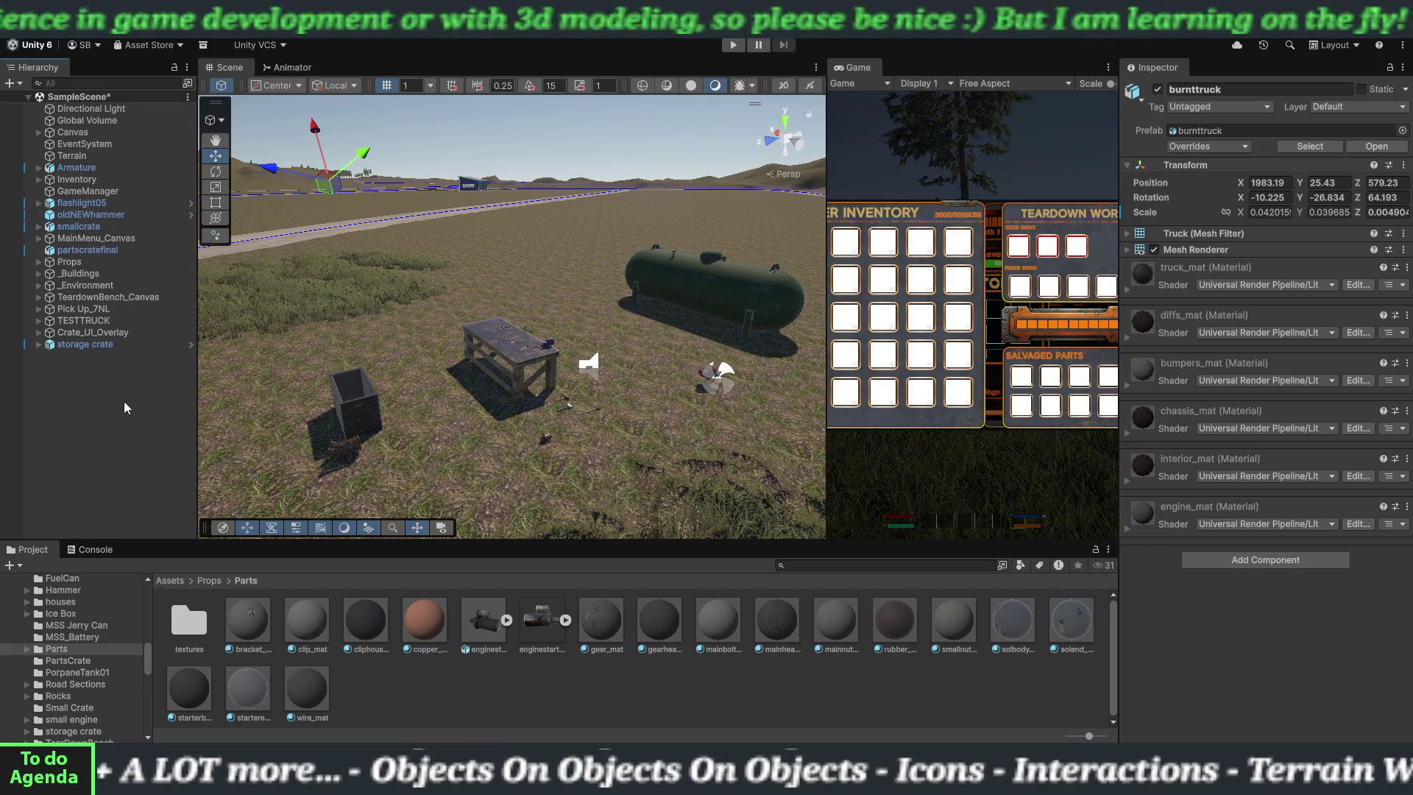
pyautogui.click(125, 437)
pyautogui.moveTo(522, 378)
pyautogui.mouseDown()
pyautogui.moveTo(600, 409)
pyautogui.moveTo(481, 390)
pyautogui.mouseUp()
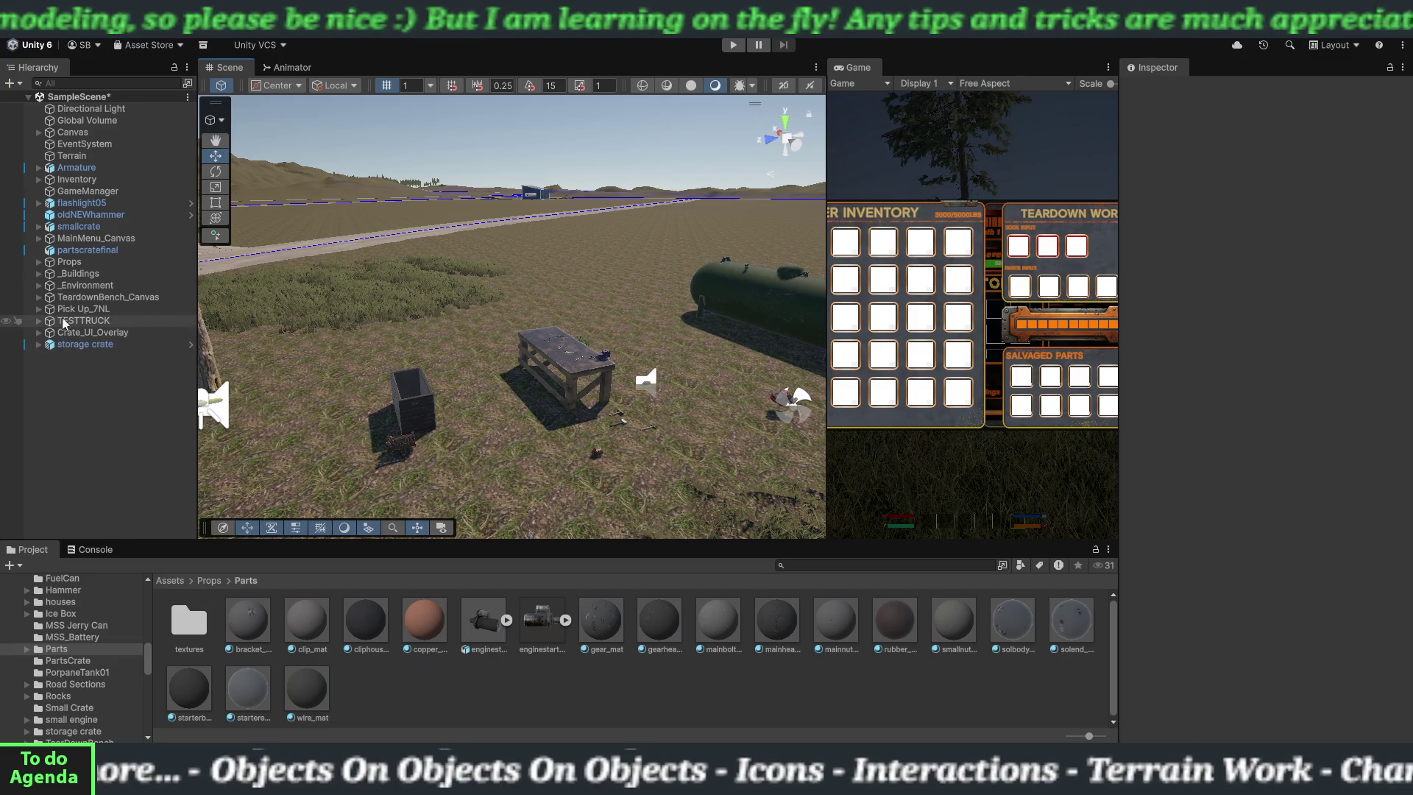
# - Save enginestarter as a prefab in the Assets/Props/Parts folder
pyautogui.click(39, 262)
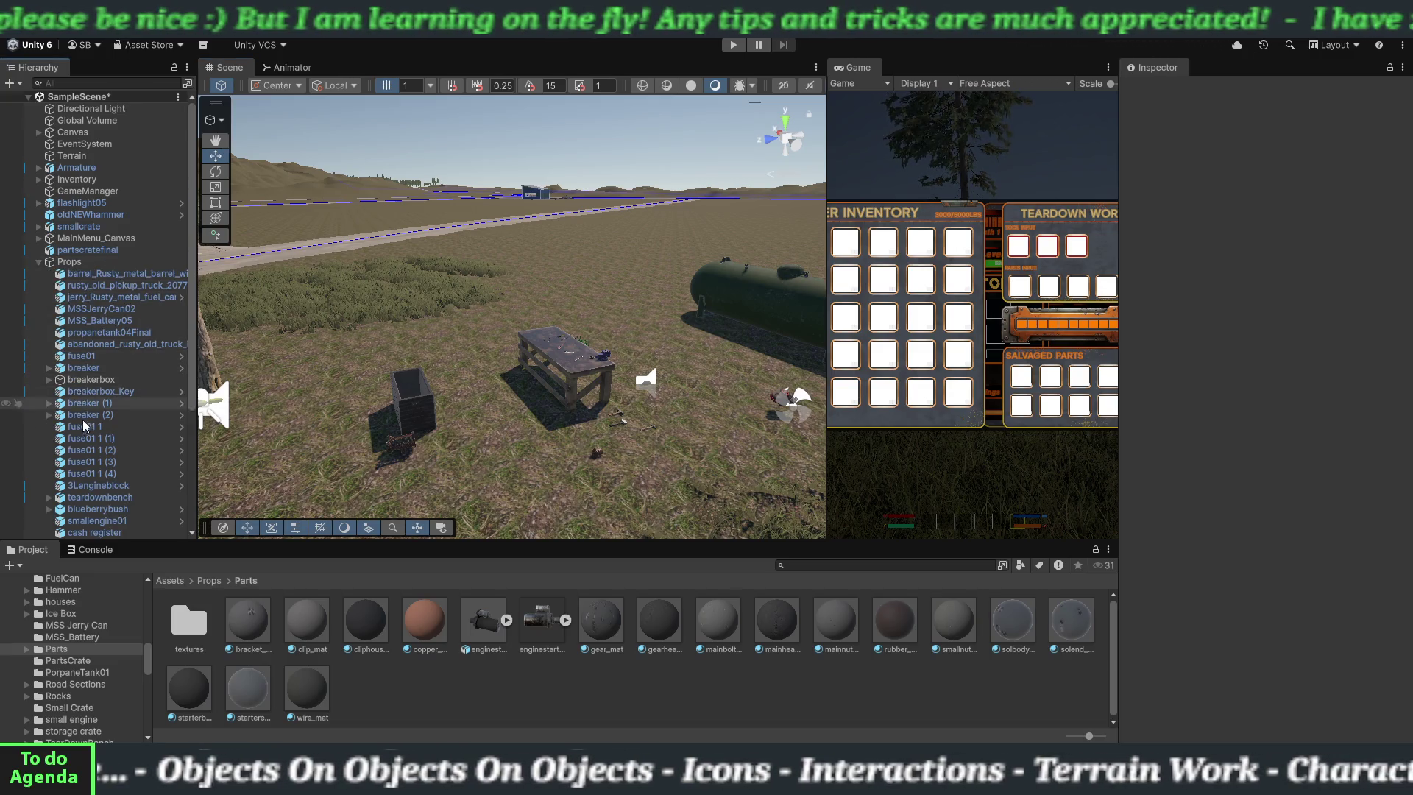
pyautogui.scroll(-5, 83, 420)
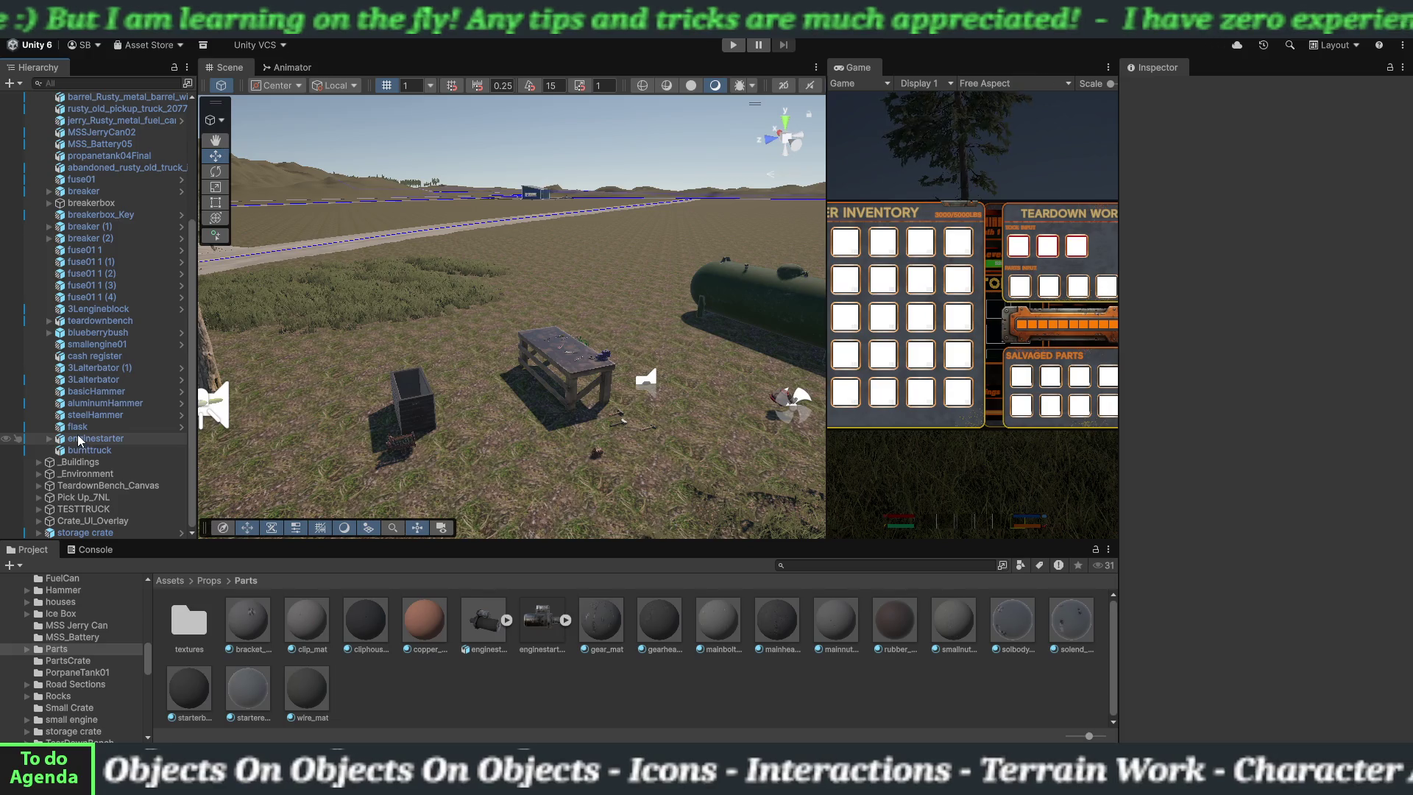
pyautogui.moveTo(409, 687); pyautogui.dragTo(422, 699)
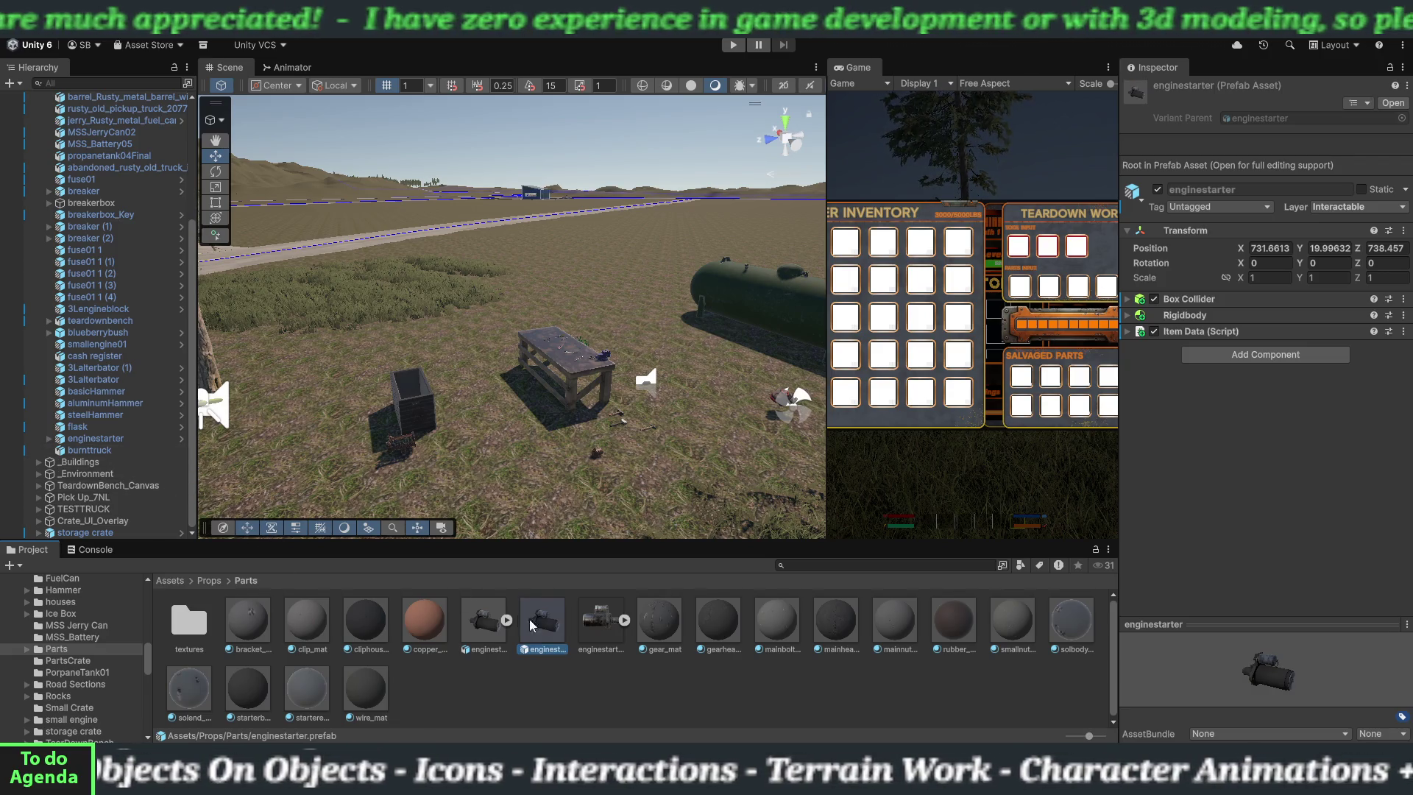
# - Set the enginestarter prefab's Item Data Item Prefab to the enginestarter prefab itself
pyautogui.click(1127, 332)
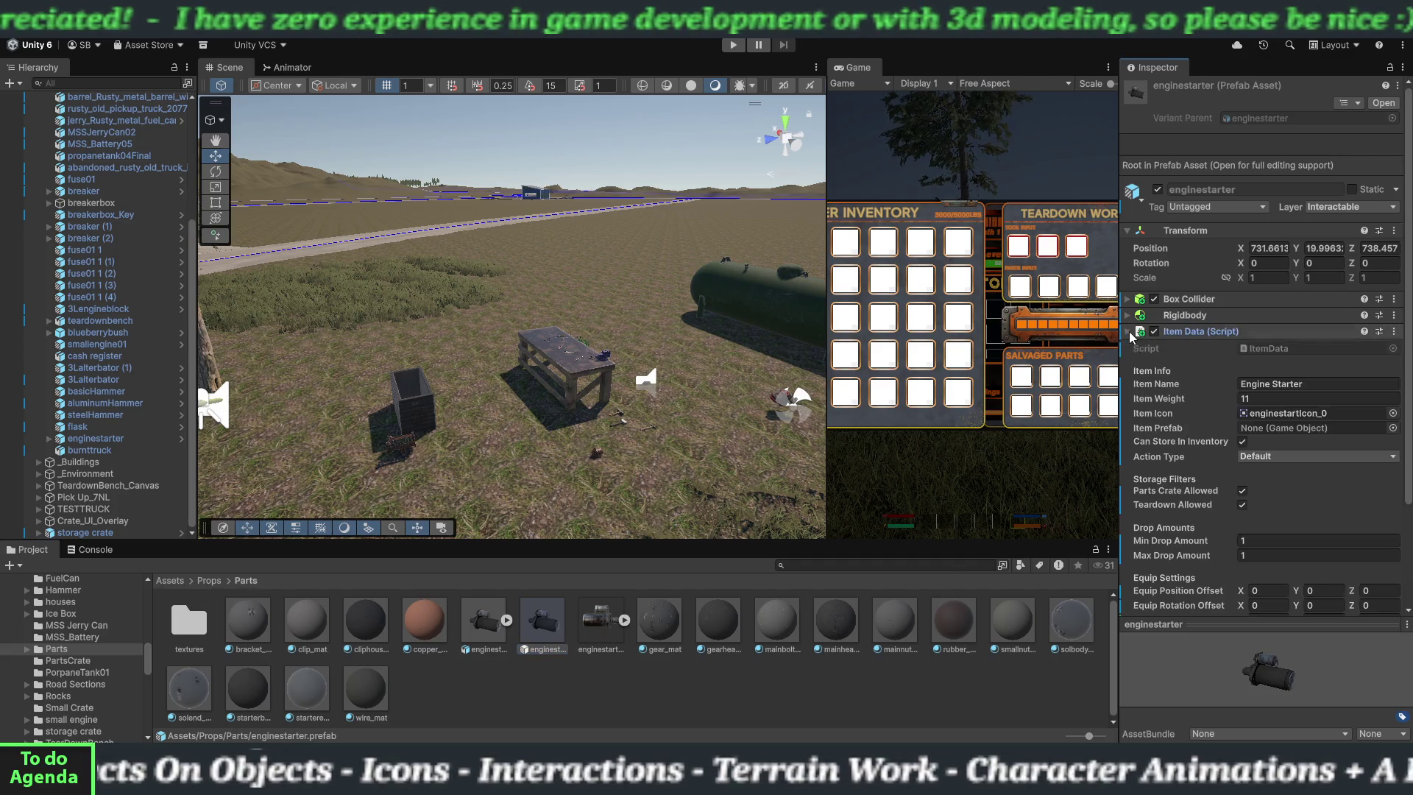
pyautogui.click(555, 652)
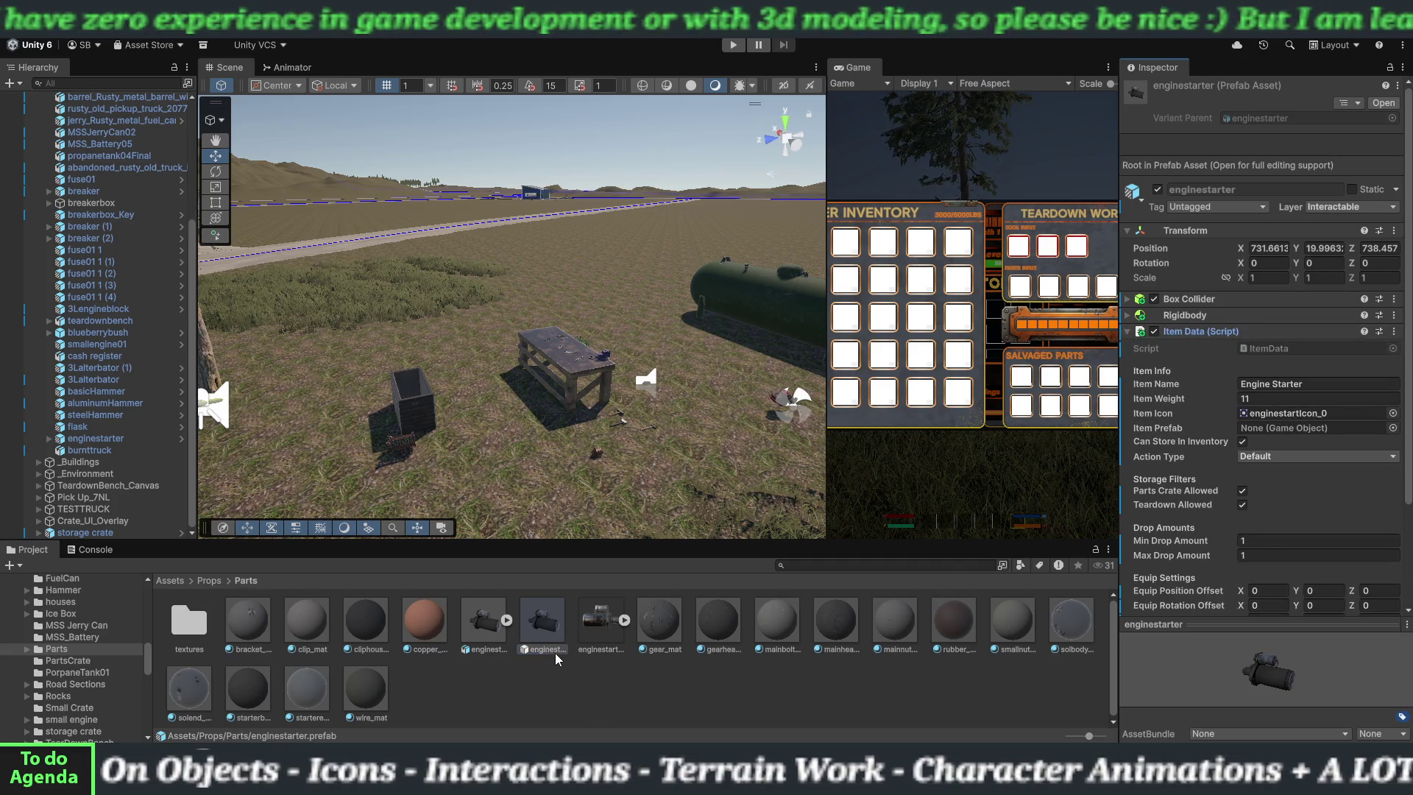
pyautogui.moveTo(576, 645)
pyautogui.mouseDown()
pyautogui.moveTo(919, 529)
pyautogui.moveTo(1279, 437)
pyautogui.mouseUp()
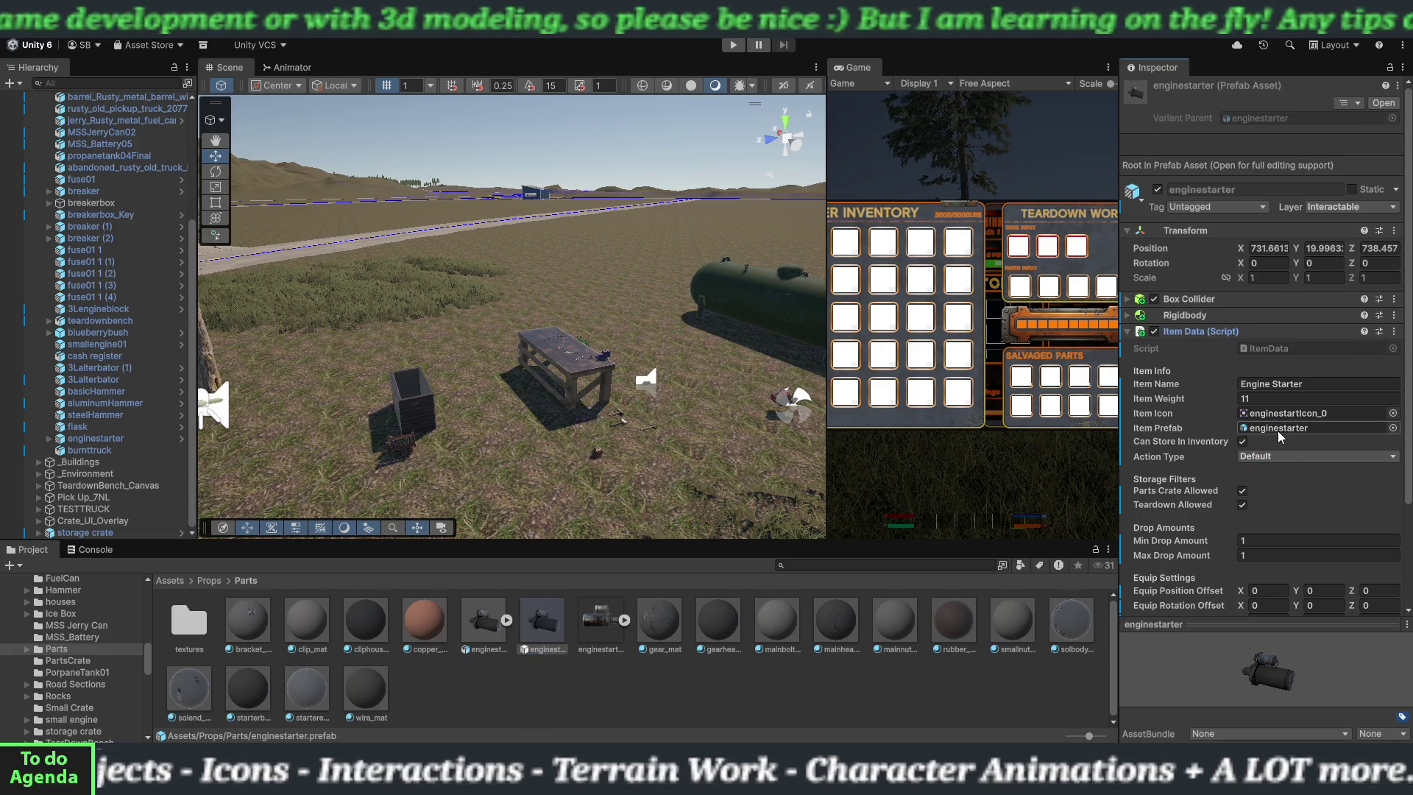
pyautogui.click(1128, 231)
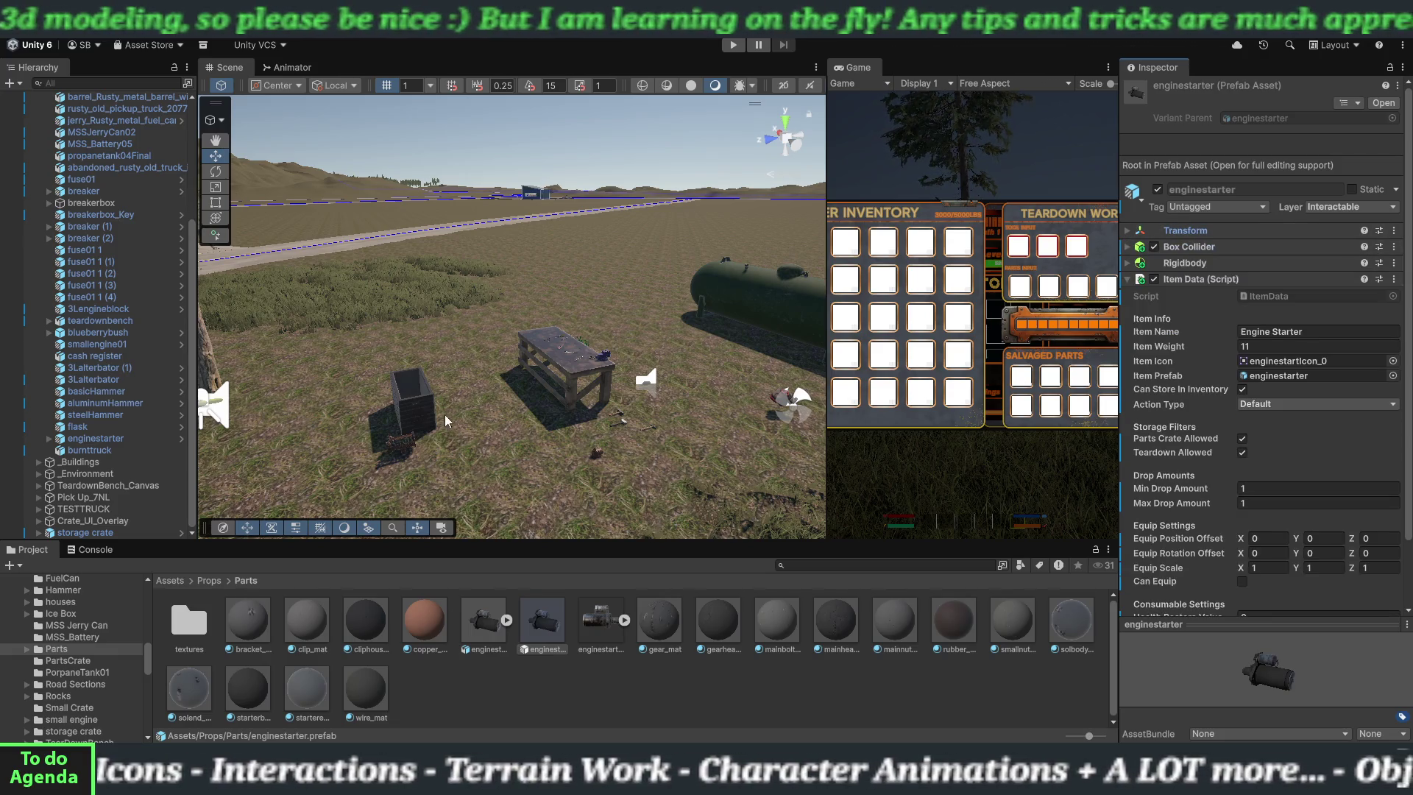
pyautogui.scroll(5, 40, 214)
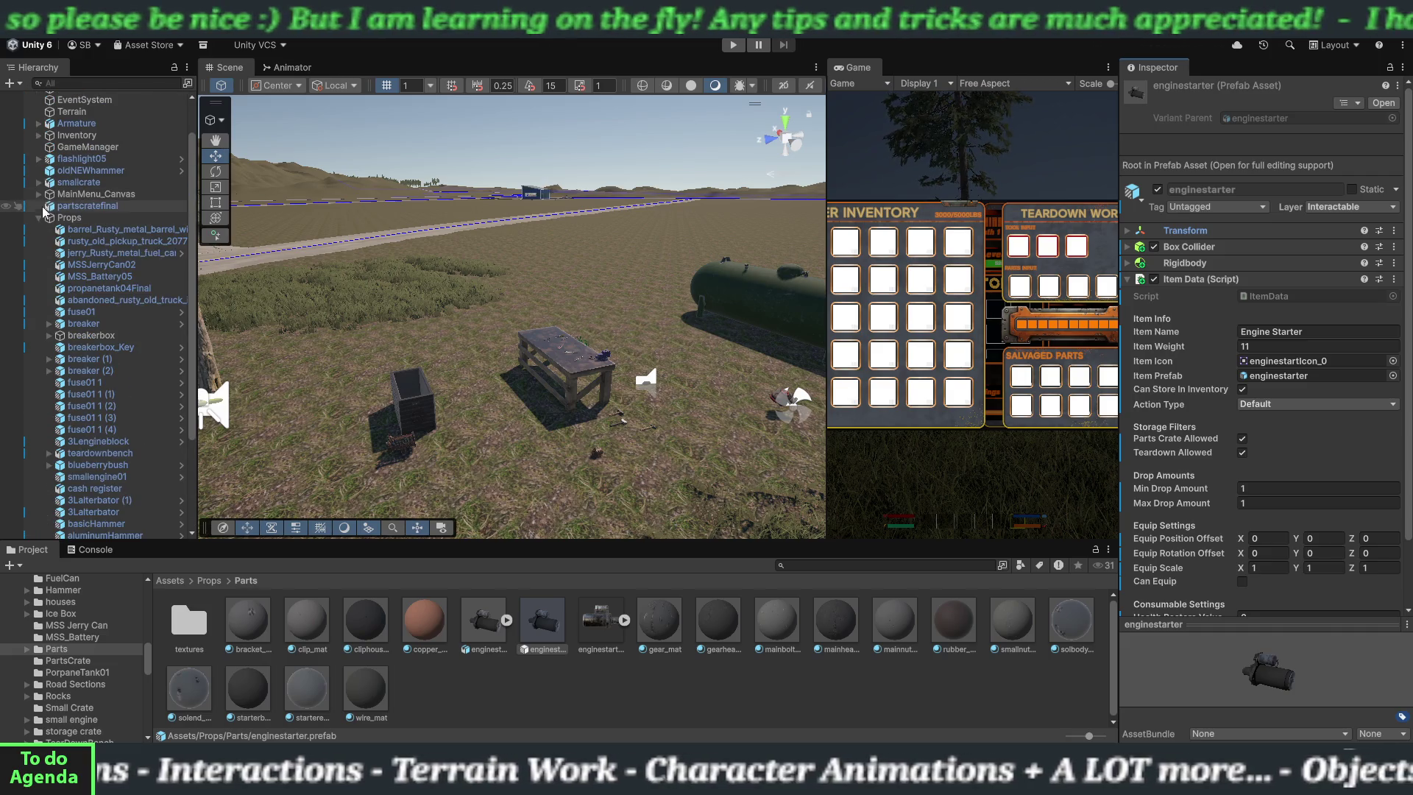
pyautogui.click(40, 217)
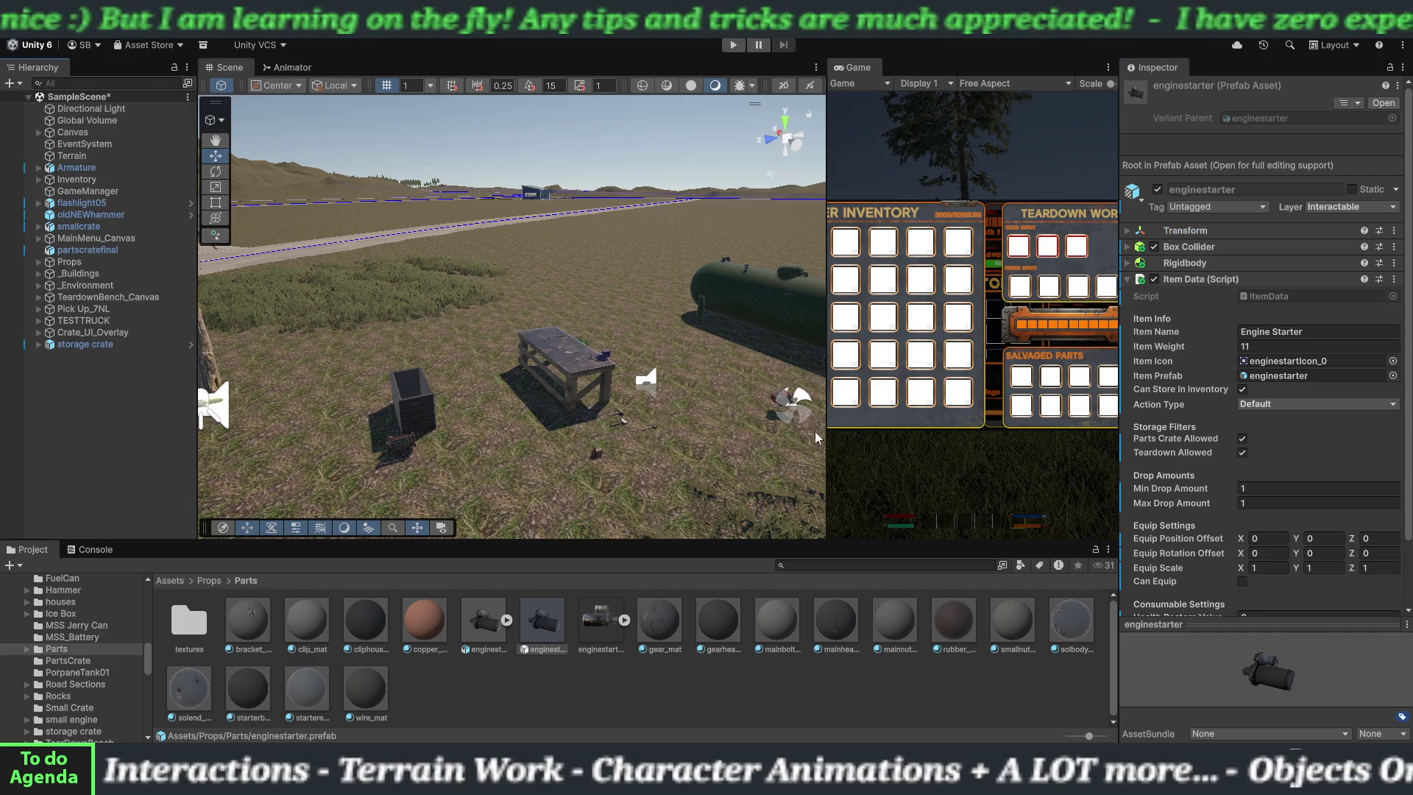
# - Enter Play mode, walk to the Engine Starter and pick it up
pyautogui.moveTo(826, 425); pyautogui.dragTo(338, 423)
pyautogui.click(733, 45)
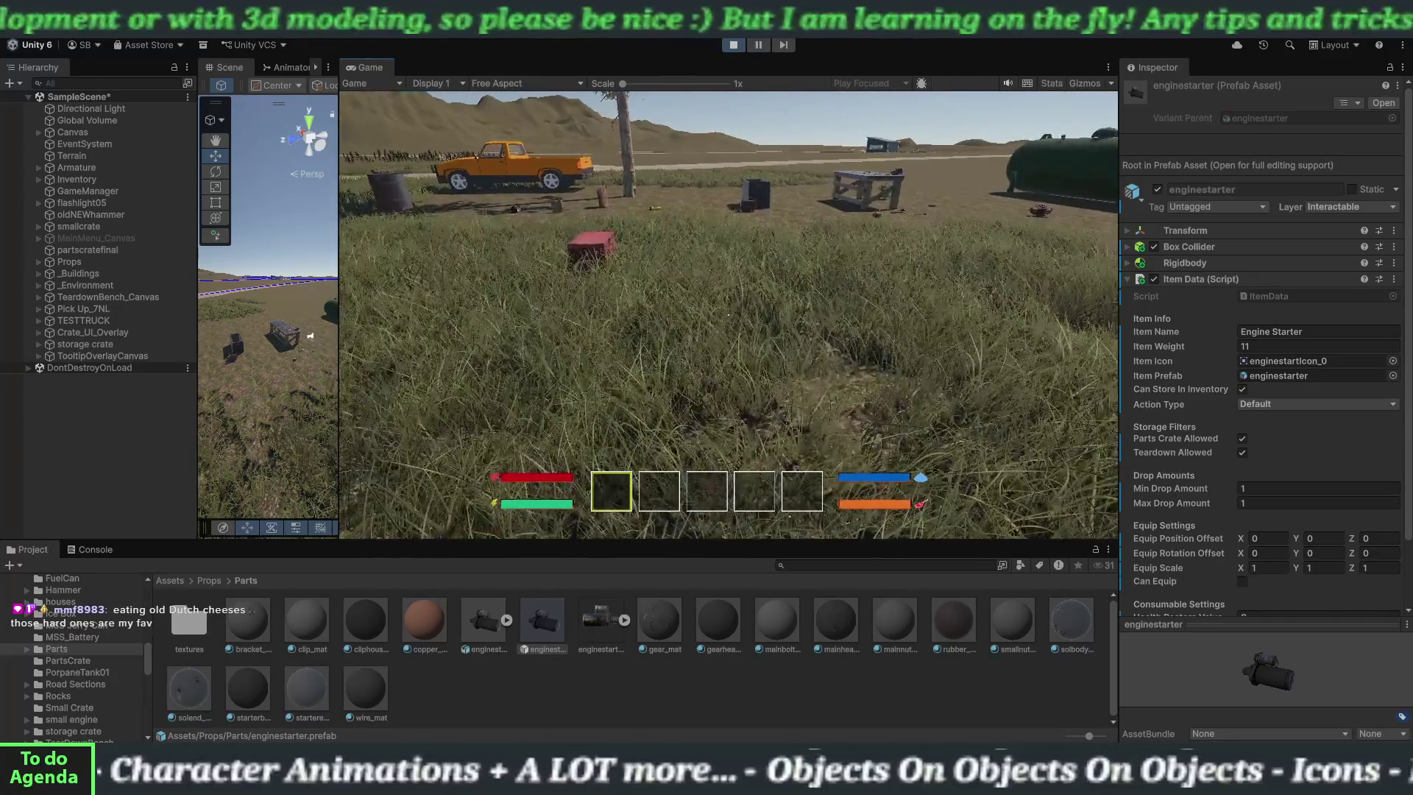
pyautogui.press('w')
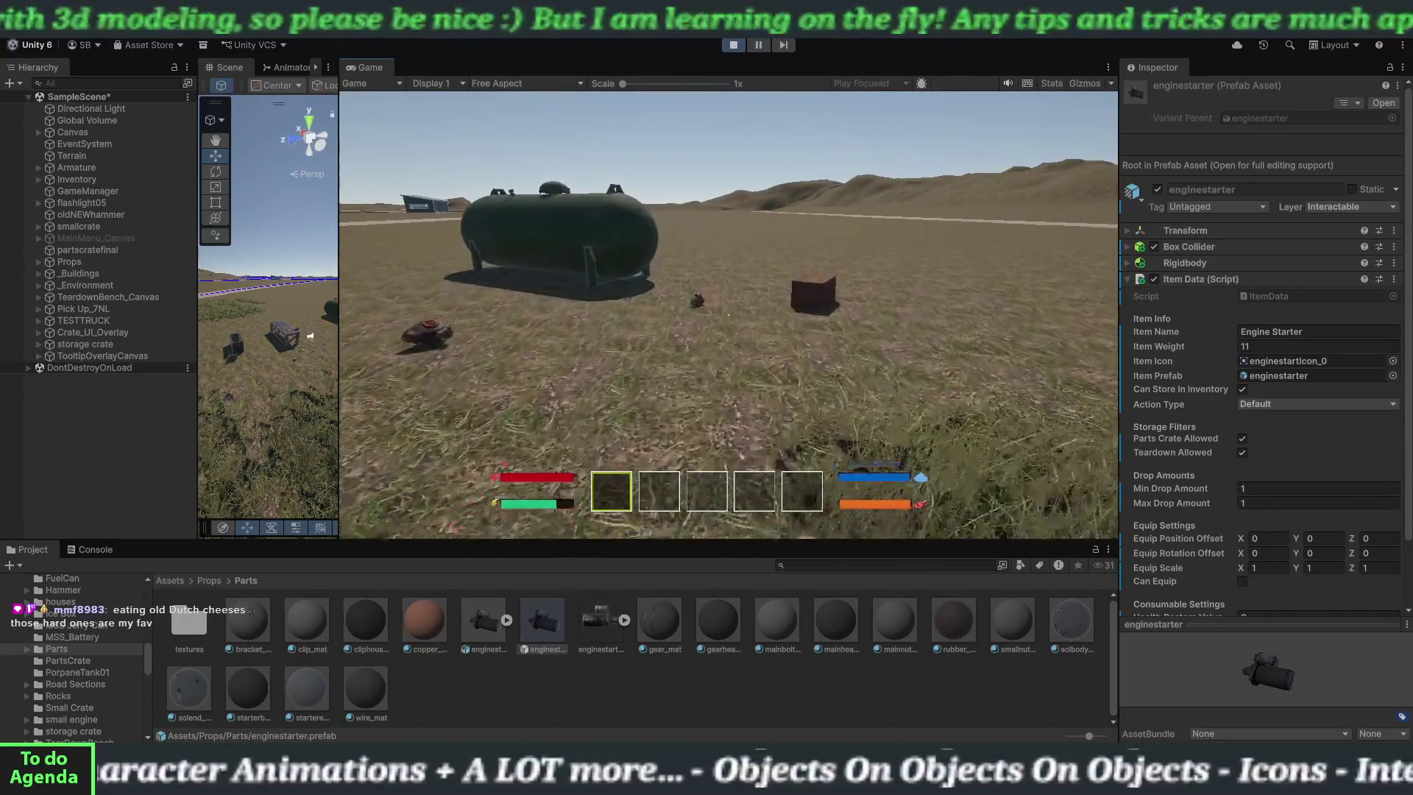
pyautogui.press('w')
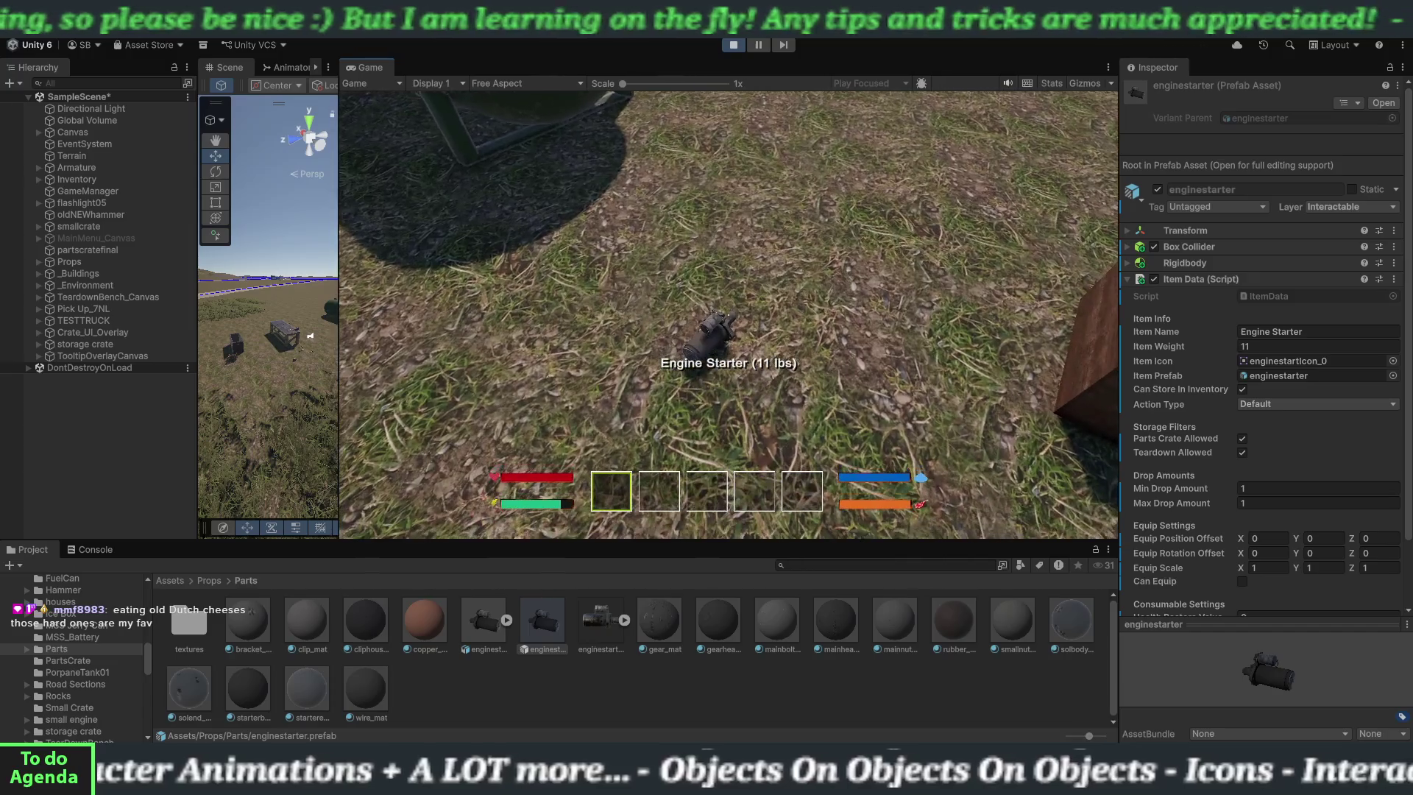
pyautogui.press('e')
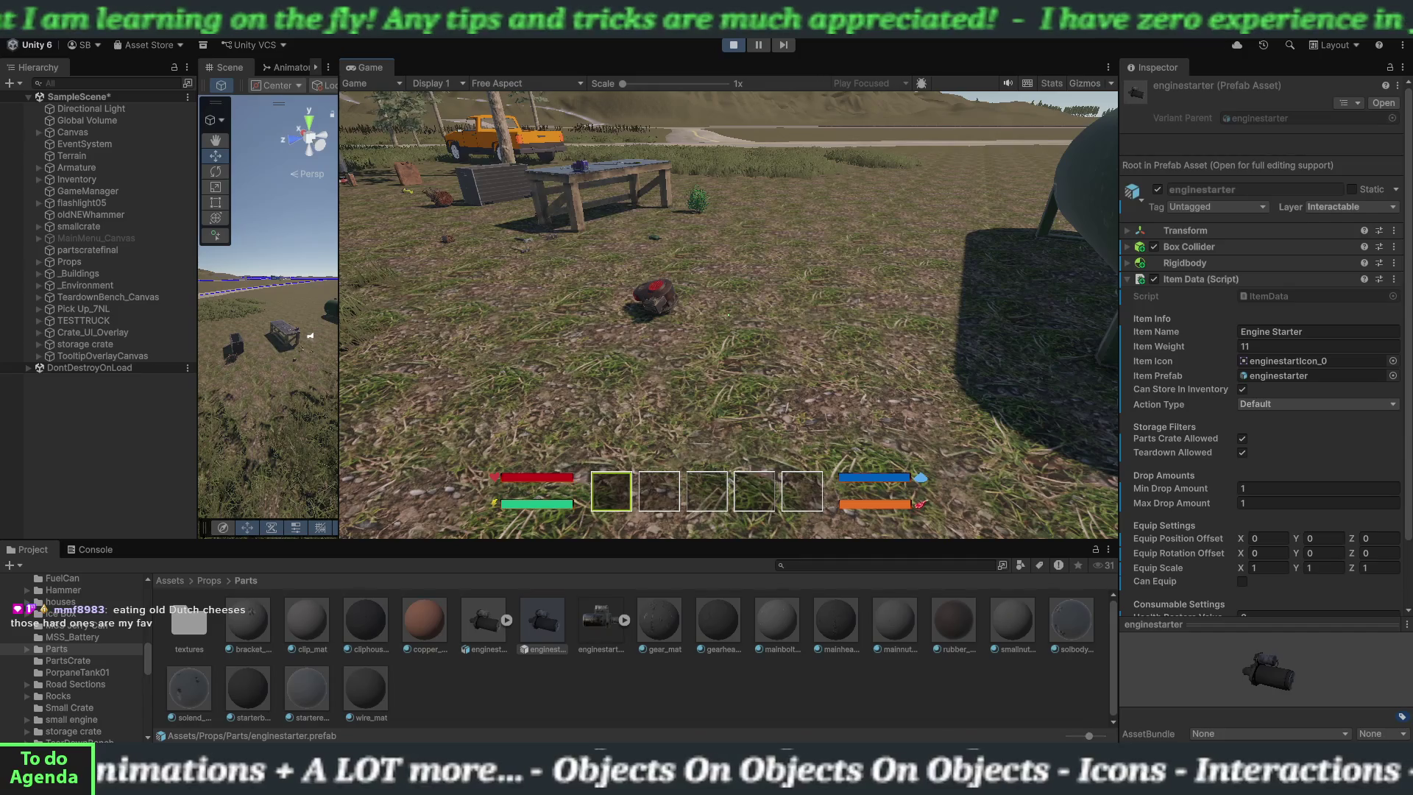
# - Try dropping the Engine Starter from the first inventory slot, then release the cursor
pyautogui.press('i')
pyautogui.rightClick(601, 310)
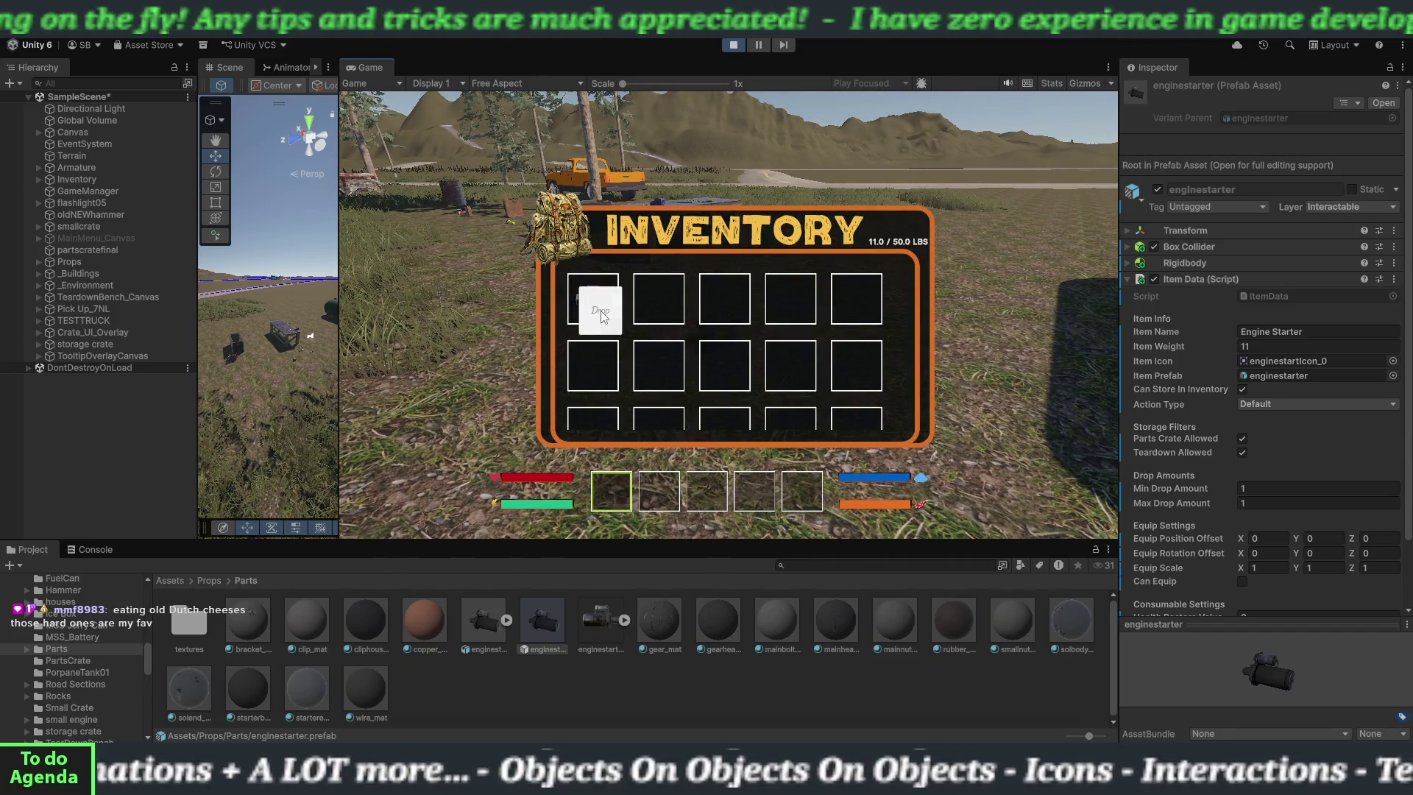
pyautogui.rightClick(602, 315)
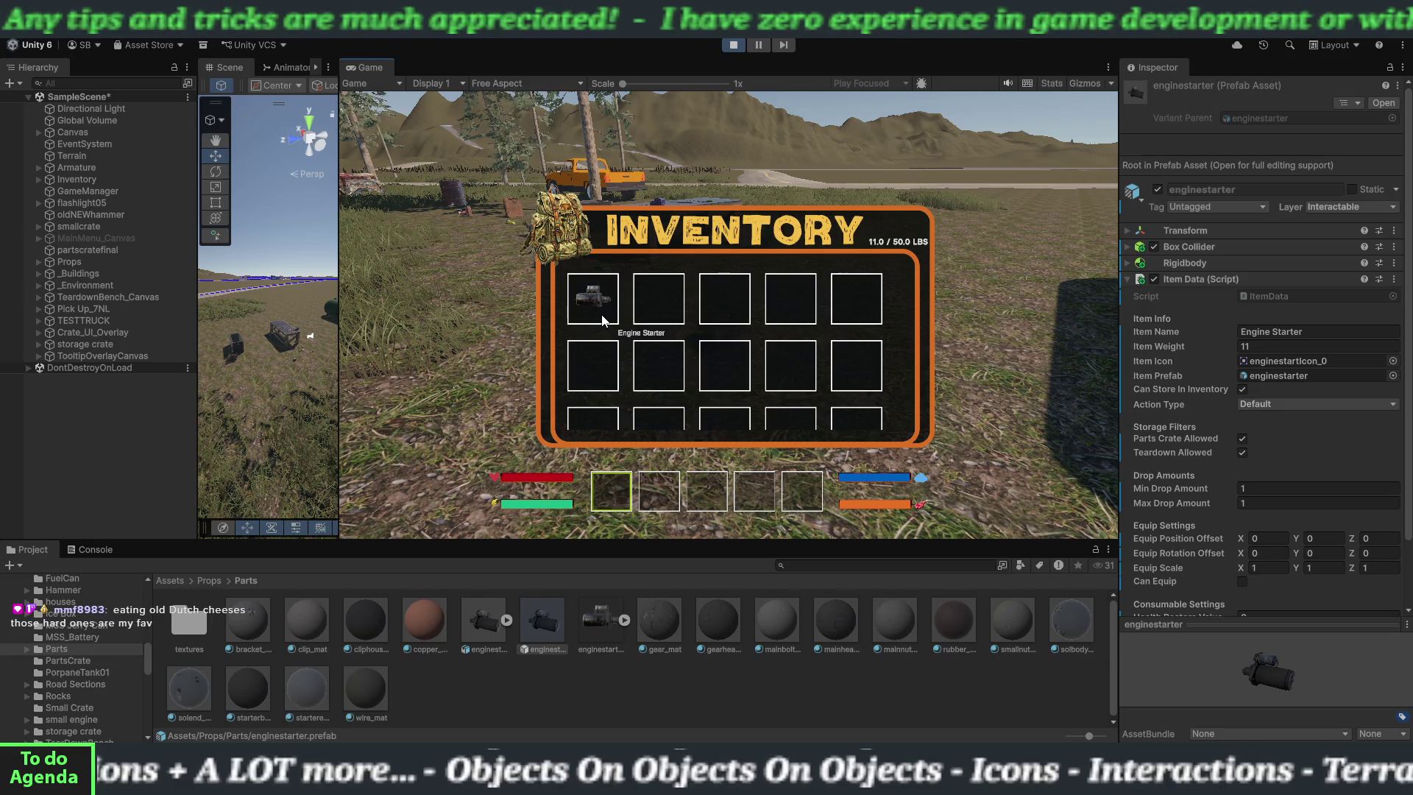
pyautogui.rightClick(599, 310)
pyautogui.rightClick(599, 310)
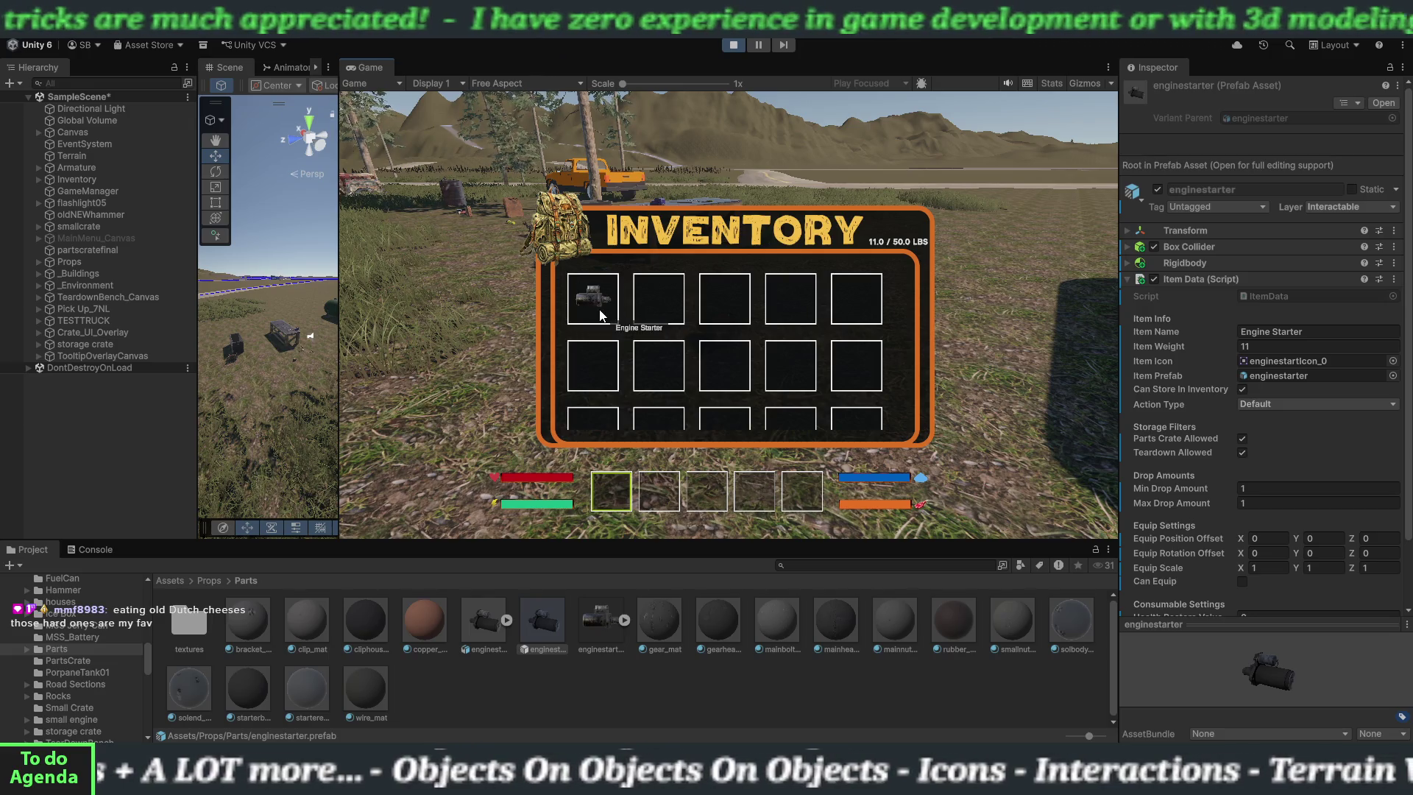
pyautogui.press('i')
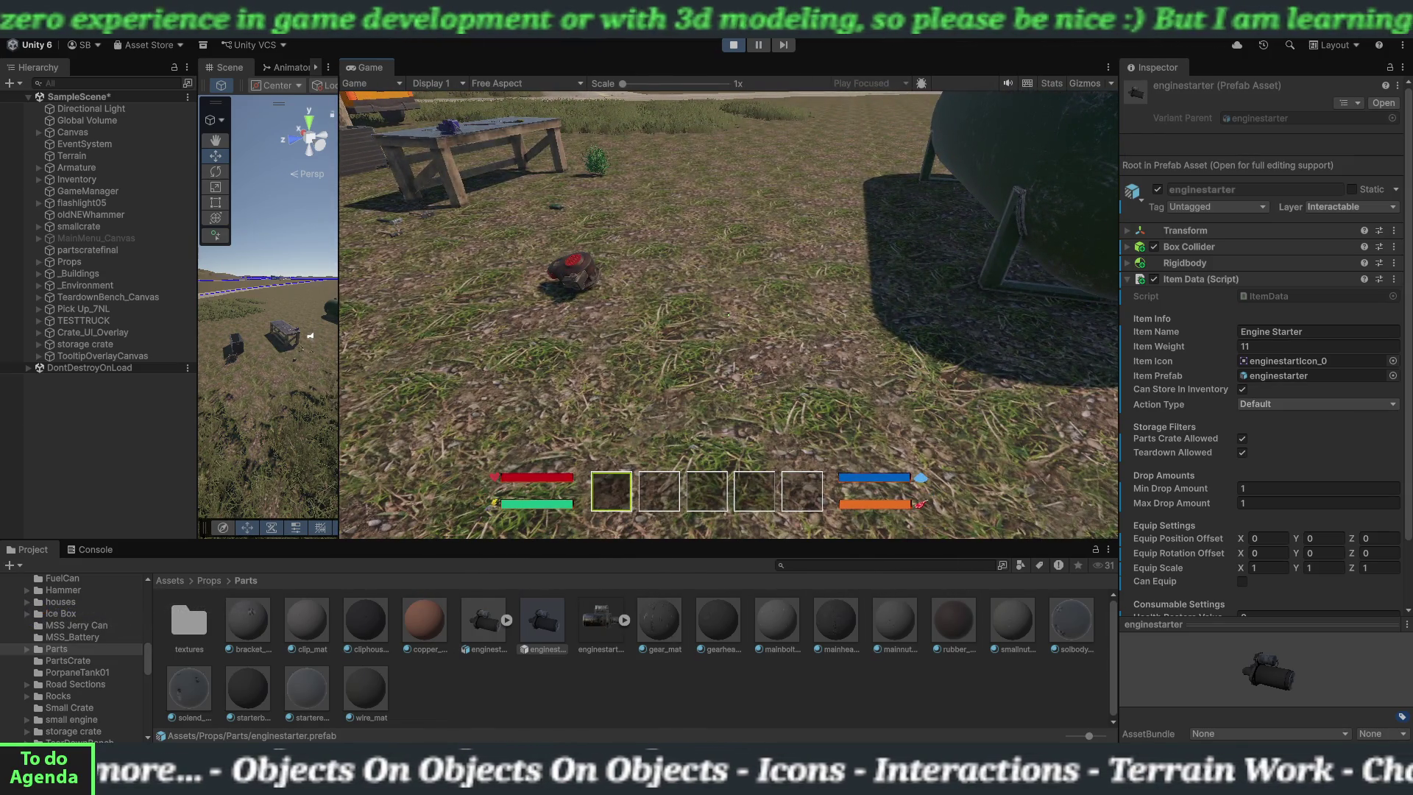
pyautogui.press('Escape')
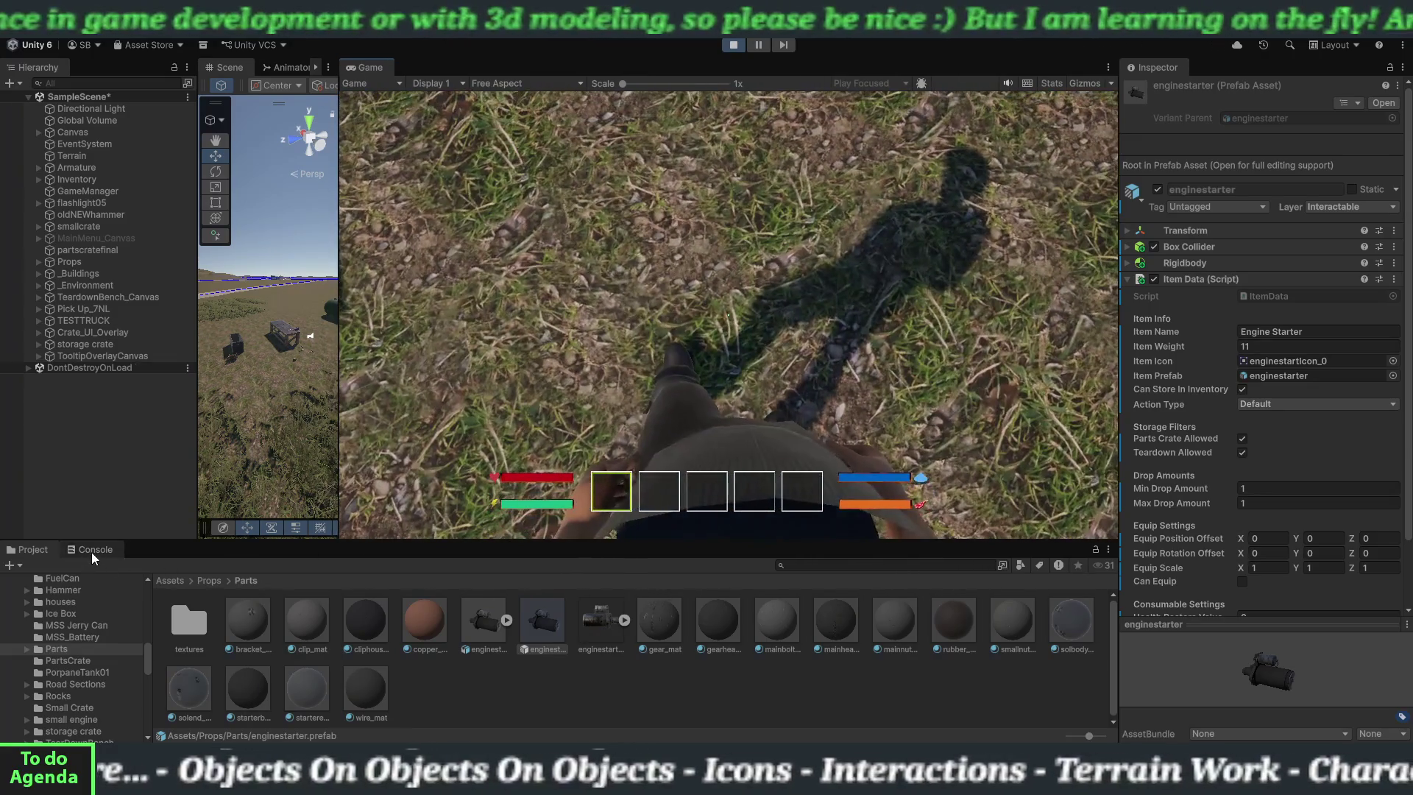
# - Read the drop logs in the Console, exit Play mode, and select the drop error
pyautogui.click(92, 554)
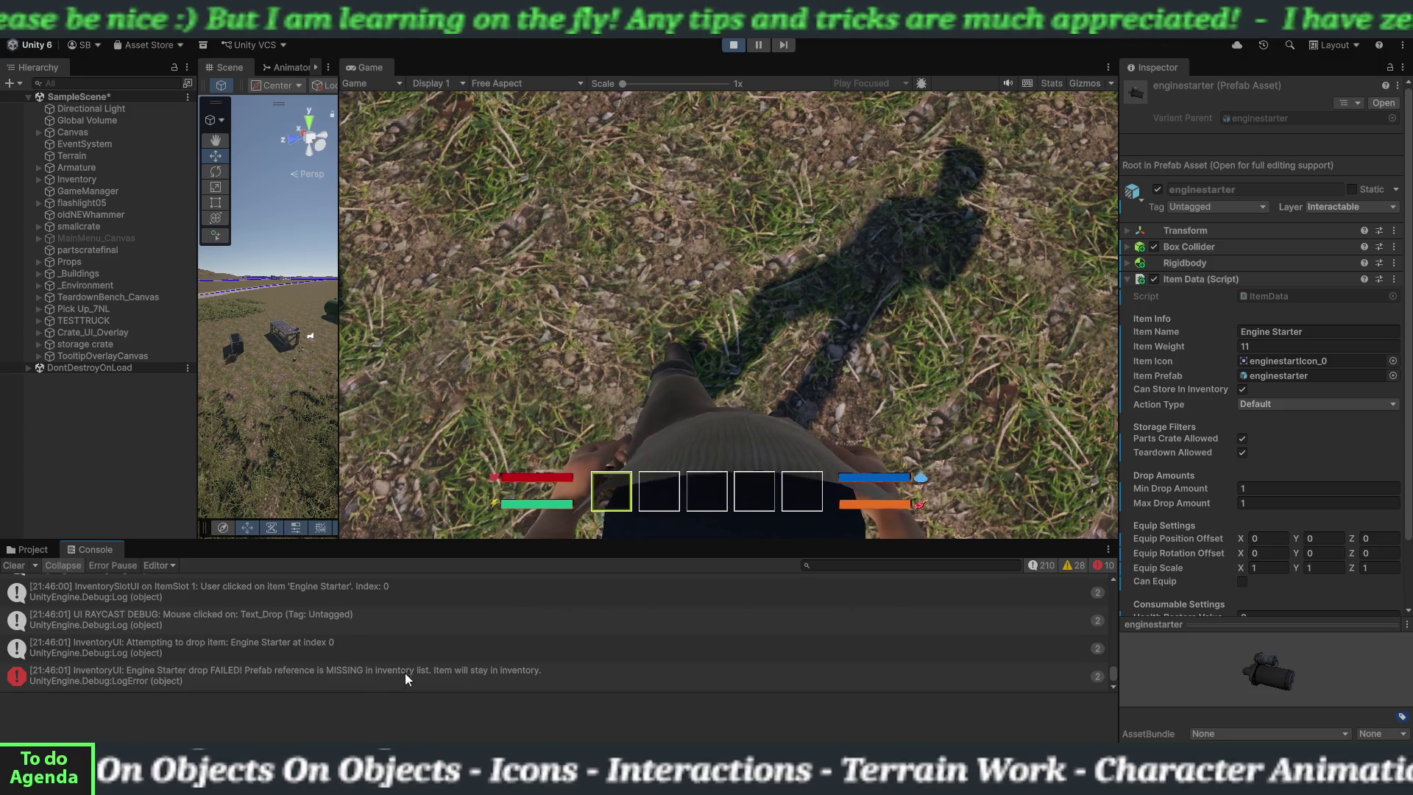
pyautogui.click(734, 46)
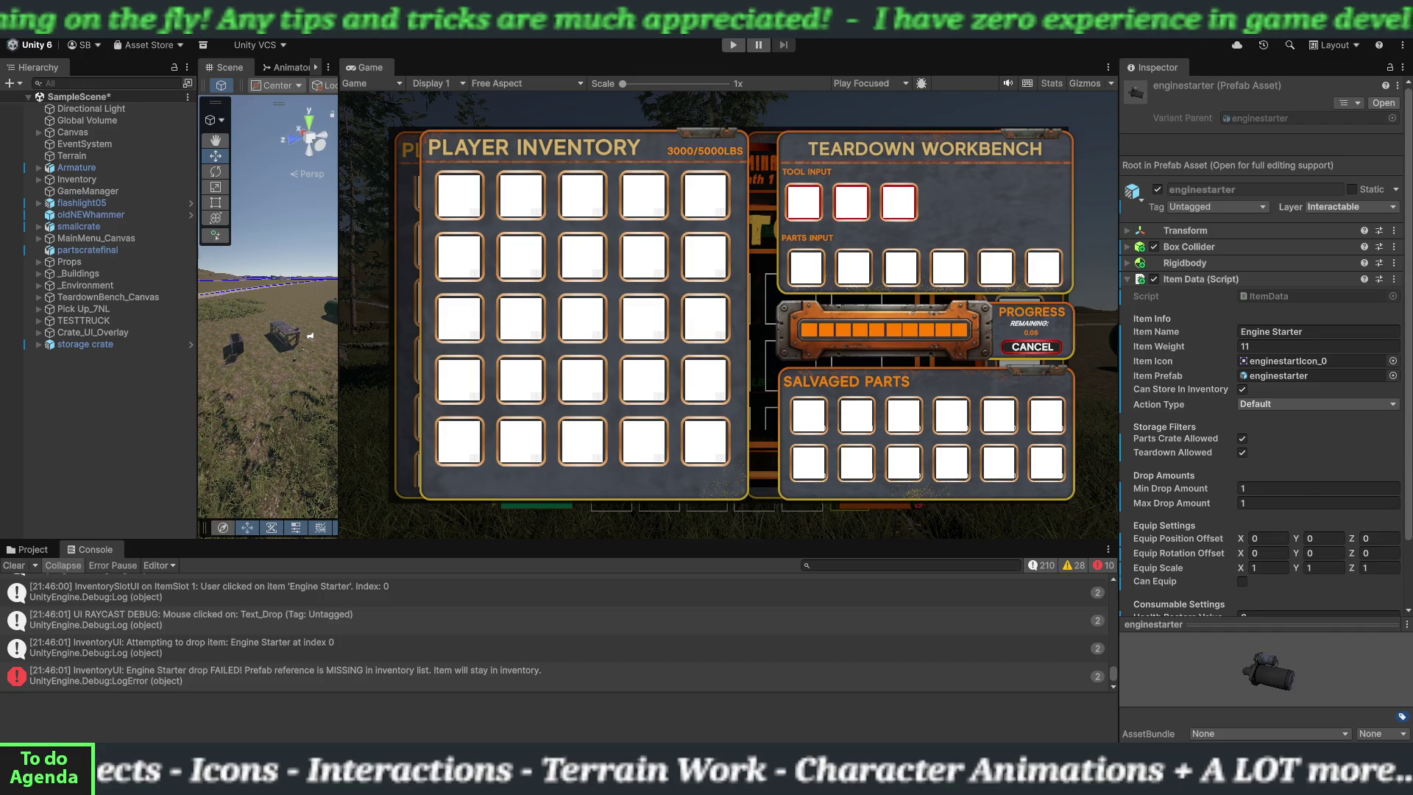
pyautogui.click(373, 680)
# - Copy the full stack trace of the Engine Starter drop error, then select GameManager
pyautogui.hotkey('ctrl', 'a')
pyautogui.rightClick(345, 704)
pyautogui.click(375, 714)
pyautogui.click(395, 673)
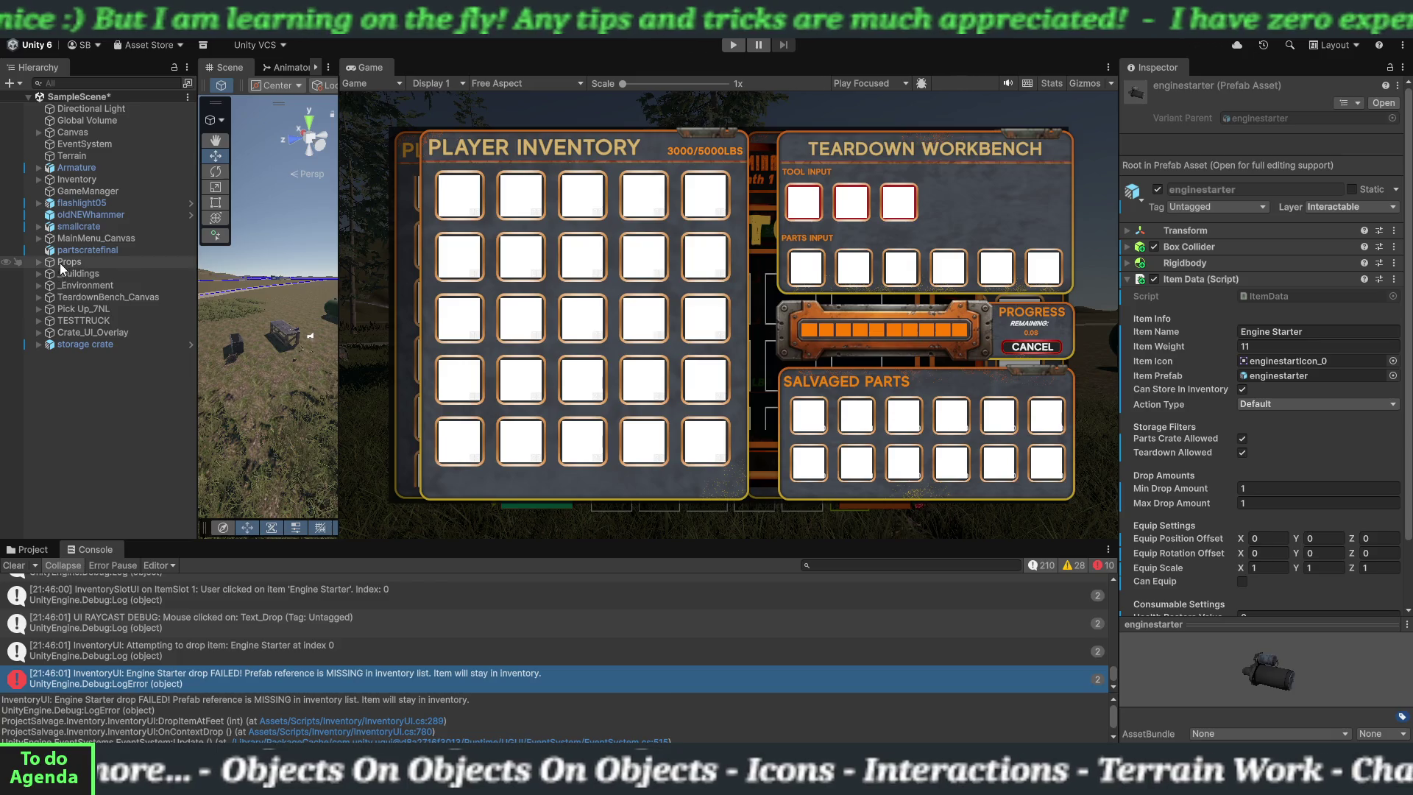
pyautogui.click(68, 191)
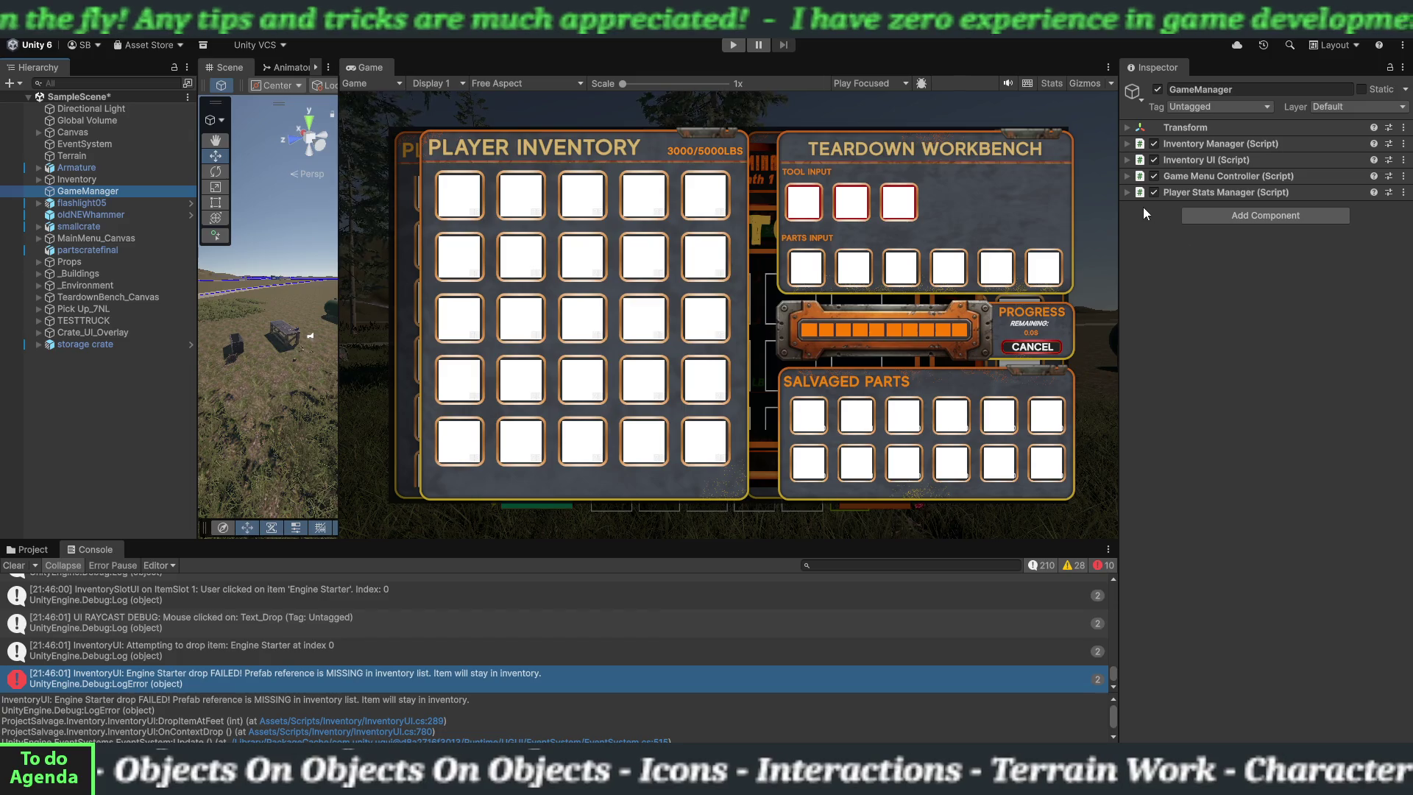
# - Expand and collapse Inventory UI on GameManager, then expand Inventory Manager
pyautogui.click(1127, 159)
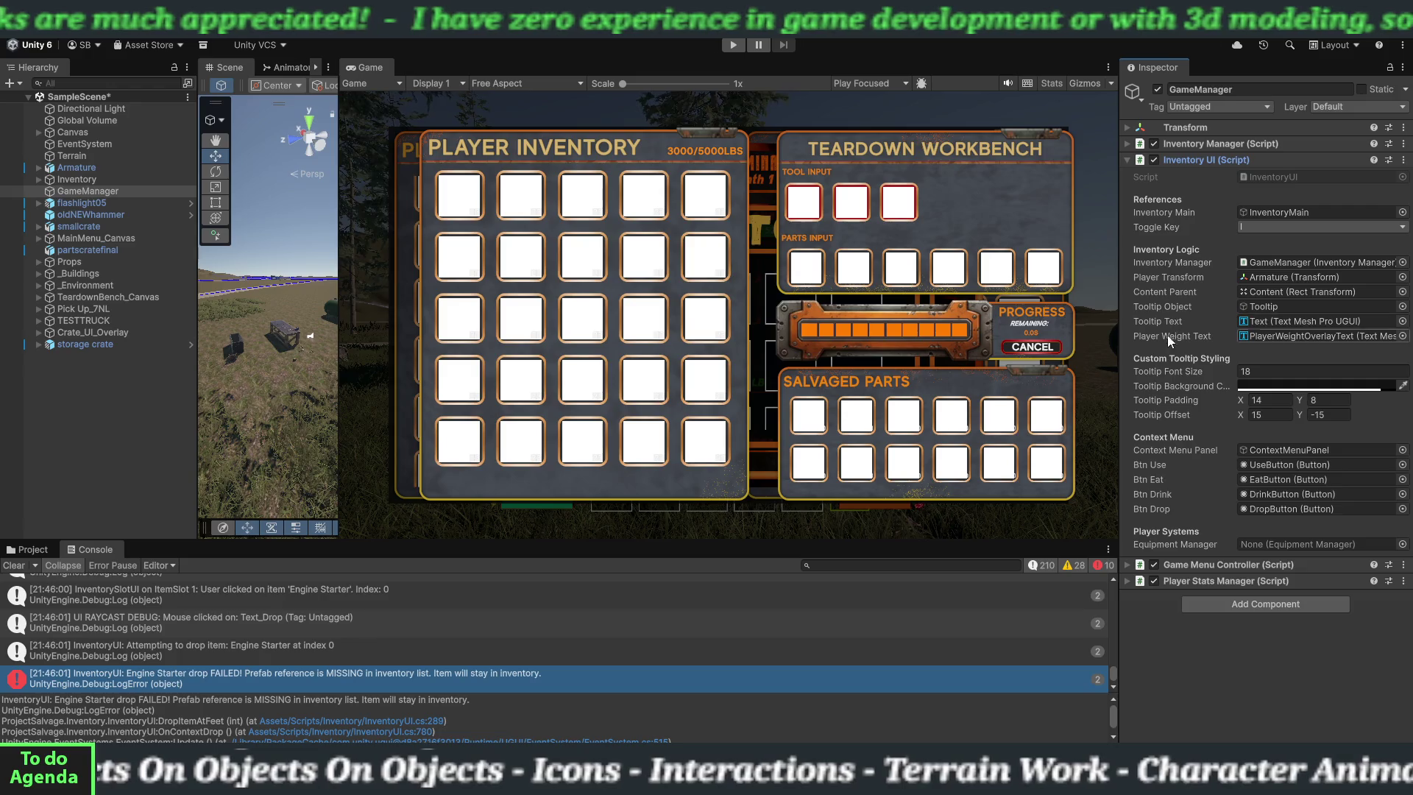
pyautogui.click(1126, 162)
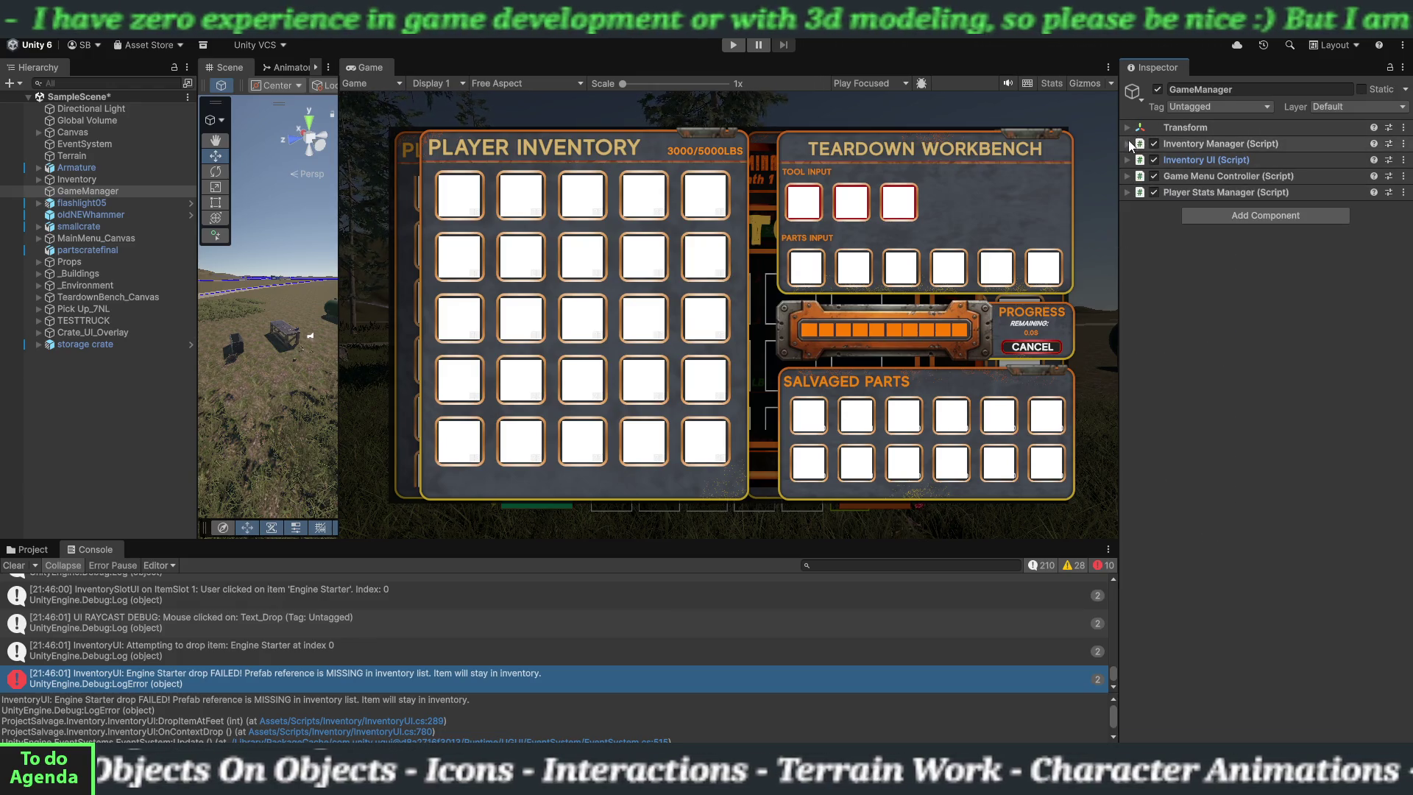
pyautogui.click(1128, 143)
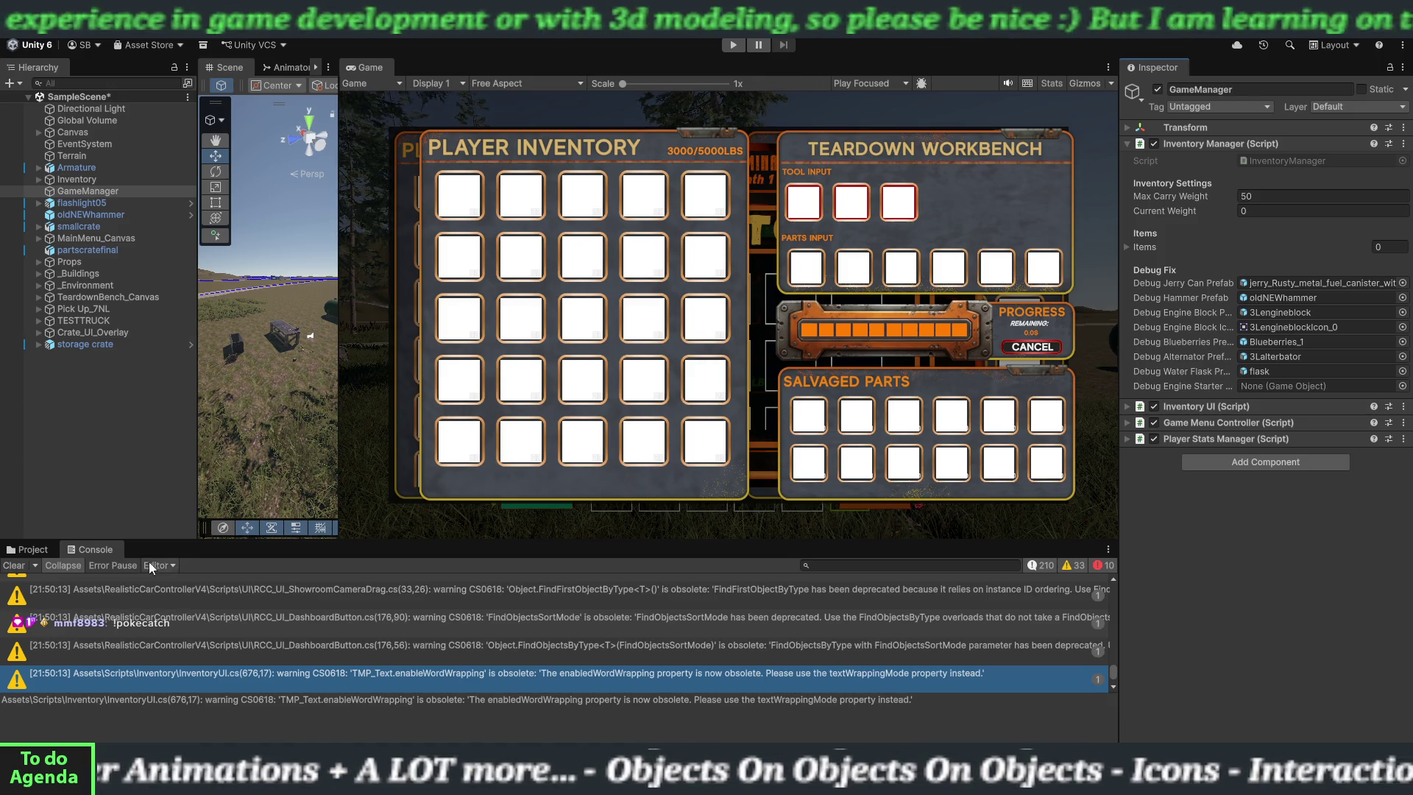
# - Clear the Console of the old warnings and errors
pyautogui.click(14, 565)
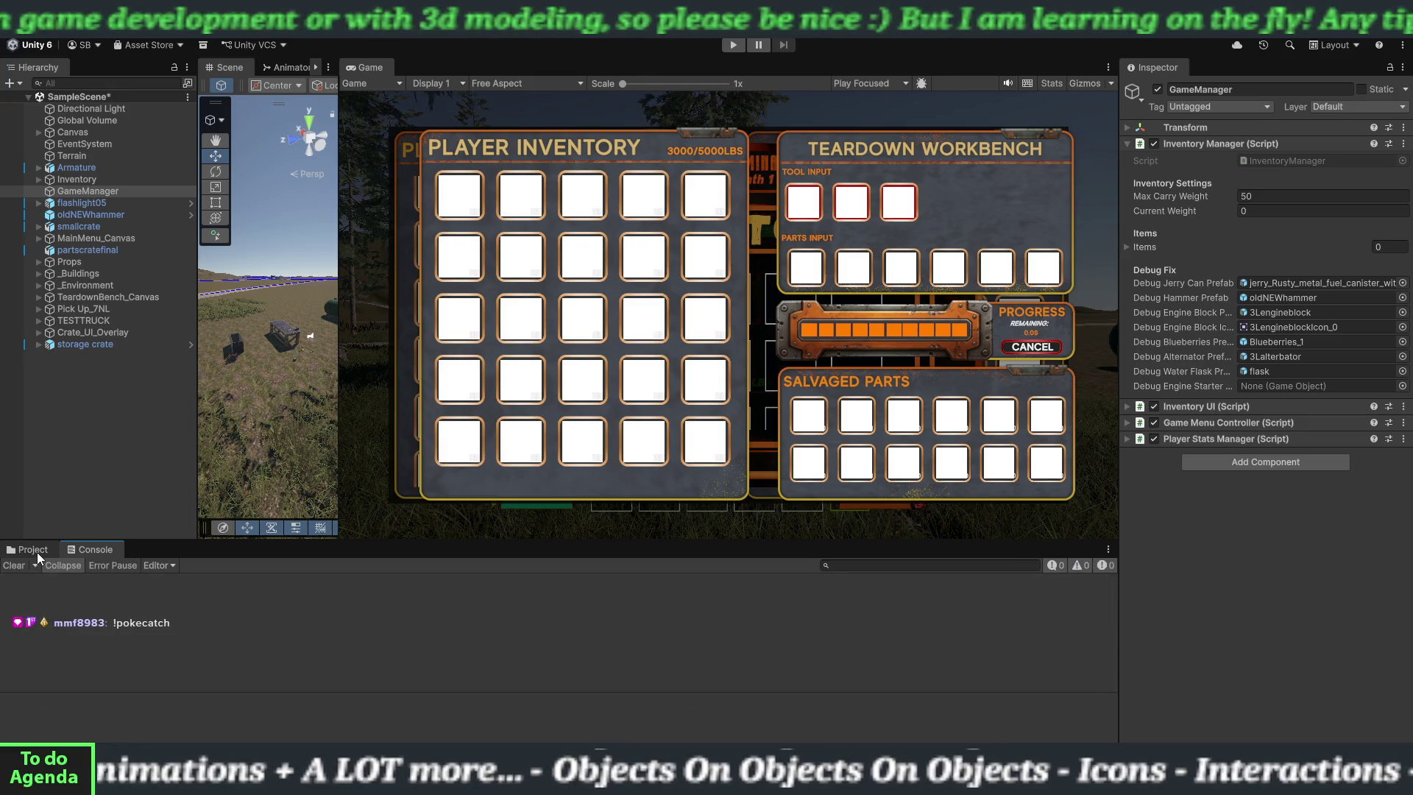
# - Assign enginestarter.prefab to the Inventory Manager's Debug Engine Starter field and enter Play mode
pyautogui.click(36, 550)
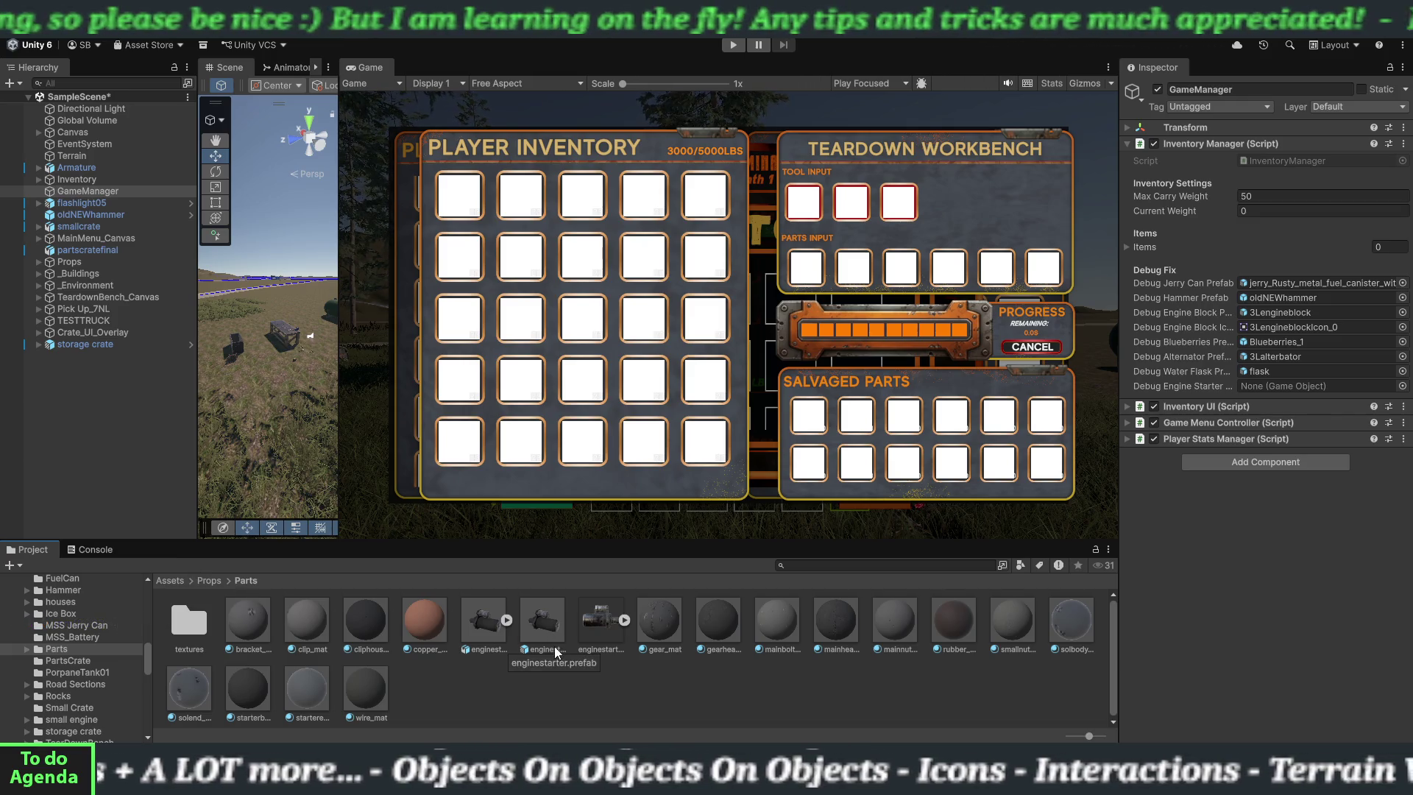
pyautogui.moveTo(553, 643); pyautogui.dragTo(1287, 387)
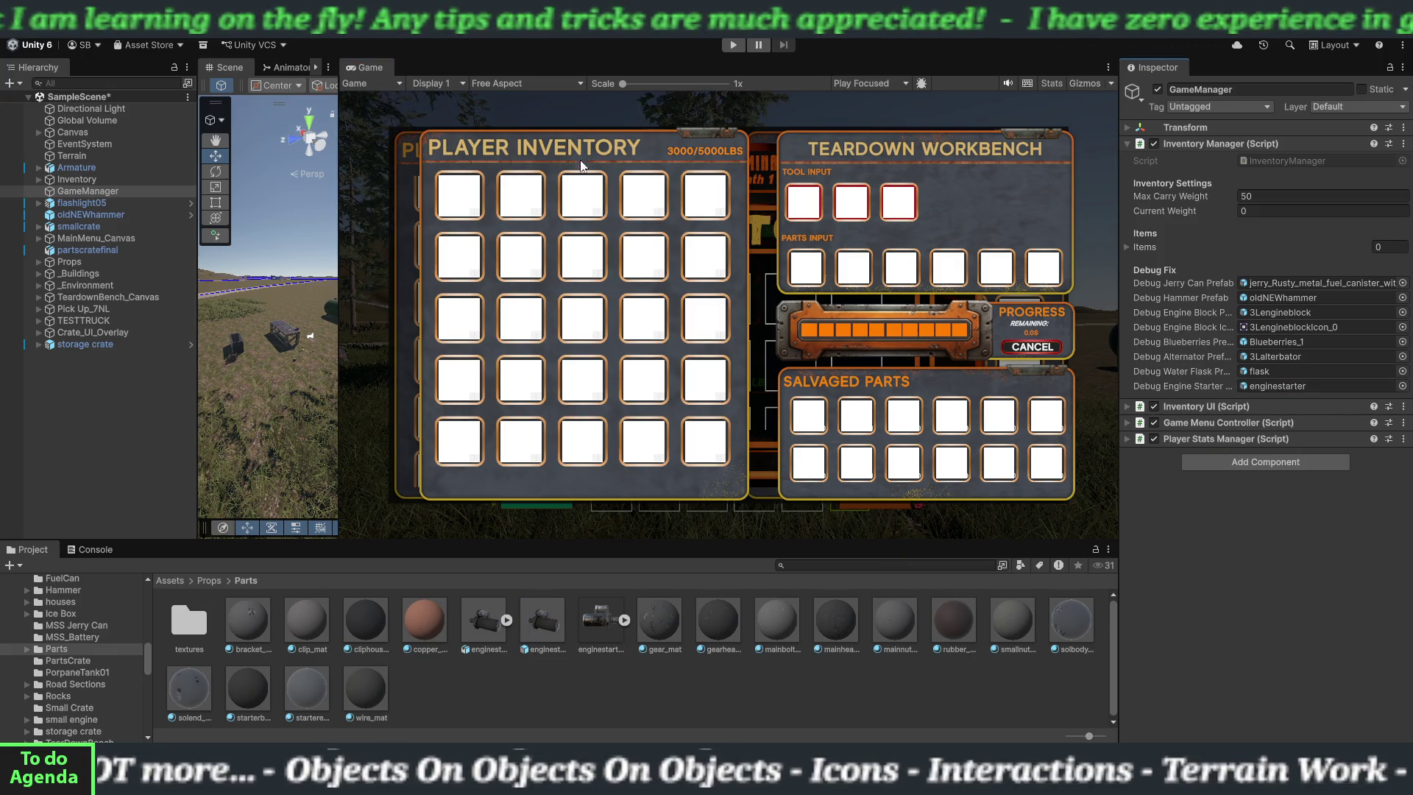
pyautogui.click(734, 46)
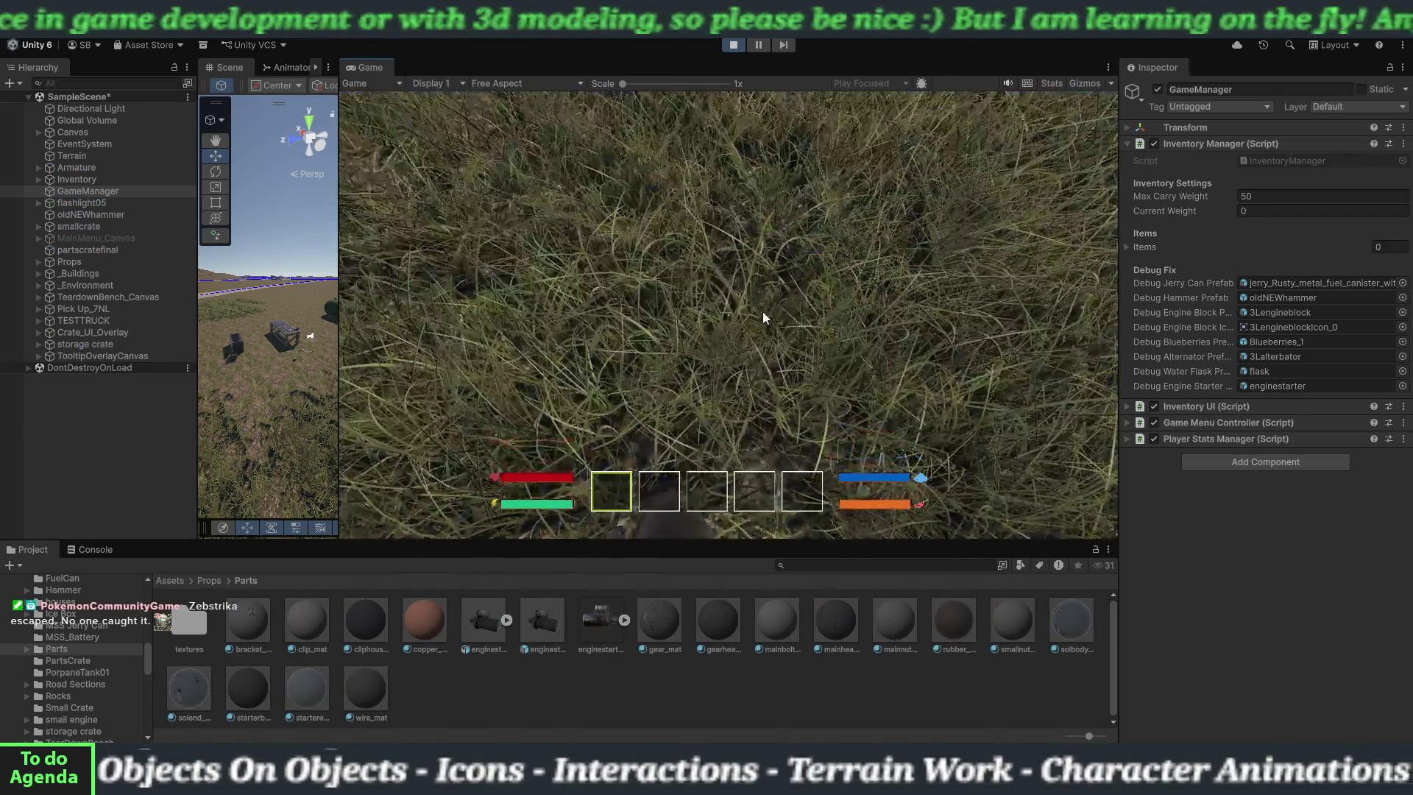
# - Walk to the Engine Starter, pick it up, and drop it from the inventory
pyautogui.click(762, 311)
pyautogui.press('w')
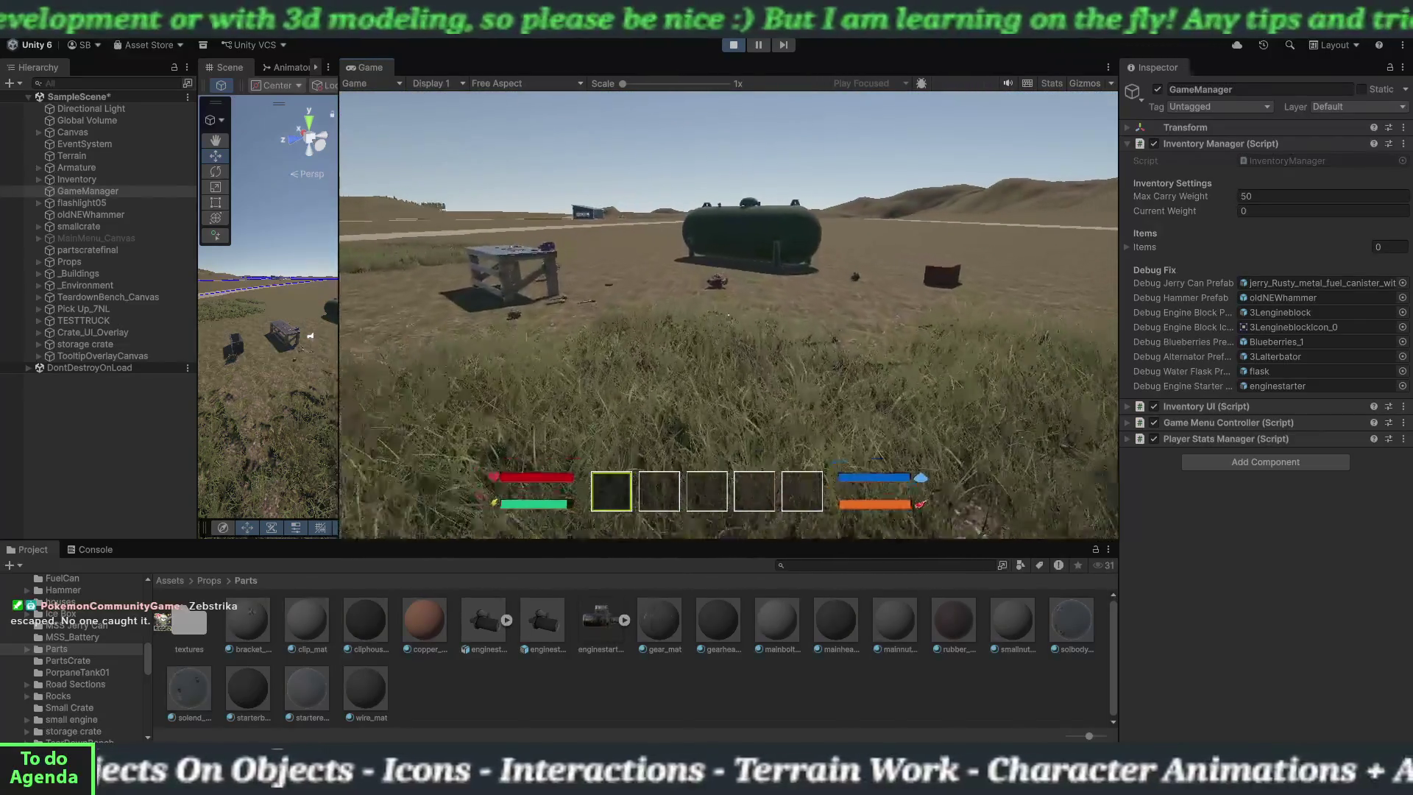
pyautogui.press('w')
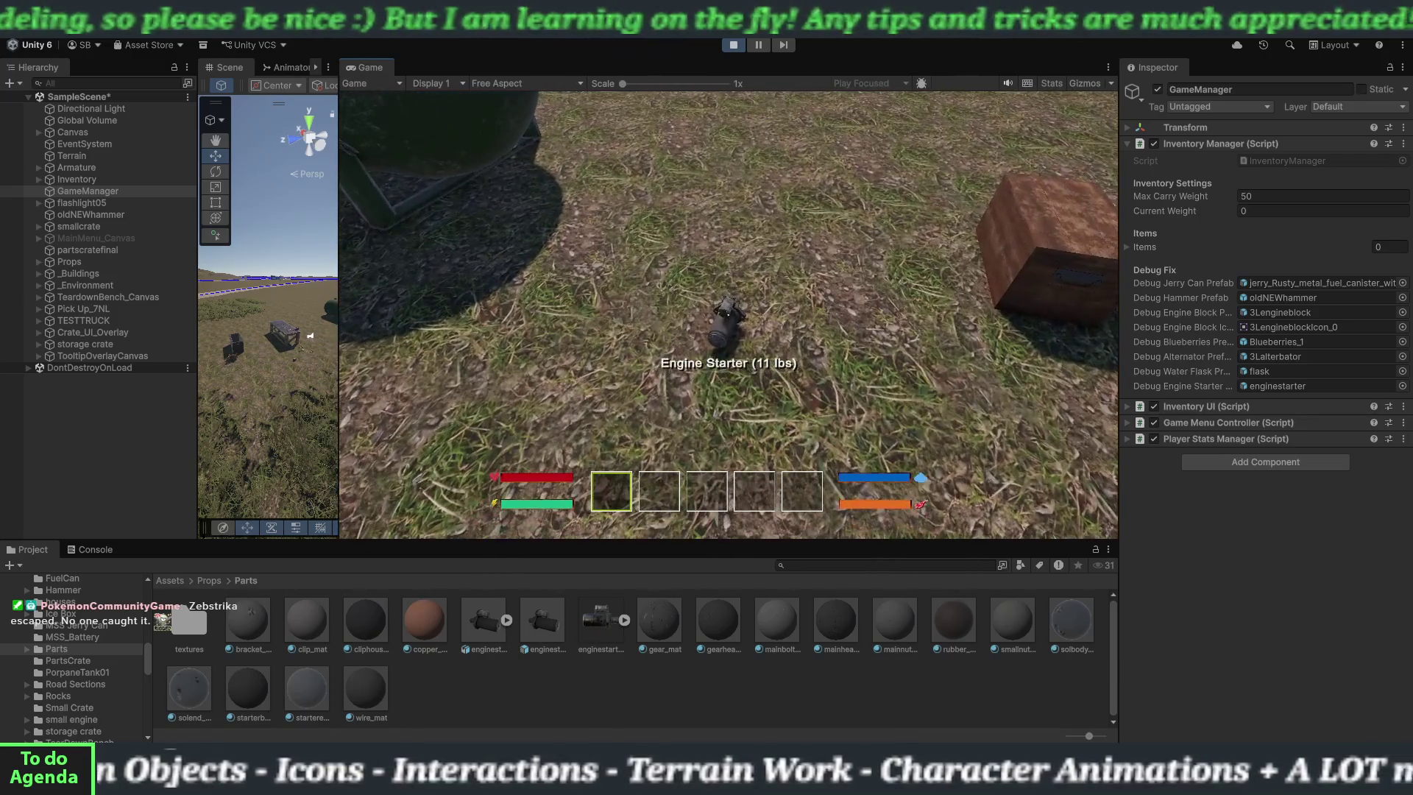
pyautogui.press('e')
pyautogui.press('Tab')
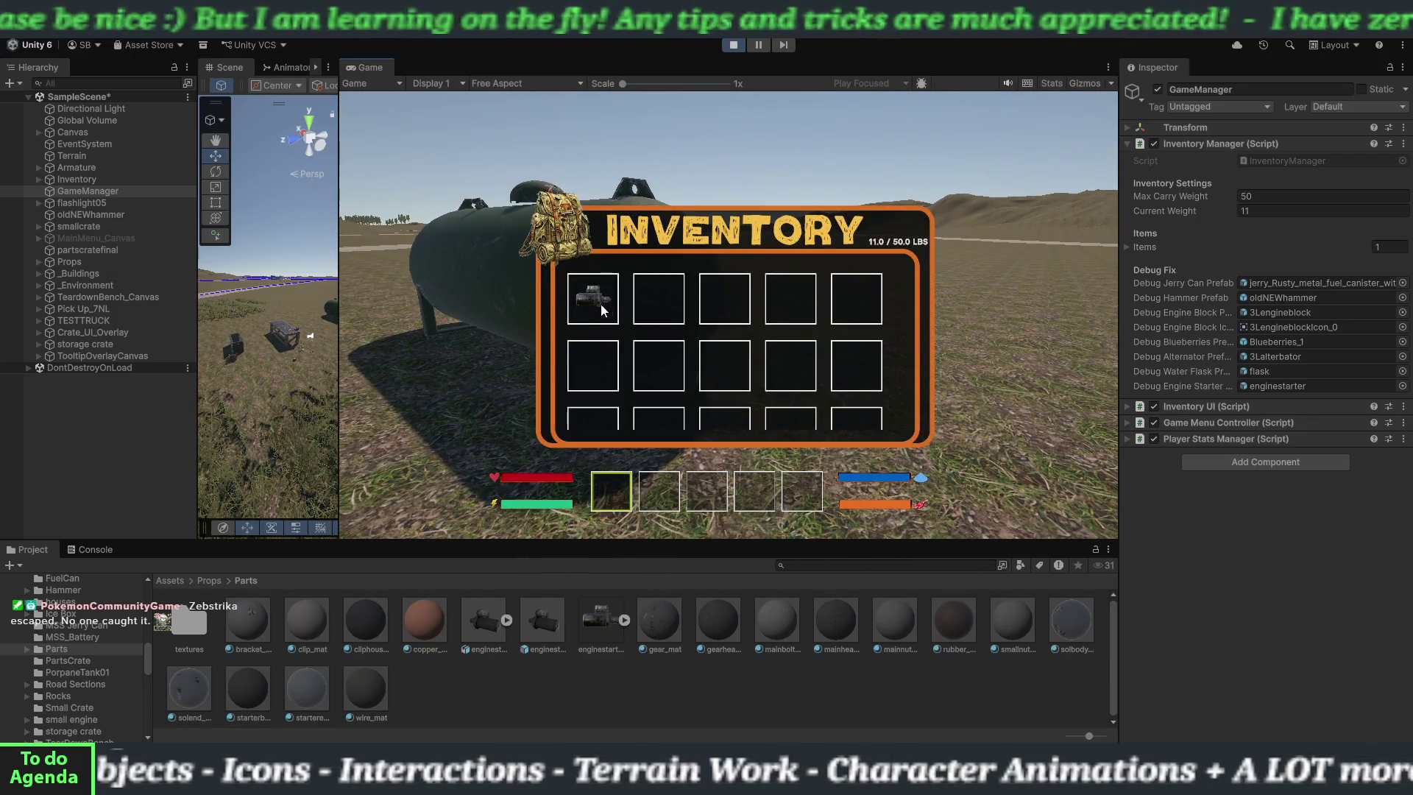
pyautogui.rightClick(597, 303)
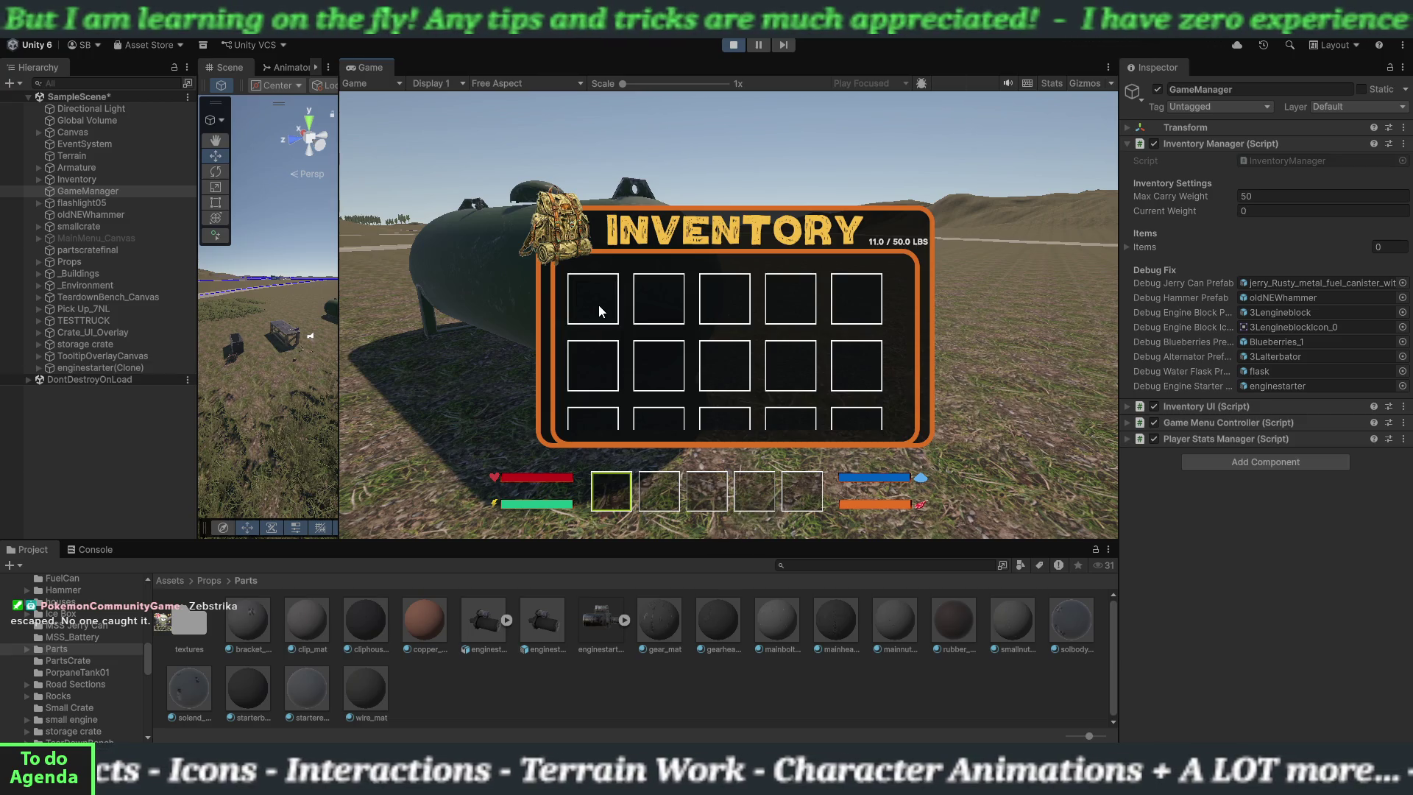
pyautogui.press('Tab')
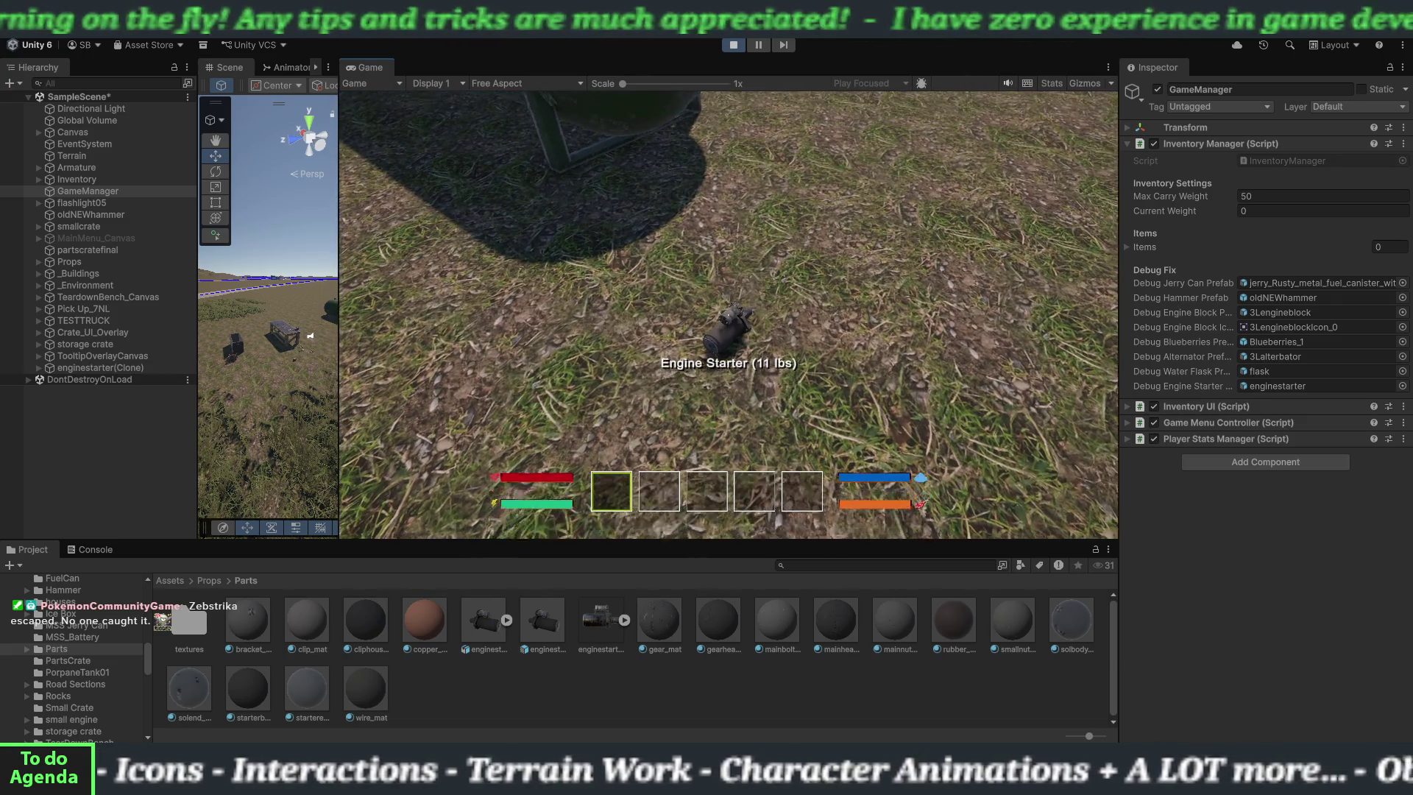
# - Pick the Engine Starter up again, drop it once more, and pick it back up
pyautogui.press('e')
pyautogui.press('Tab')
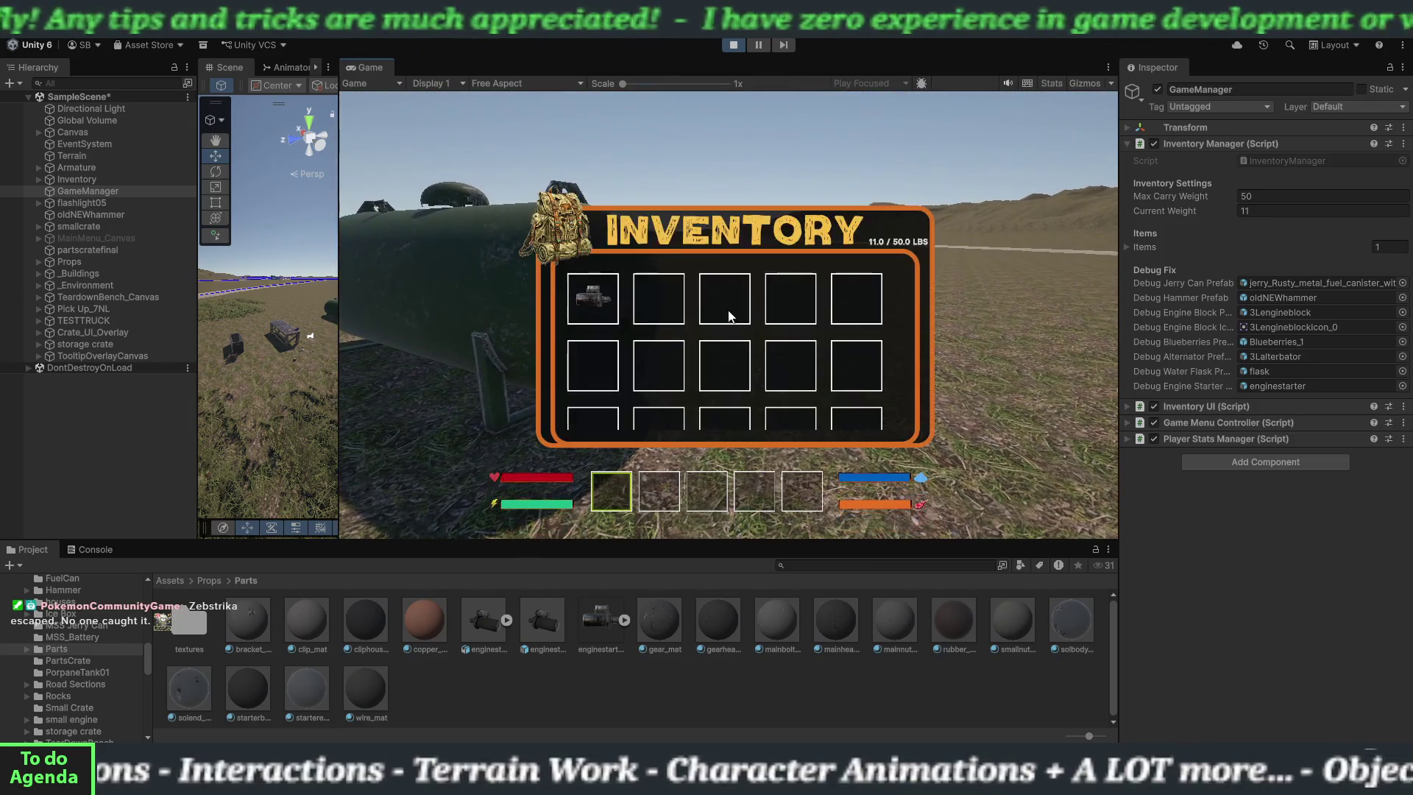
pyautogui.rightClick(608, 298)
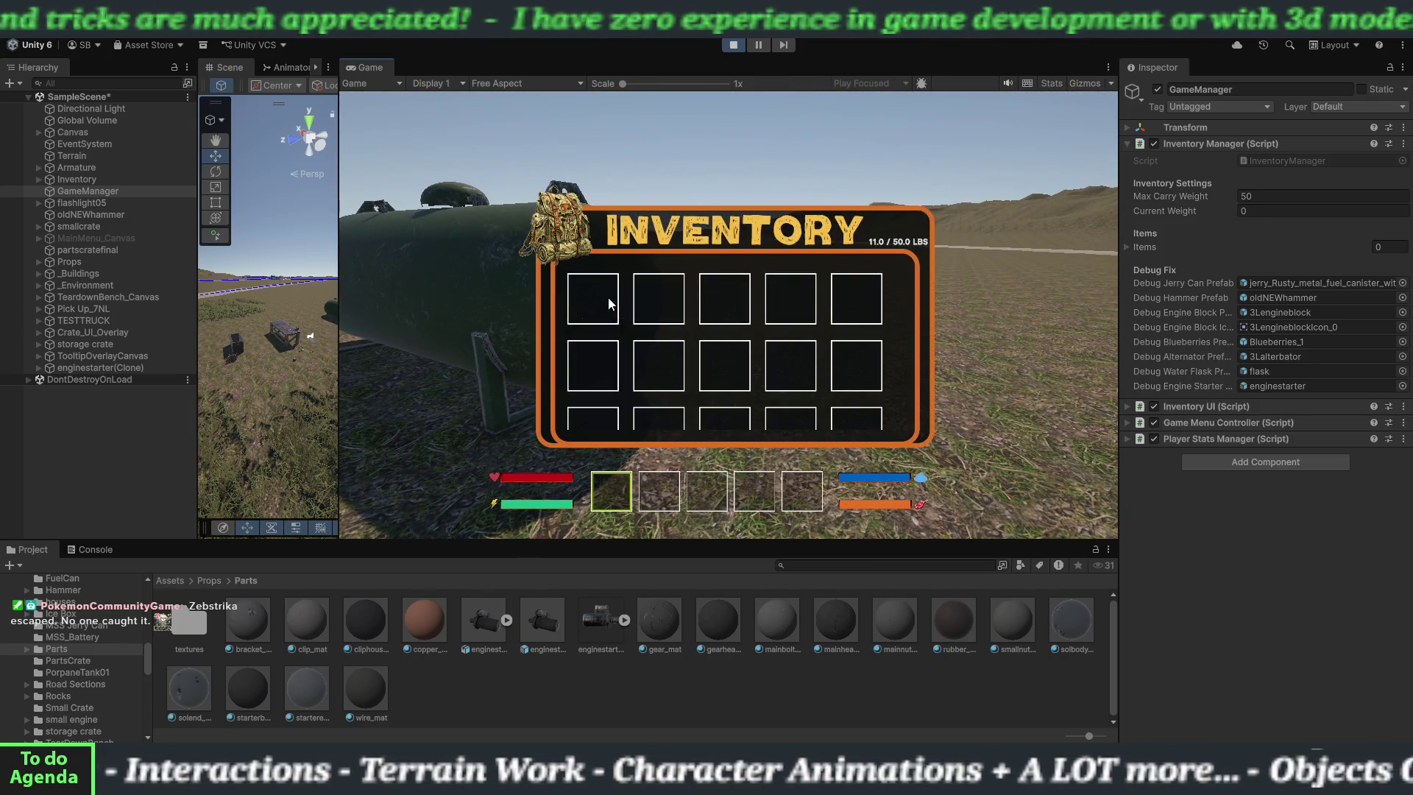
pyautogui.press('Tab')
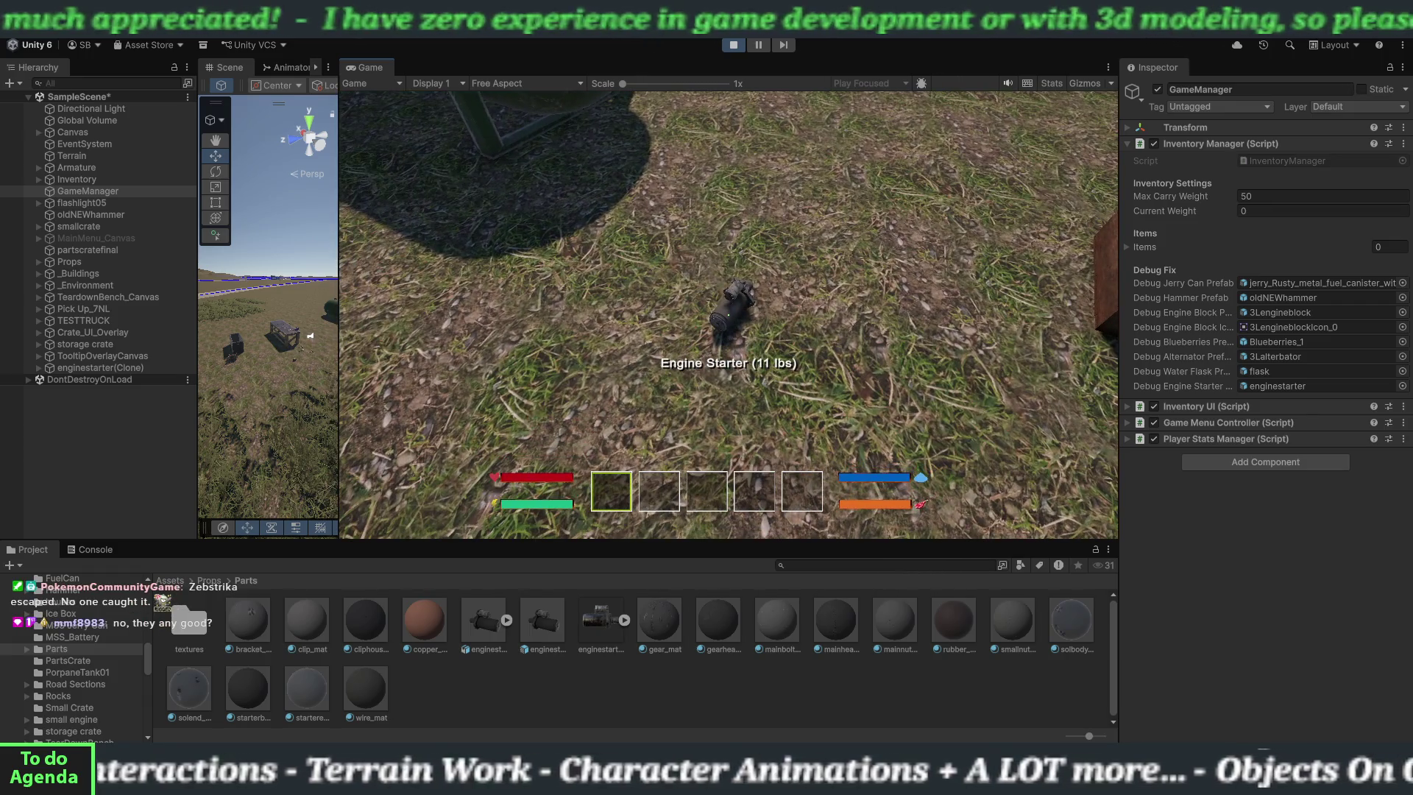
pyautogui.press('e')
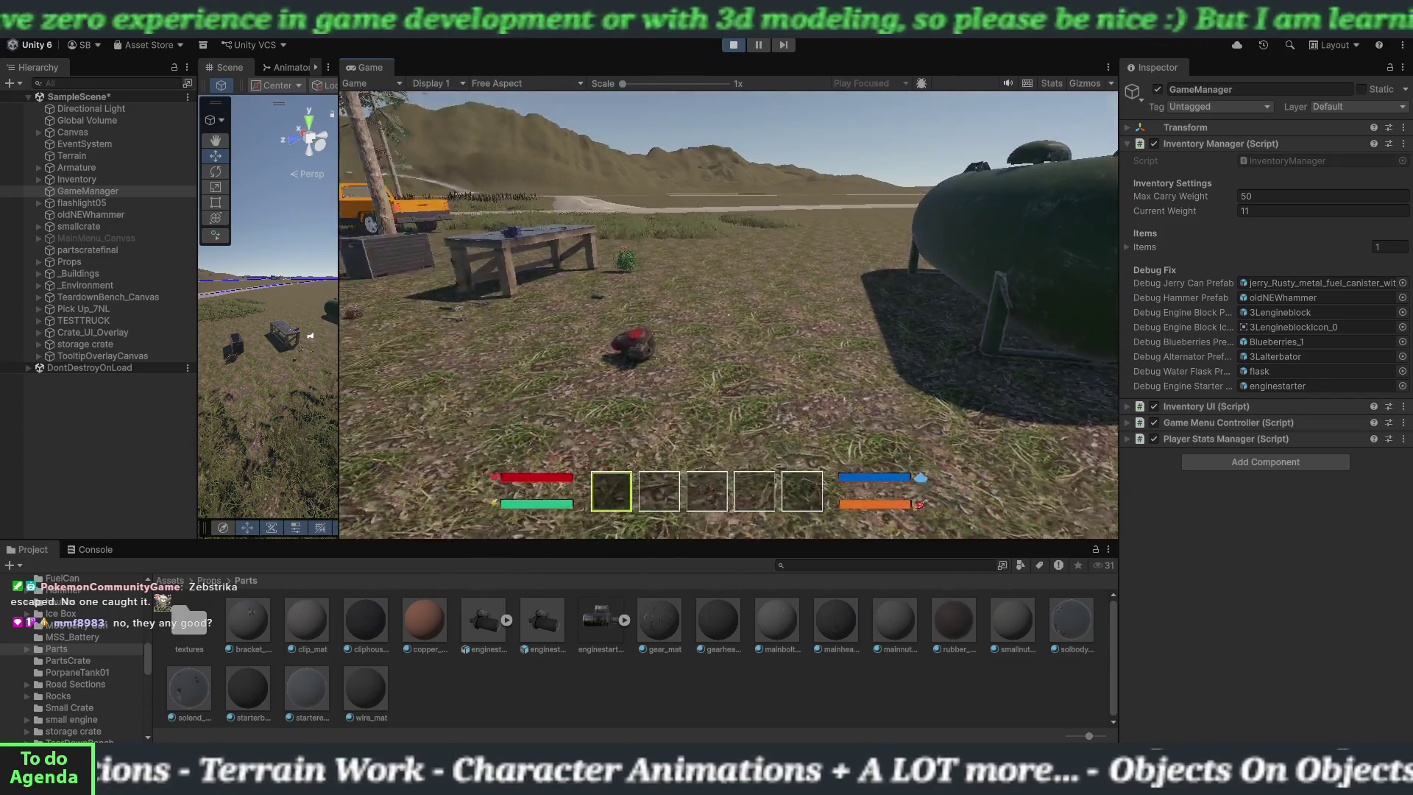
# - Walk to the teardown workbench and send the Engine Starter into its Parts Input
pyautogui.press('w')
pyautogui.press('w')
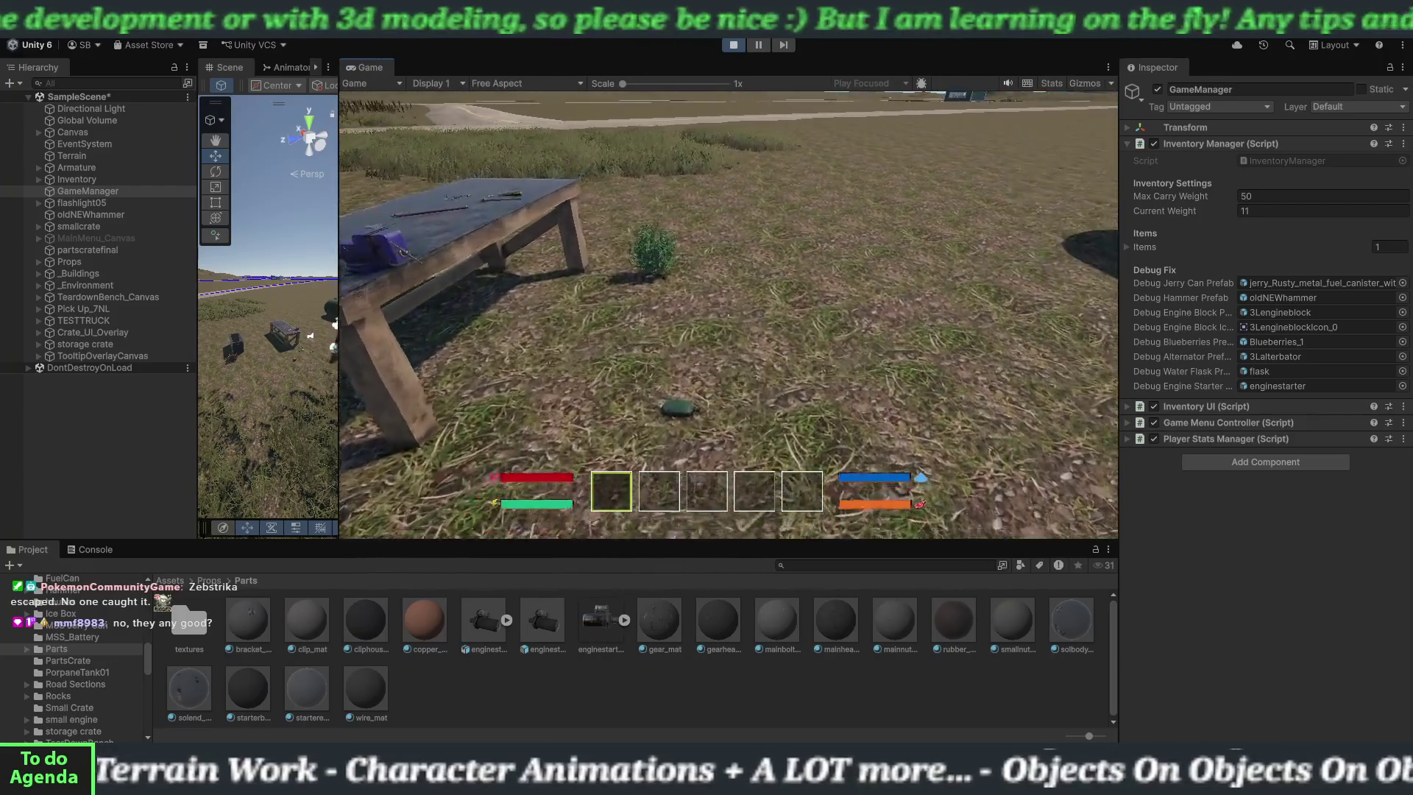
pyautogui.press('w')
pyautogui.press('e')
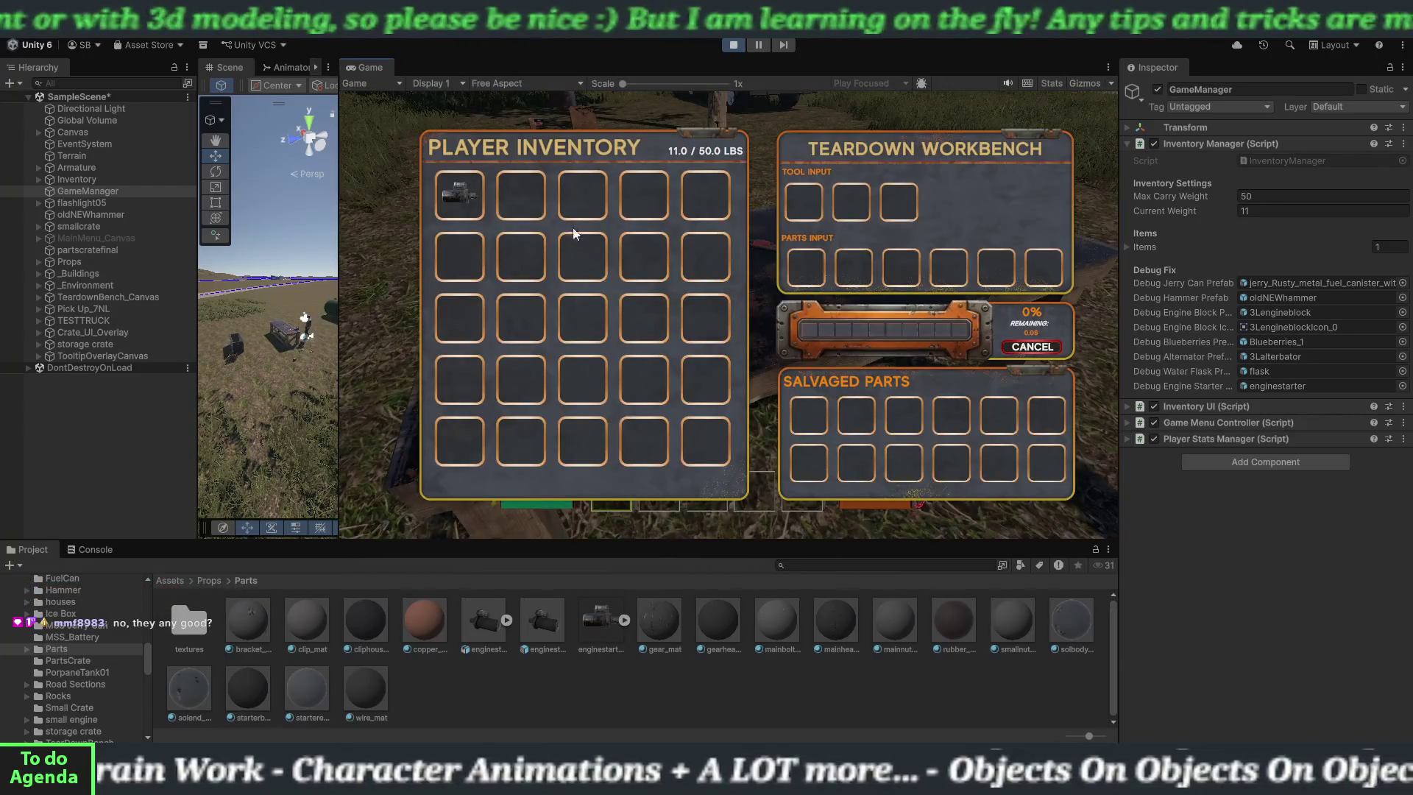
pyautogui.rightClick(459, 195)
# - Close the workbench panels and pick up the Steel Hammer
pyautogui.press('e')
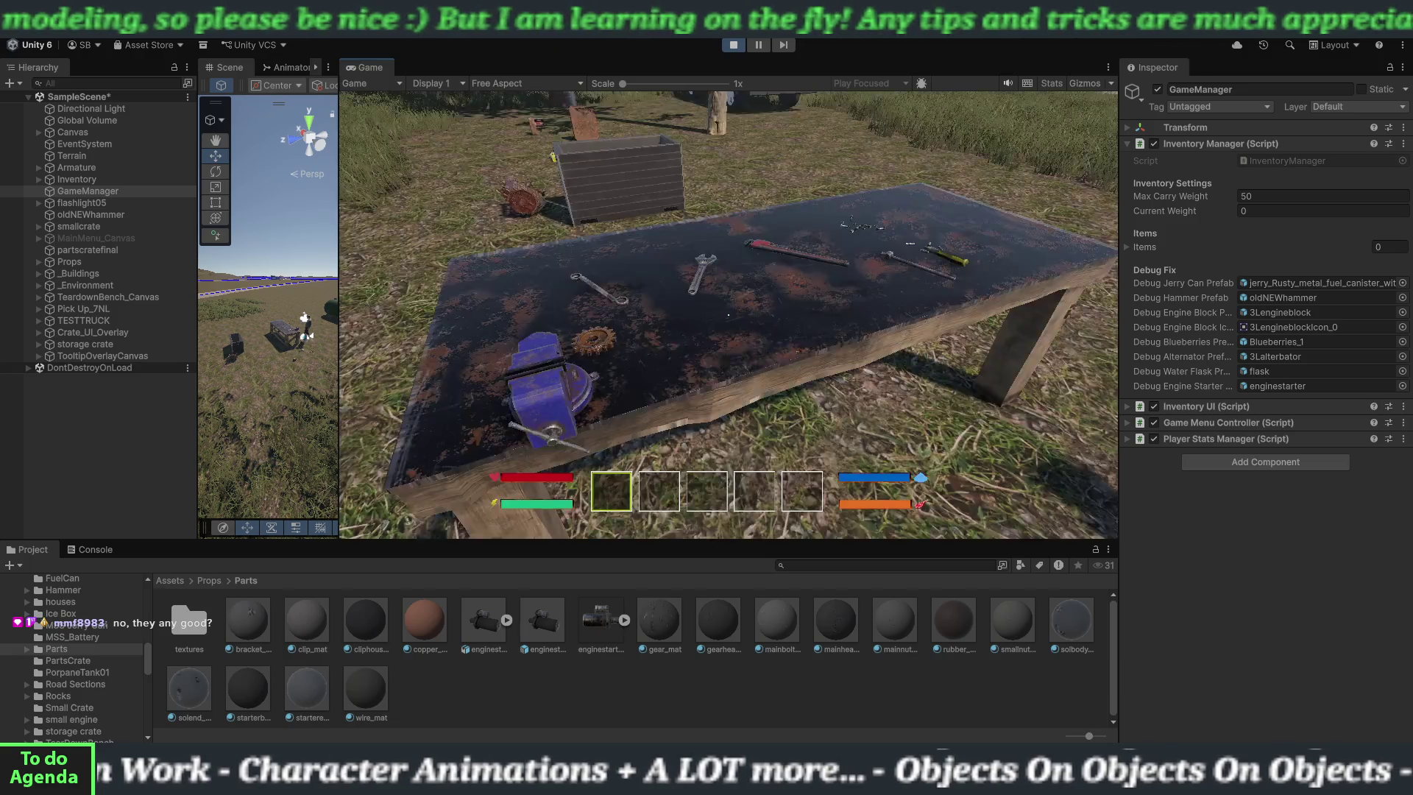
pyautogui.press('e')
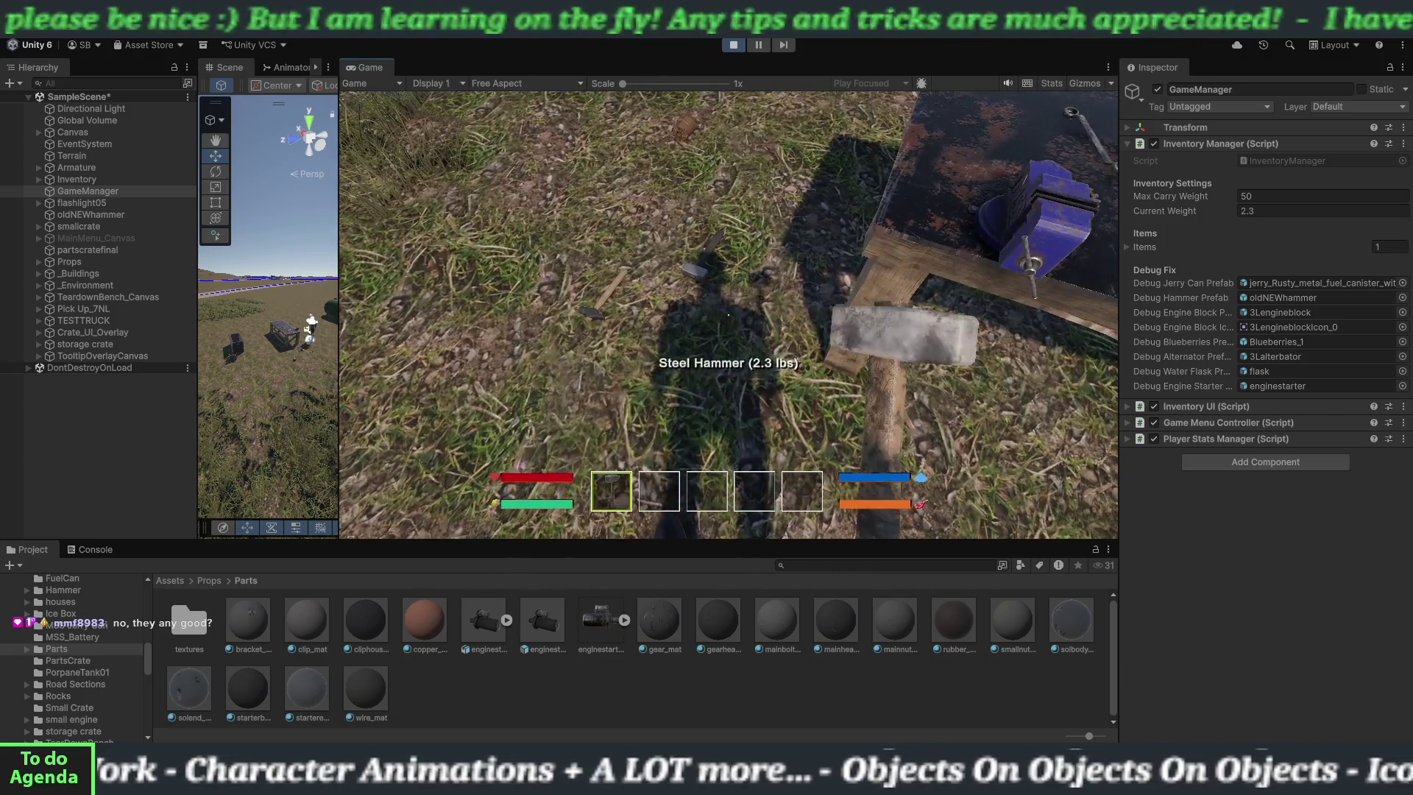
pyautogui.press('4')
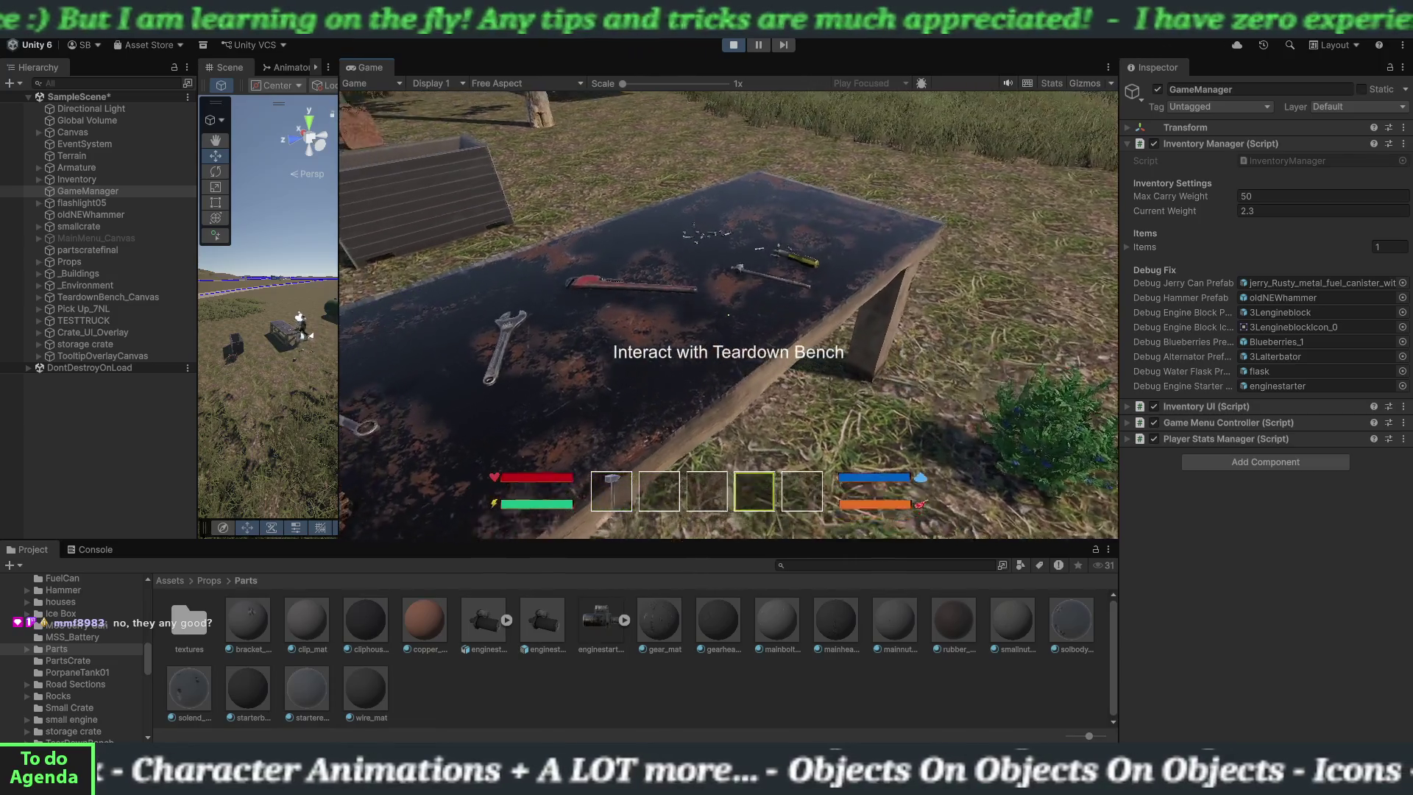
# - Place the Steel Hammer in the workbench's Tool Input slot and close the panels
pyautogui.press('e')
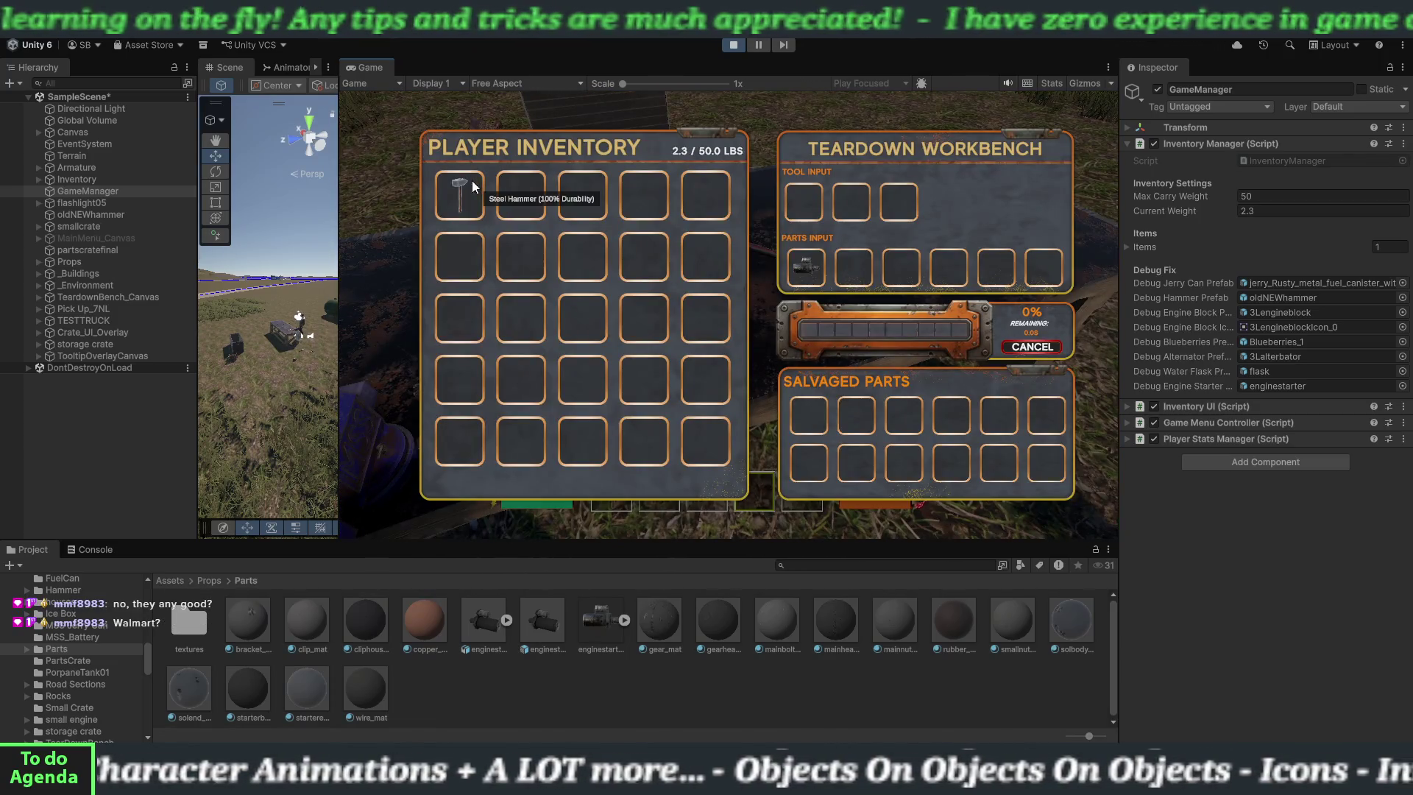
pyautogui.click(471, 184)
pyautogui.press('e')
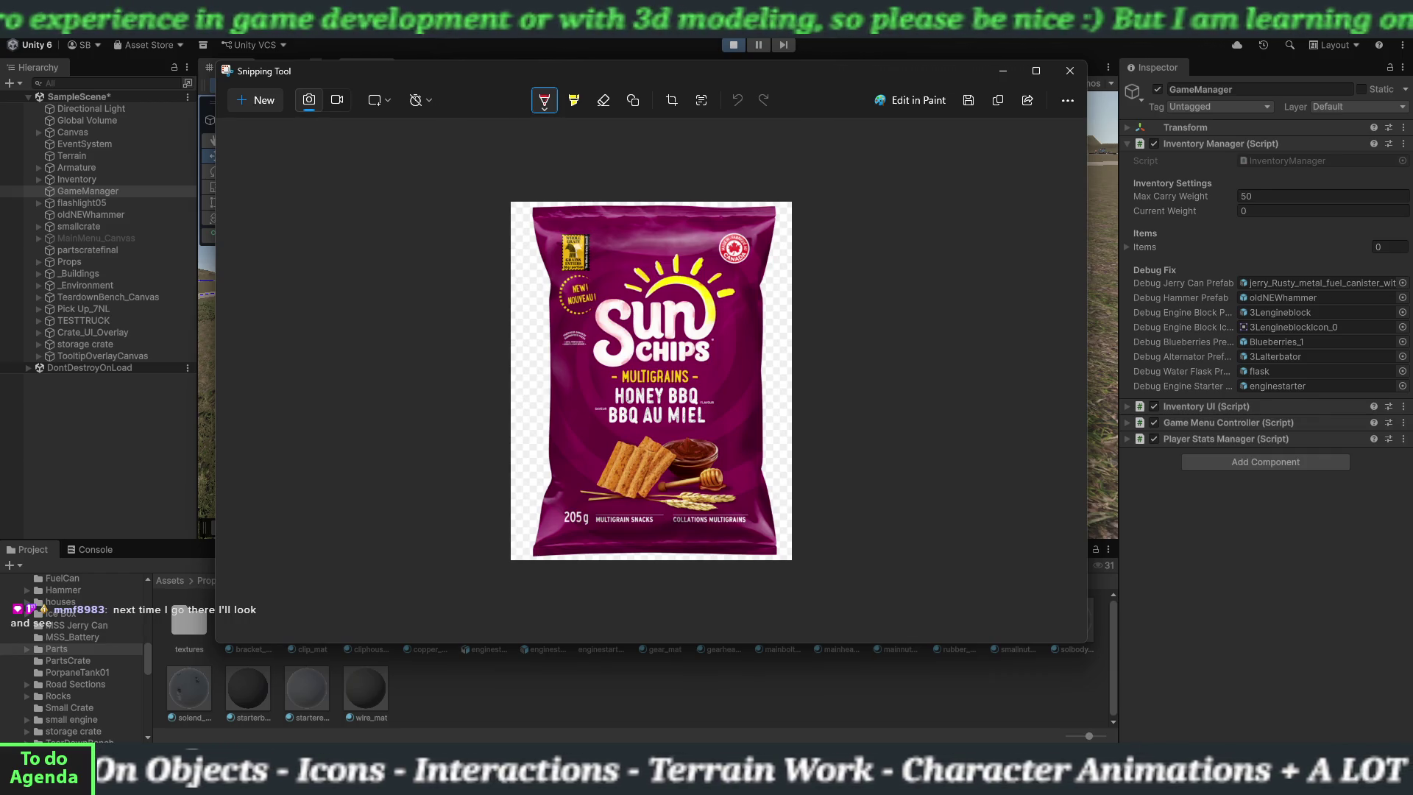
# - Copy the chip-bag snip, close Snipping Tool, and return to the game at the Teardown Bench
pyautogui.hotkey('ctrl', 'c')
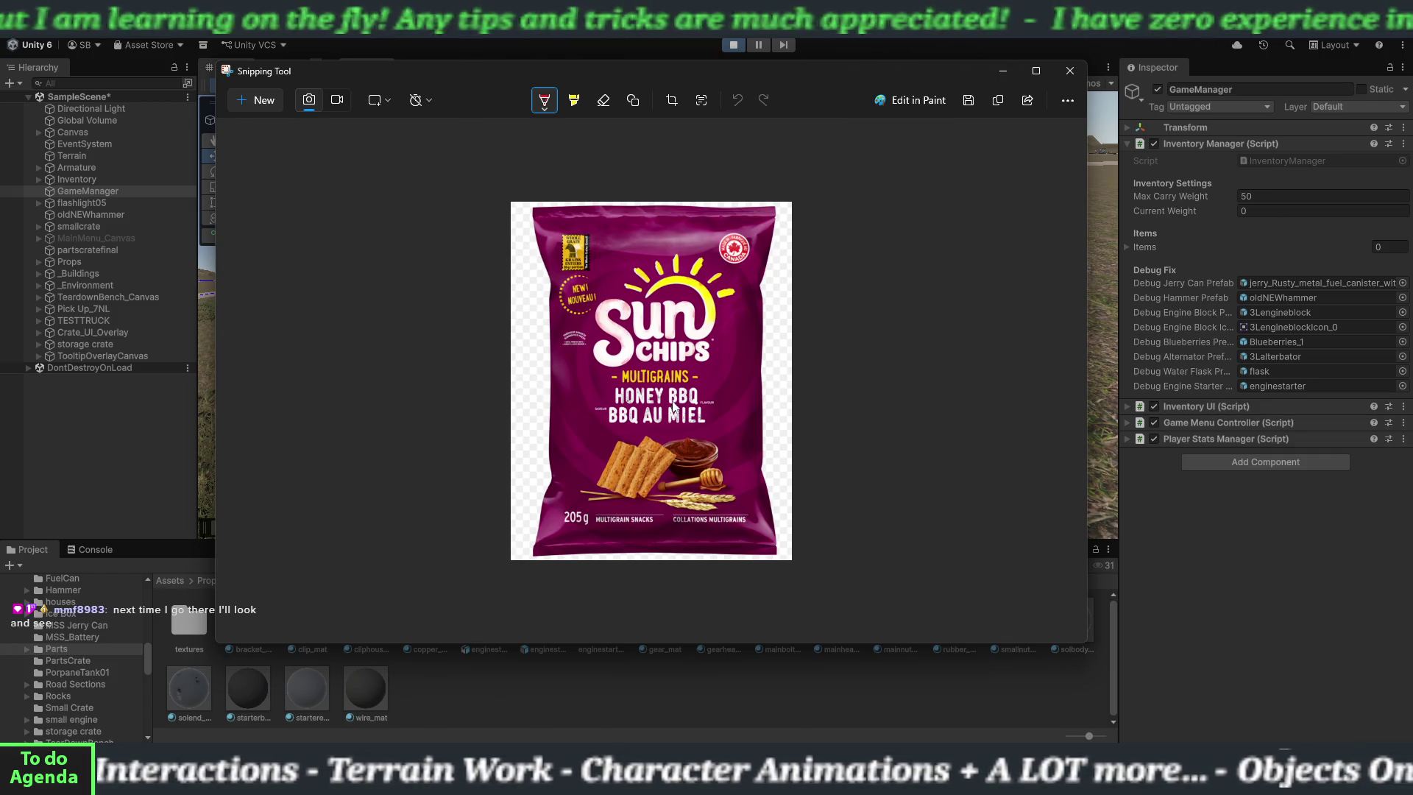
pyautogui.click(1068, 71)
pyautogui.click(945, 242)
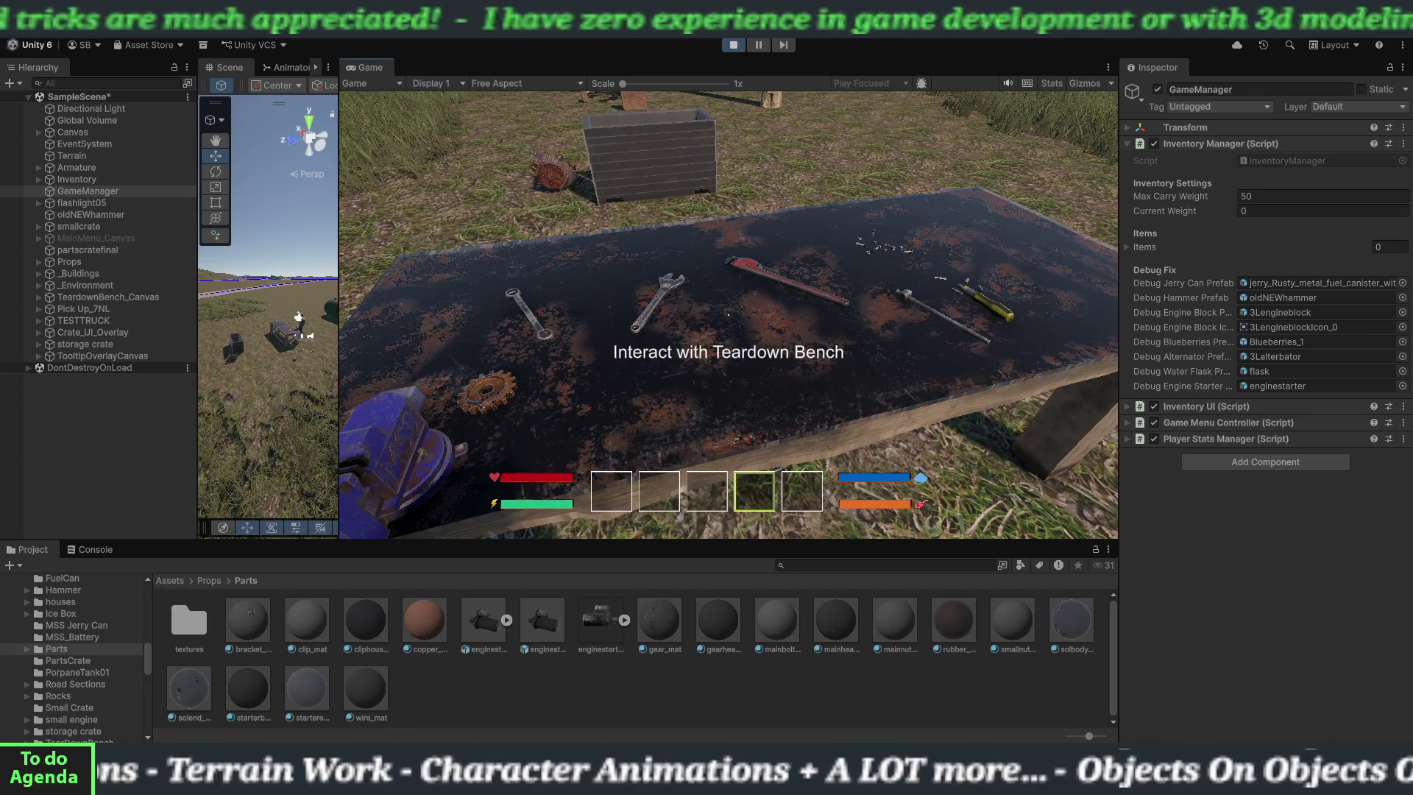
# - Check teardown progress at the workbench, then load the engine block into Parts Input
pyautogui.press('e')
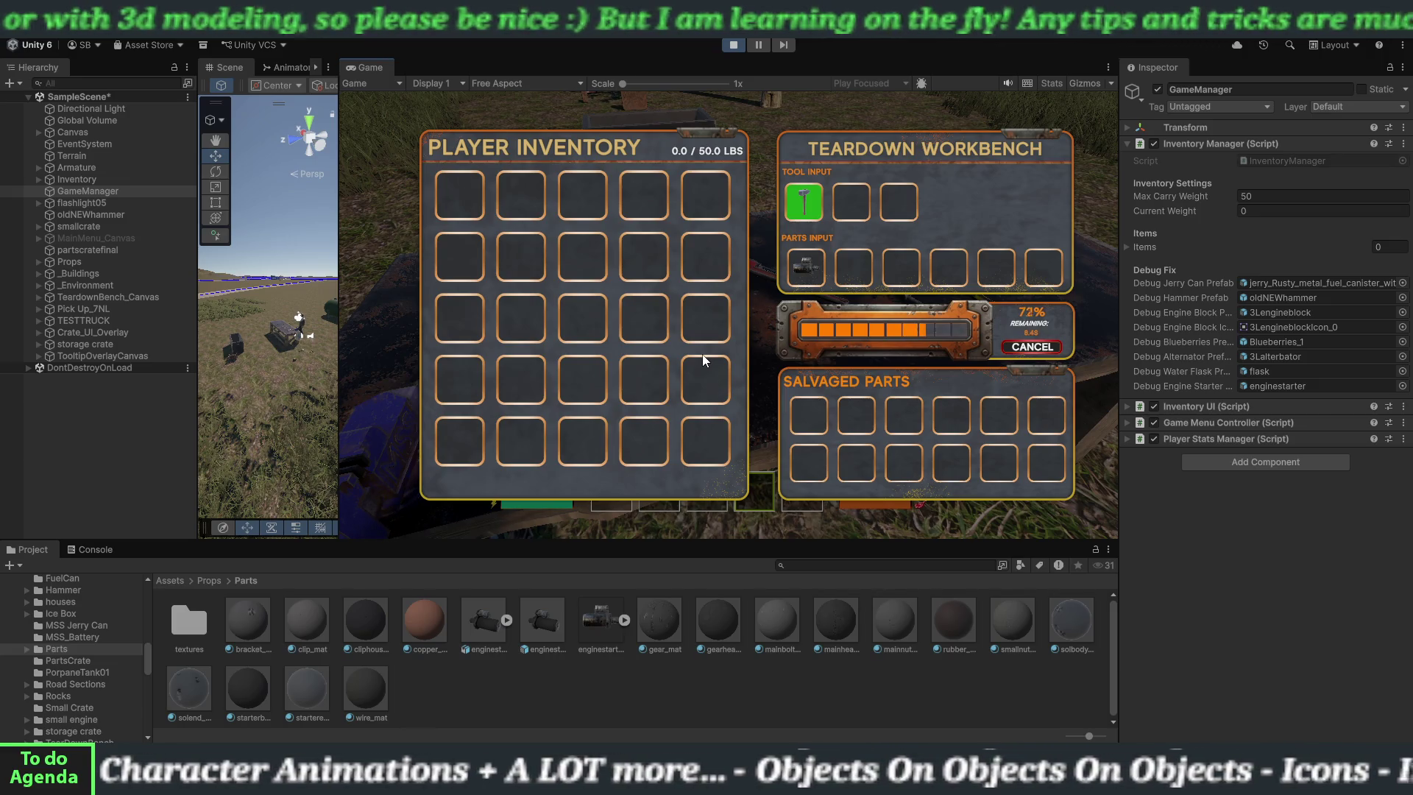
pyautogui.press('Tab')
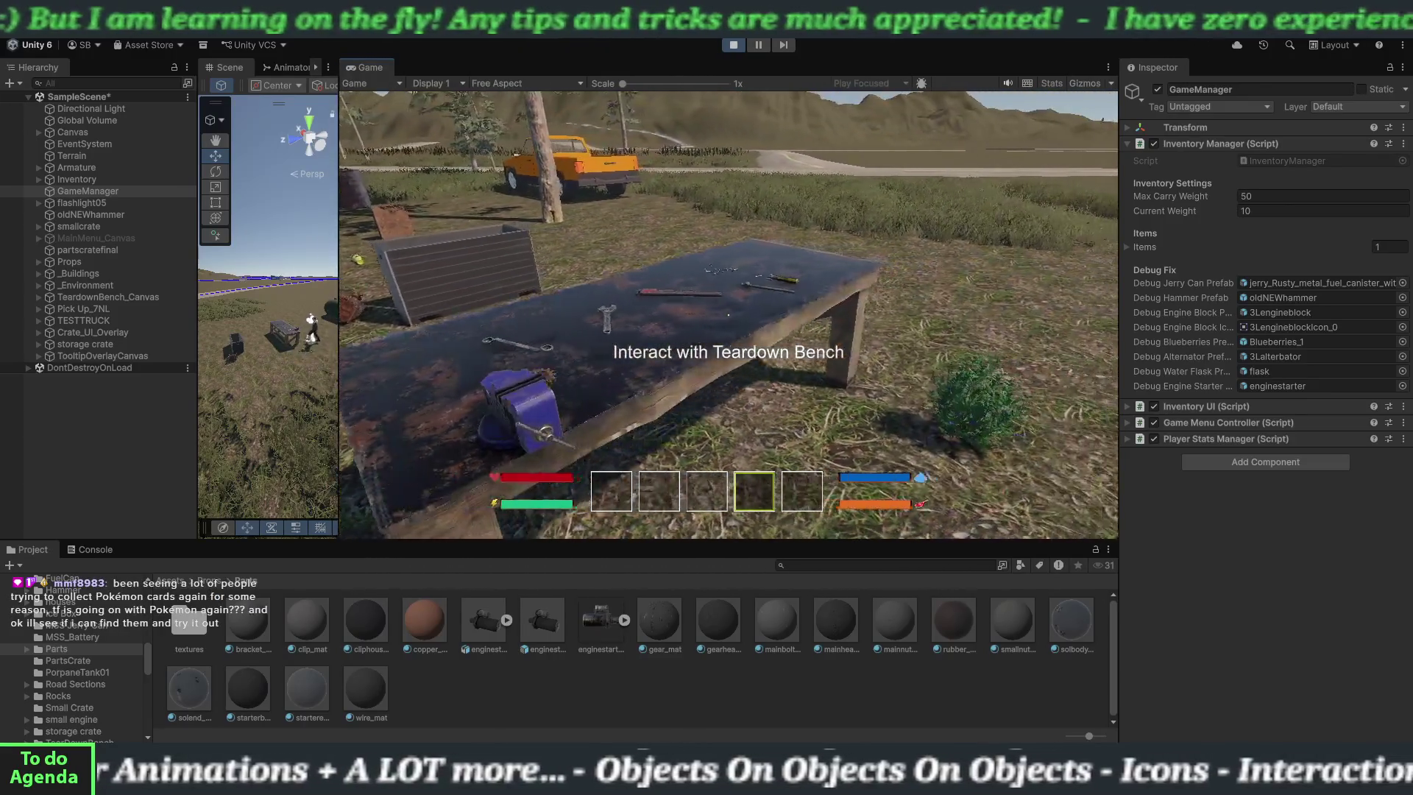
pyautogui.press('e')
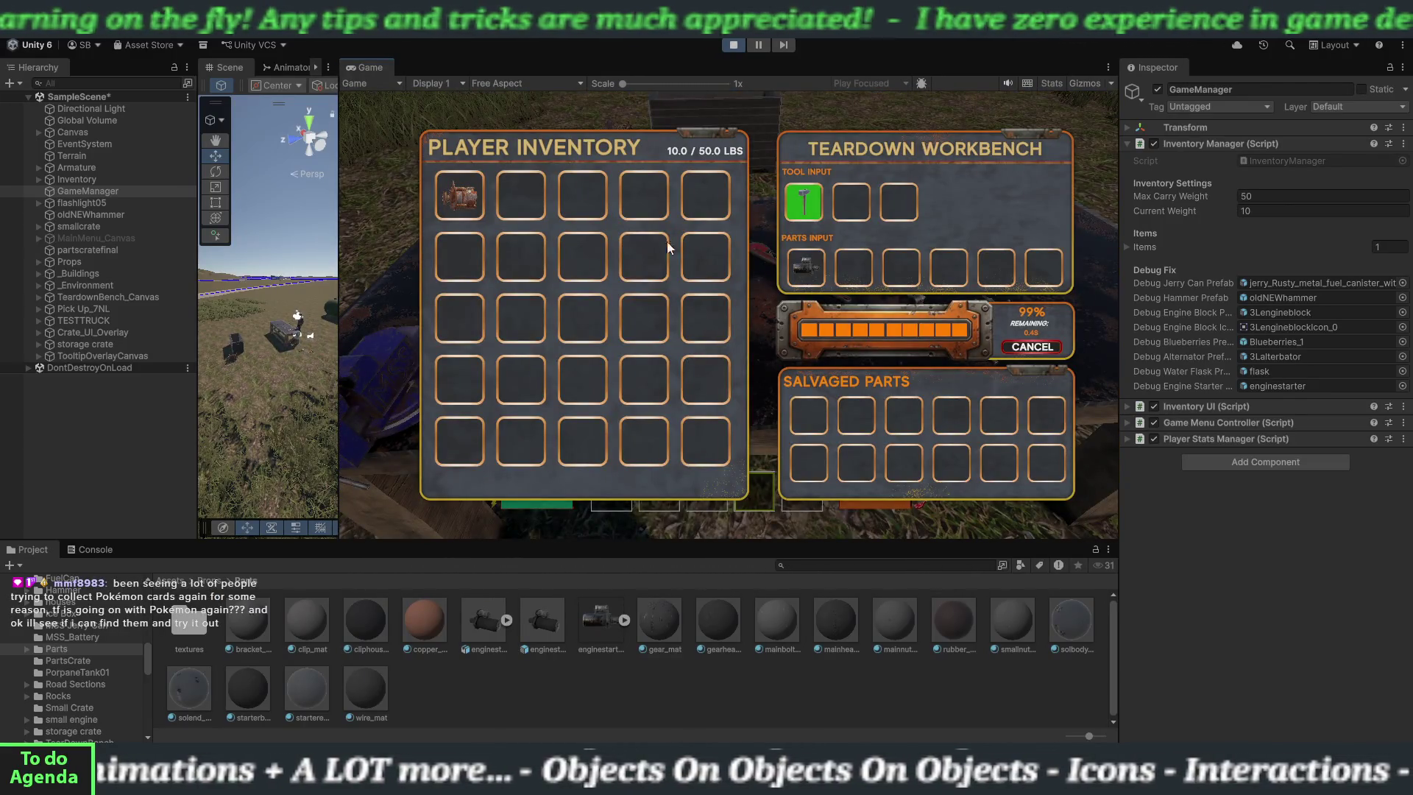
pyautogui.click(468, 200)
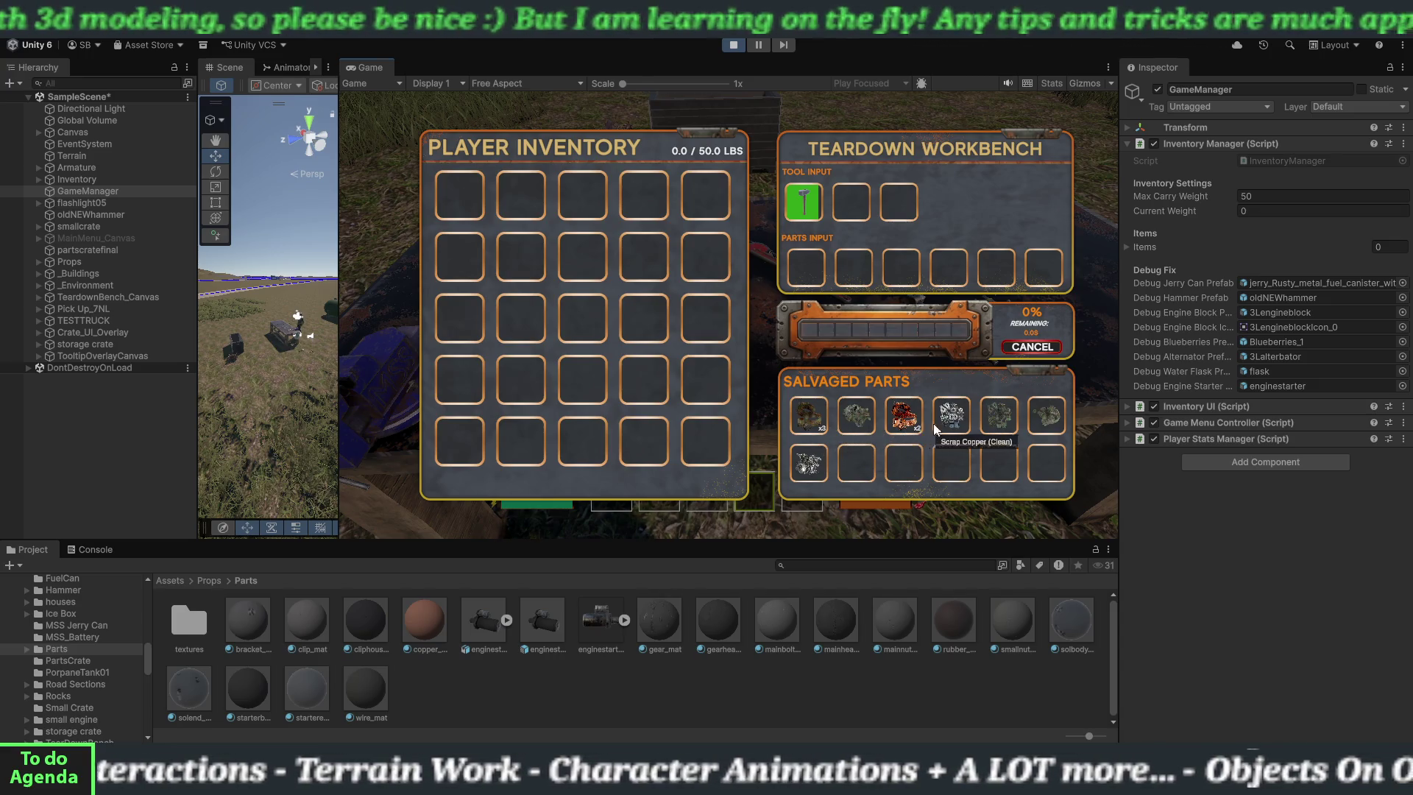
# - Take all the salvaged parts from the workbench output into inventory and close the bench
pyautogui.click(816, 415)
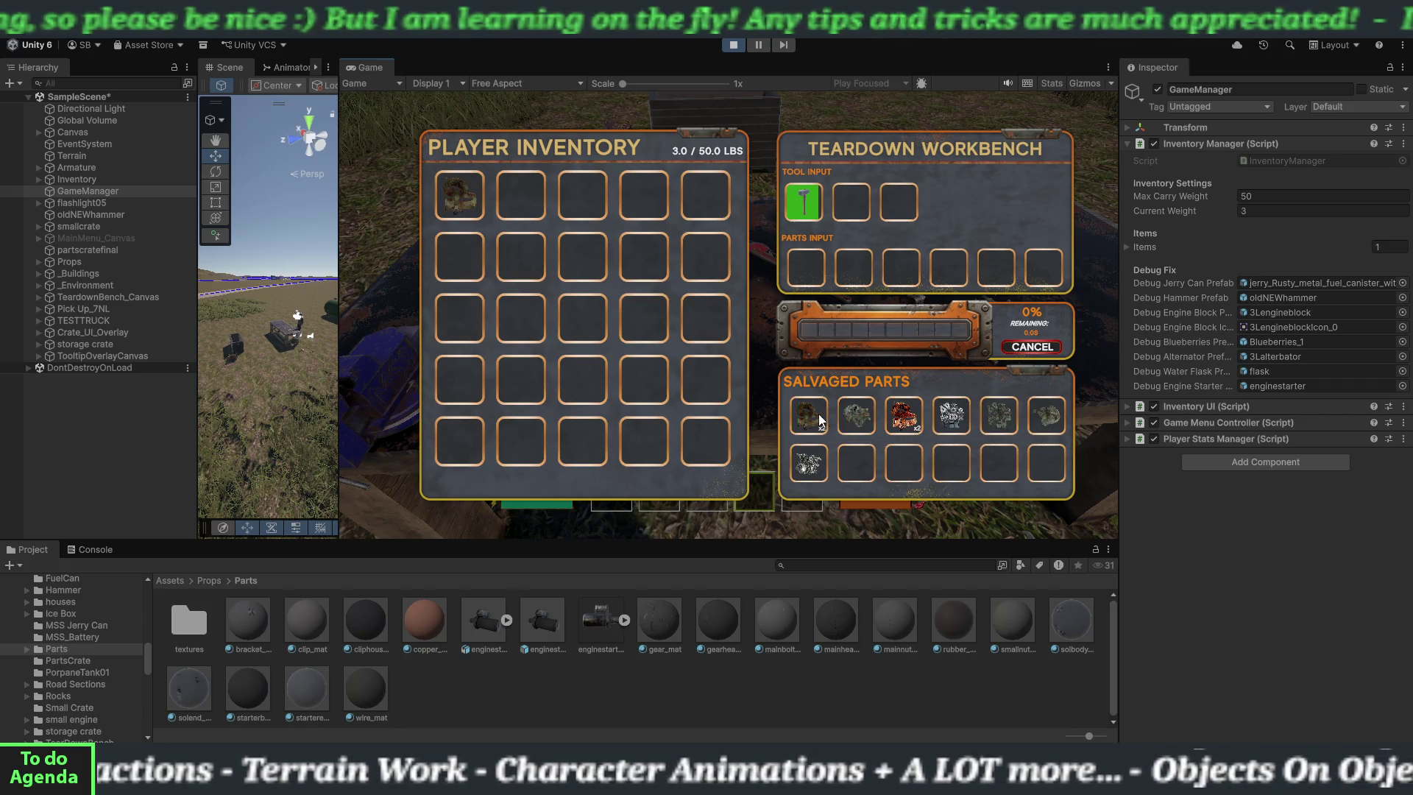
pyautogui.click(819, 417)
pyautogui.click(818, 414)
pyautogui.click(818, 415)
pyautogui.click(818, 415)
pyautogui.click(818, 415)
pyautogui.click(818, 415)
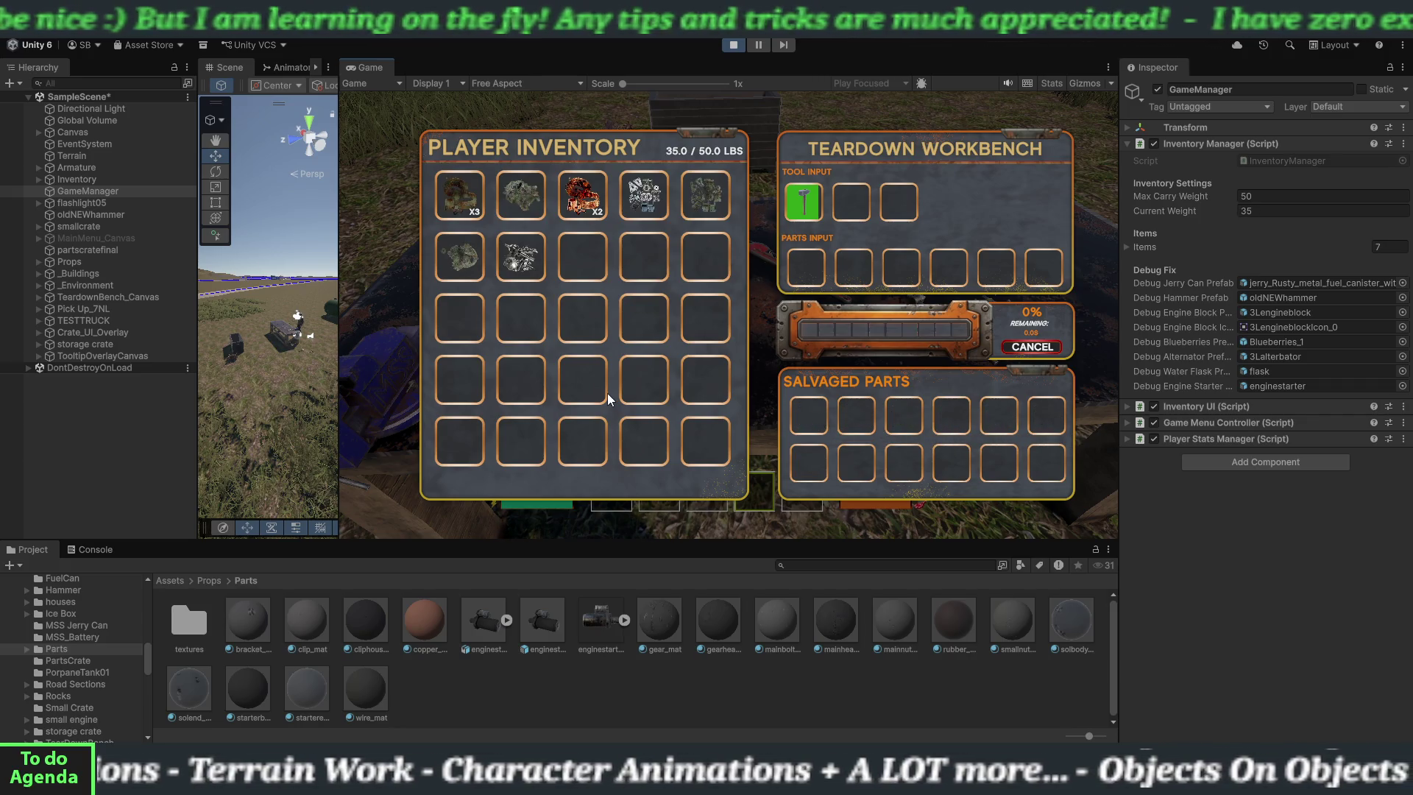
pyautogui.press('Escape')
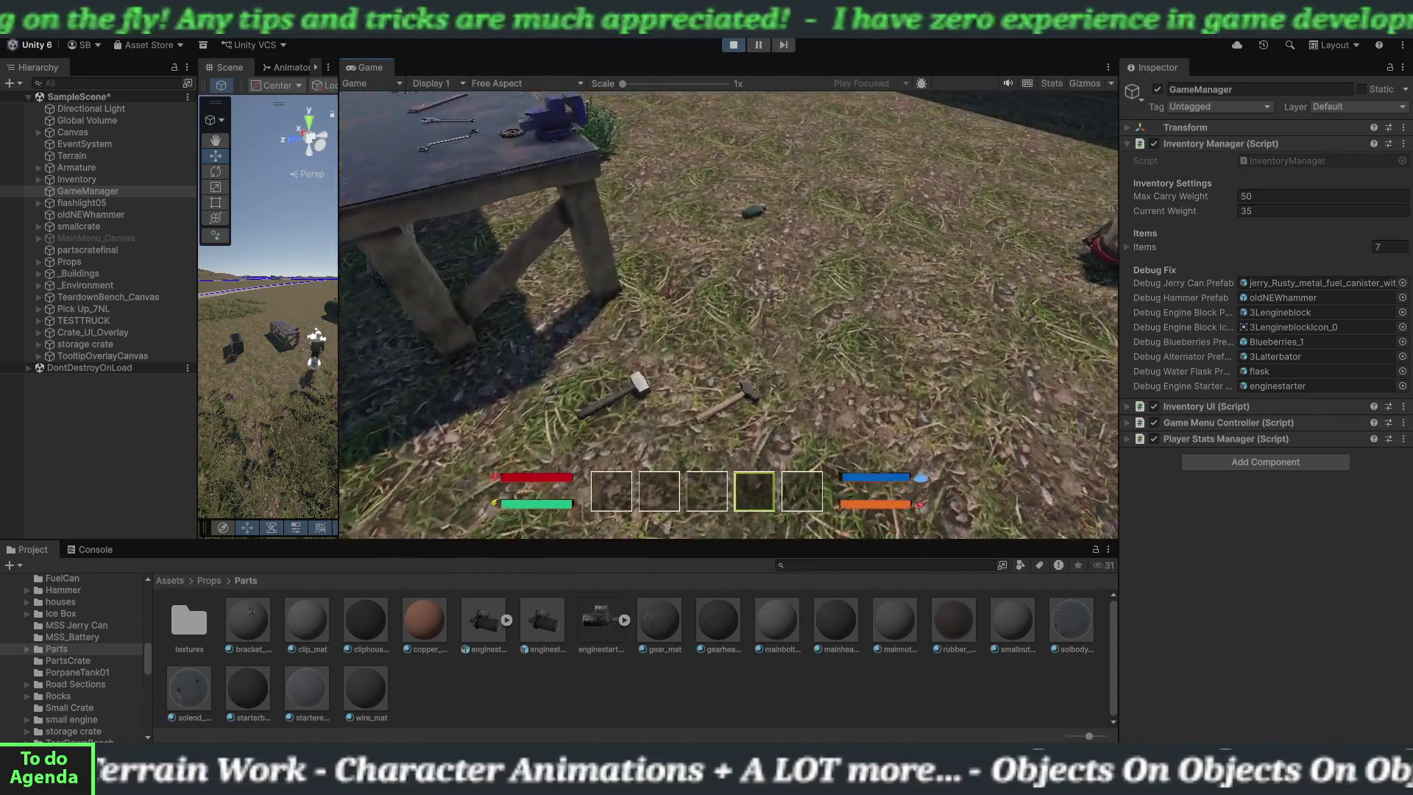
# - Pick up the green flask and blueberries, then open the Parts Crate
pyautogui.press('e')
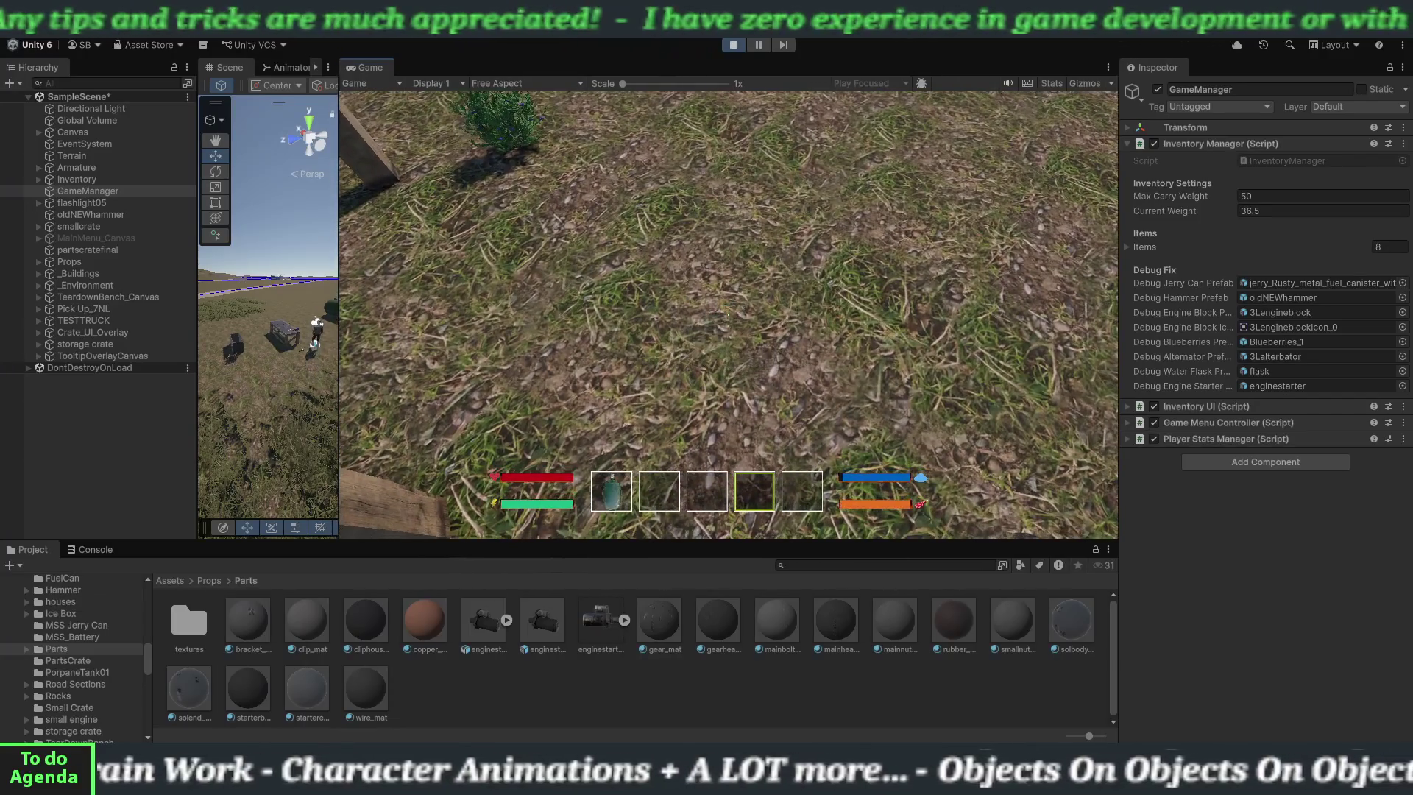
pyautogui.press('e')
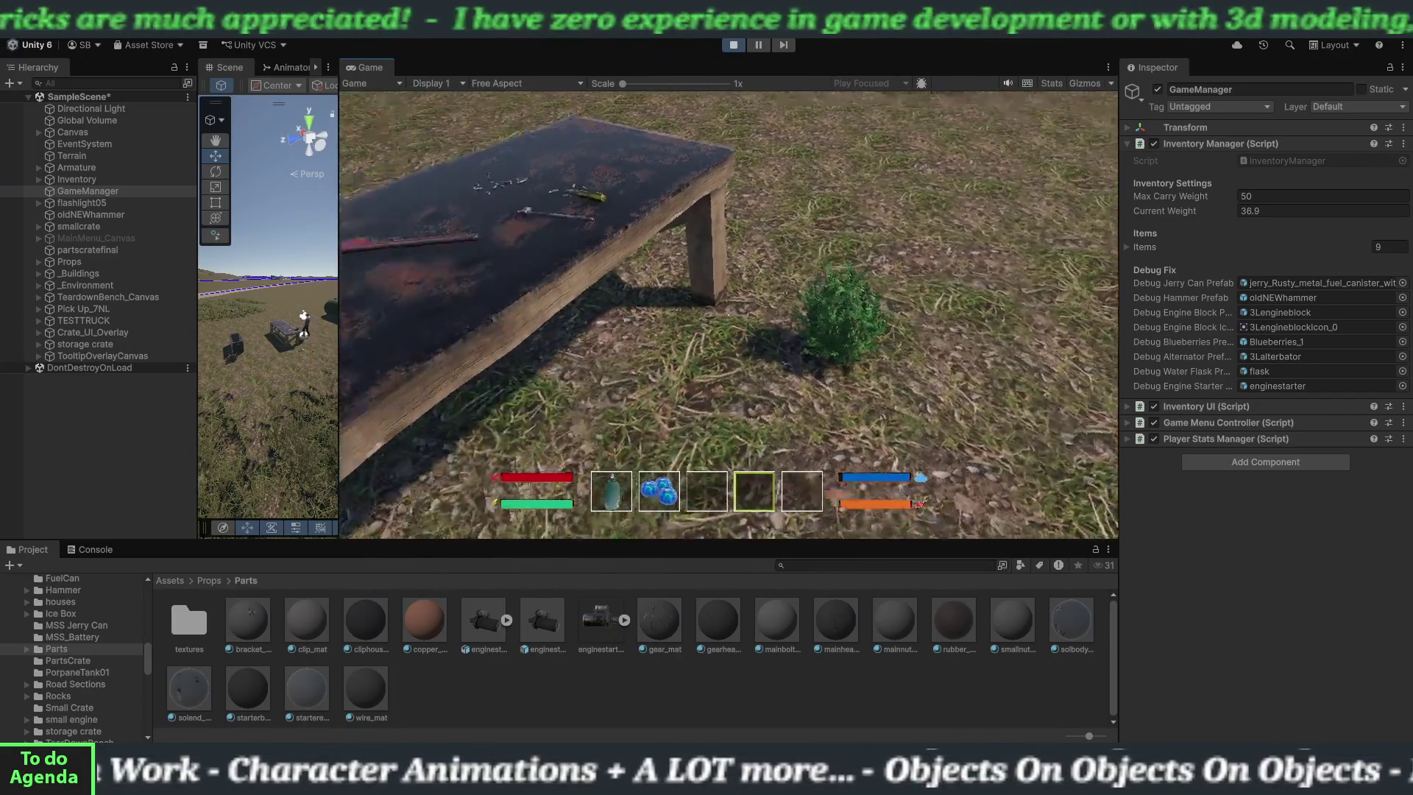
pyautogui.press('w')
pyautogui.press('e')
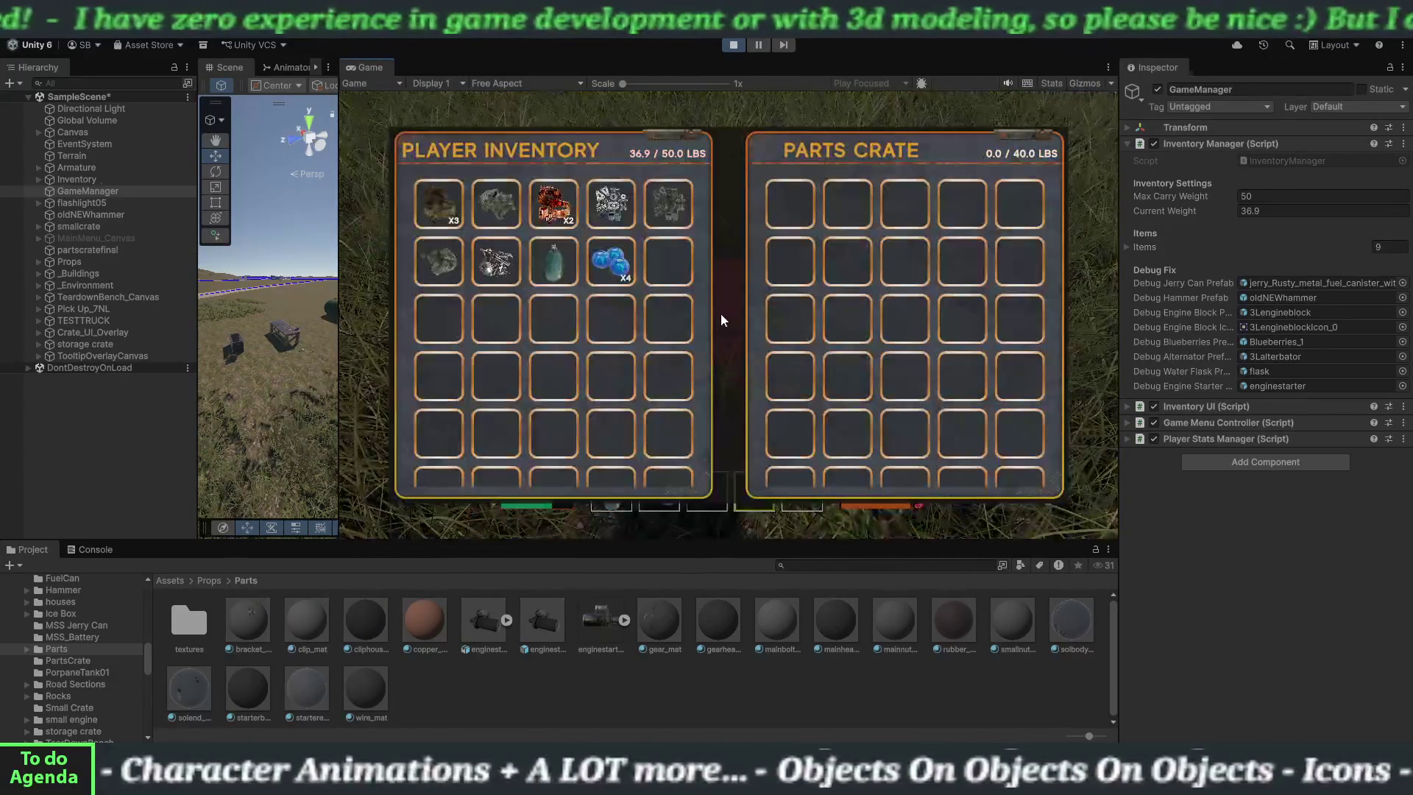
# - Store salvaged parts in the crate, take them all back, then move four parts in again
pyautogui.click(437, 211)
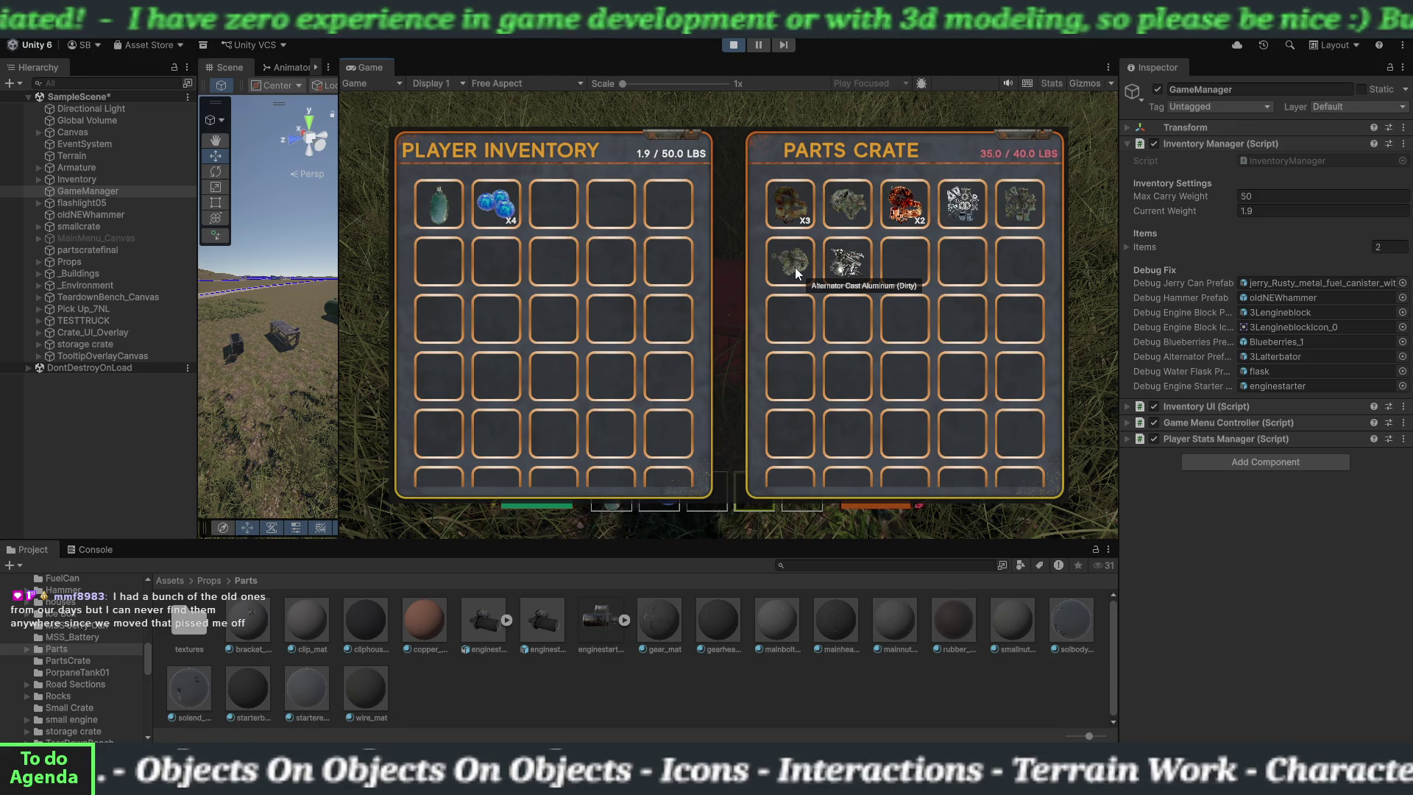
pyautogui.press('e')
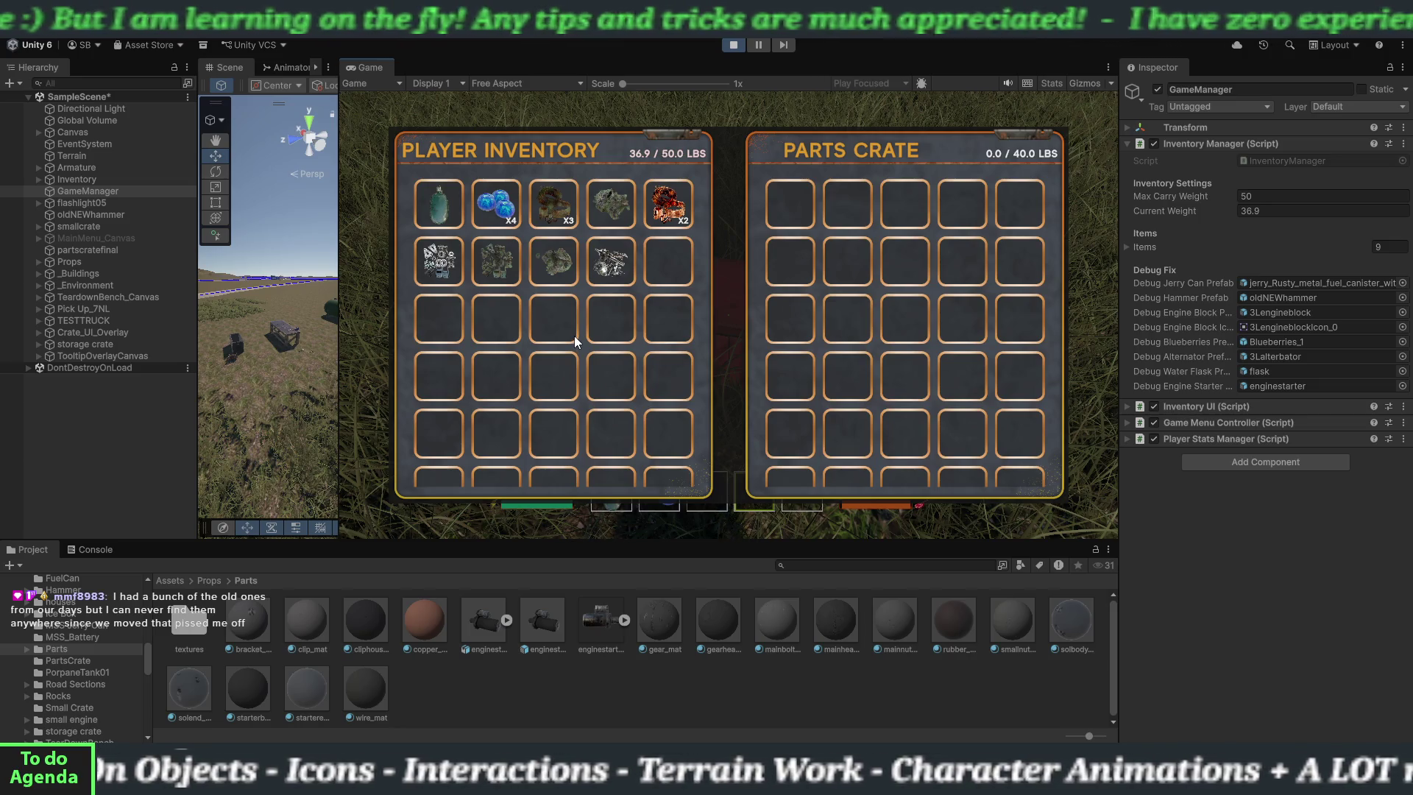
pyautogui.click(562, 215)
pyautogui.click(562, 215)
pyautogui.click(562, 215)
pyautogui.click(562, 215)
pyautogui.click(563, 215)
pyautogui.click(562, 215)
pyautogui.click(562, 214)
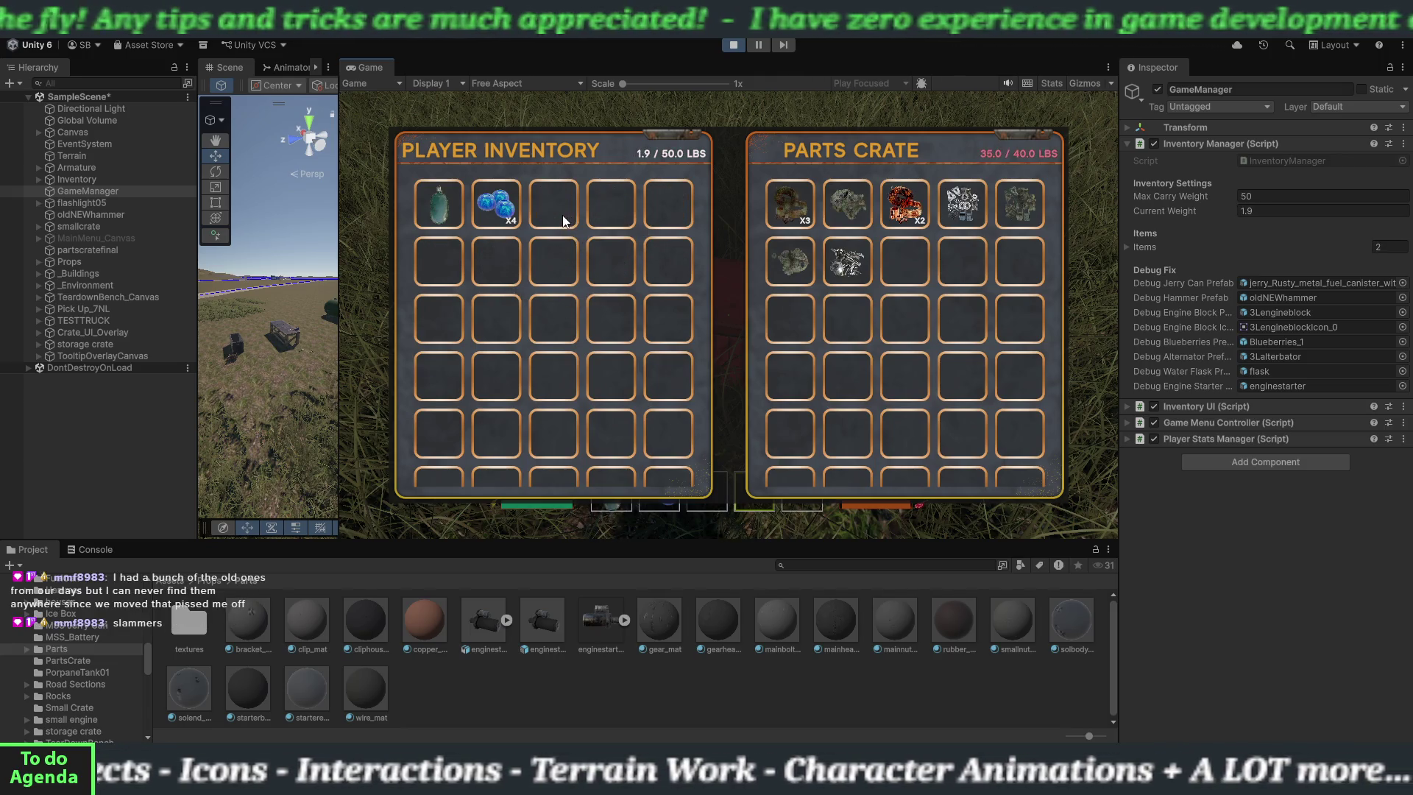
# - Move four part stacks from the crate back to inventory, leaving three stacks at 16.0 / 40.0 lbs
pyautogui.click(784, 285)
pyautogui.click(784, 257)
pyautogui.click(786, 221)
pyautogui.click(786, 220)
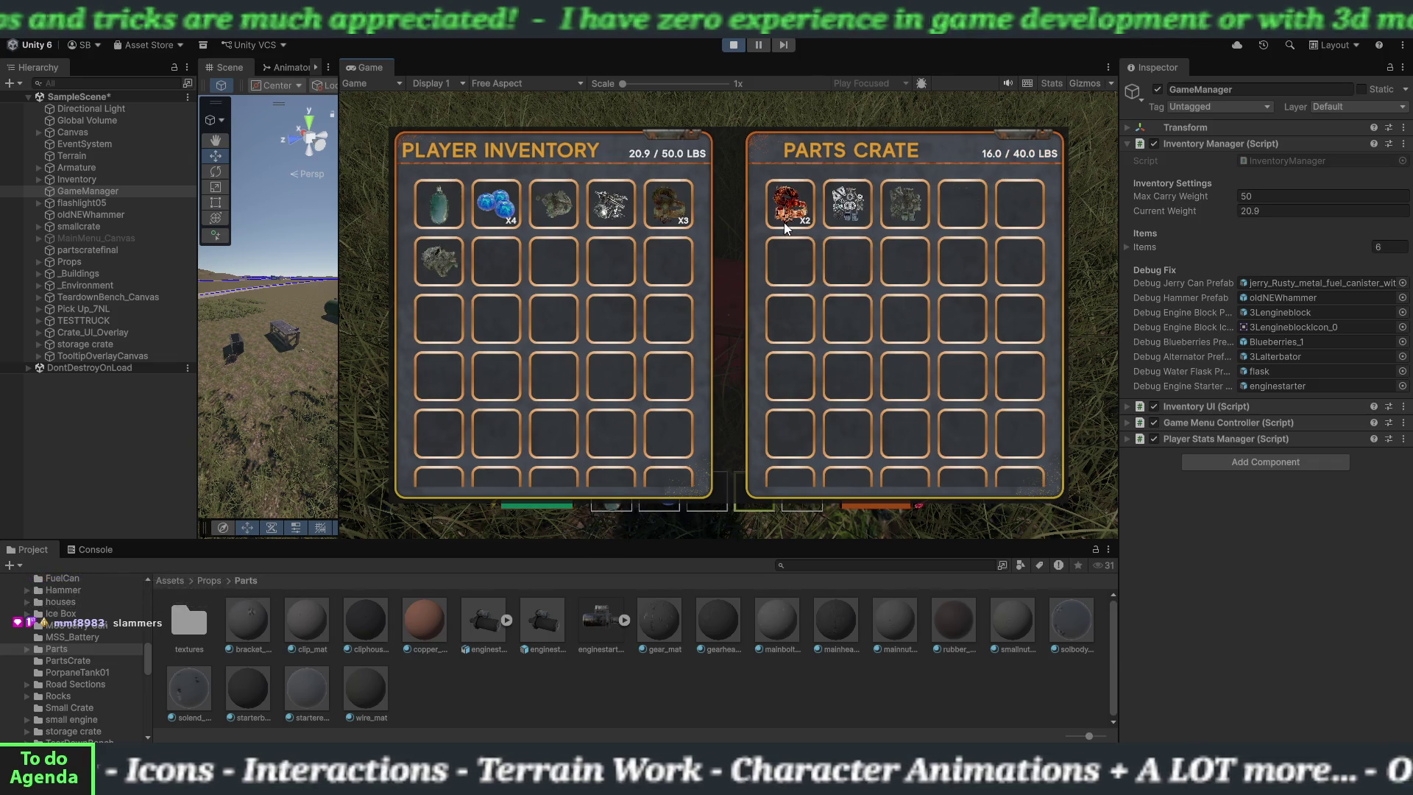